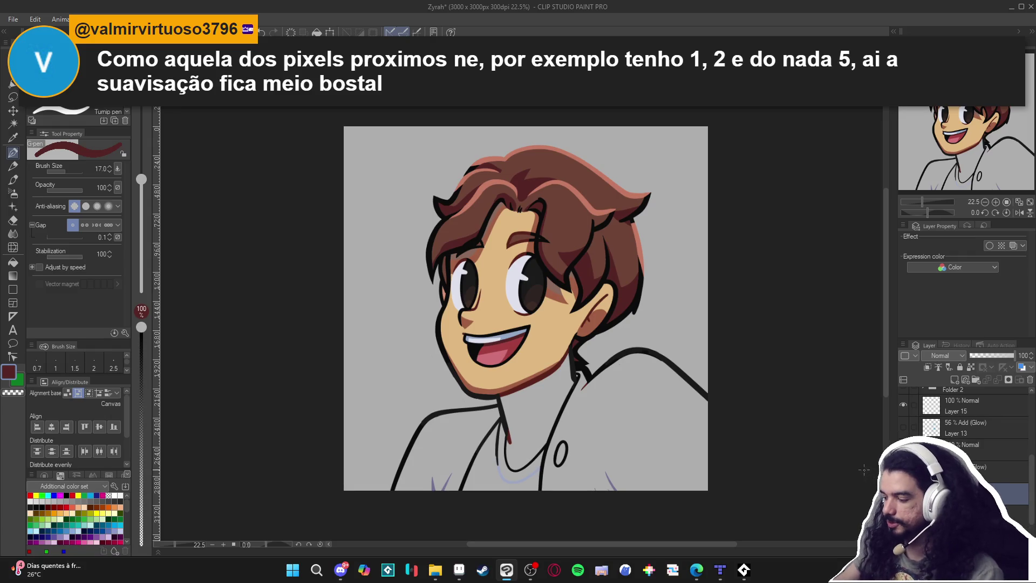
# Collapse Folder 2 and revert the drawing to its saved state, with the Fill tool ready
pyautogui.click(905, 430)
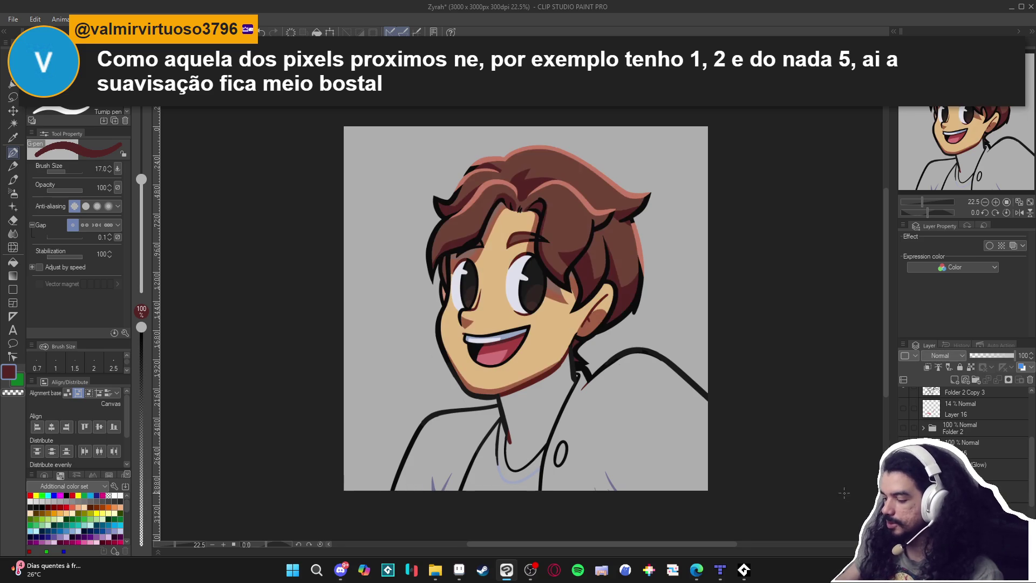
pyautogui.press('F12')
pyautogui.press('g')
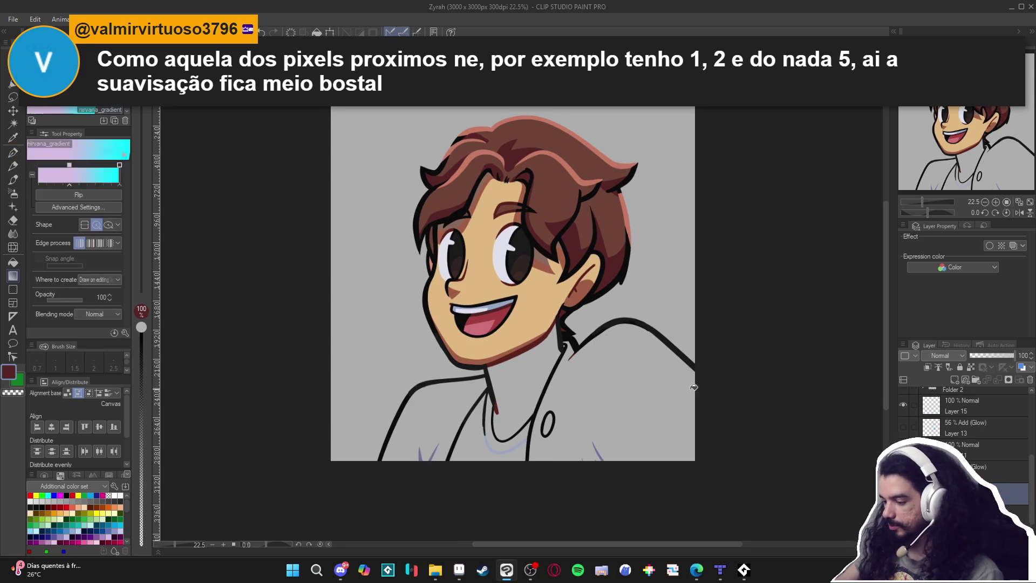
pyautogui.moveTo(659, 425); pyautogui.dragTo(675, 422)
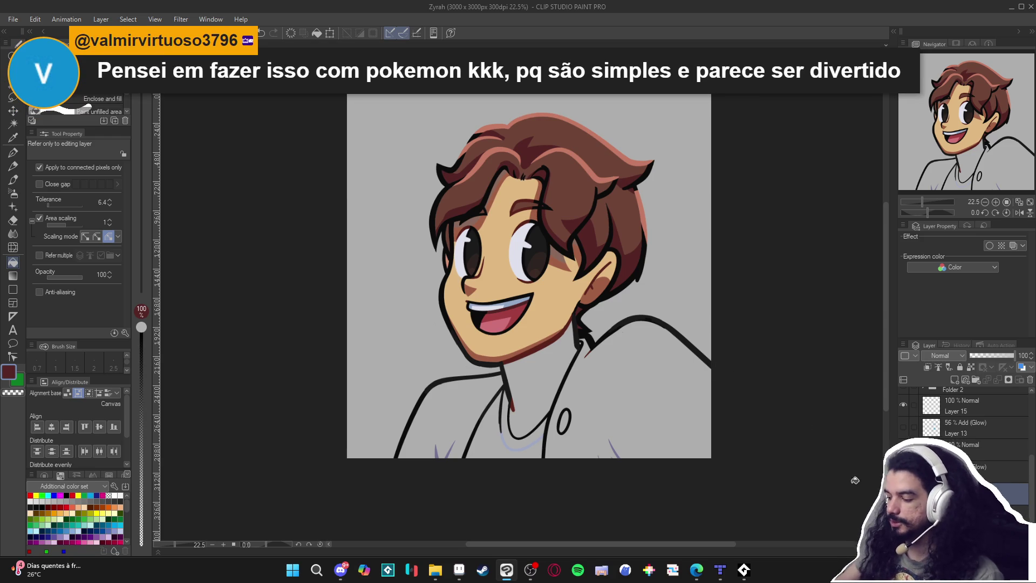
# Hide and show the colour fills twice to check them
pyautogui.click(903, 493)
pyautogui.click(903, 492)
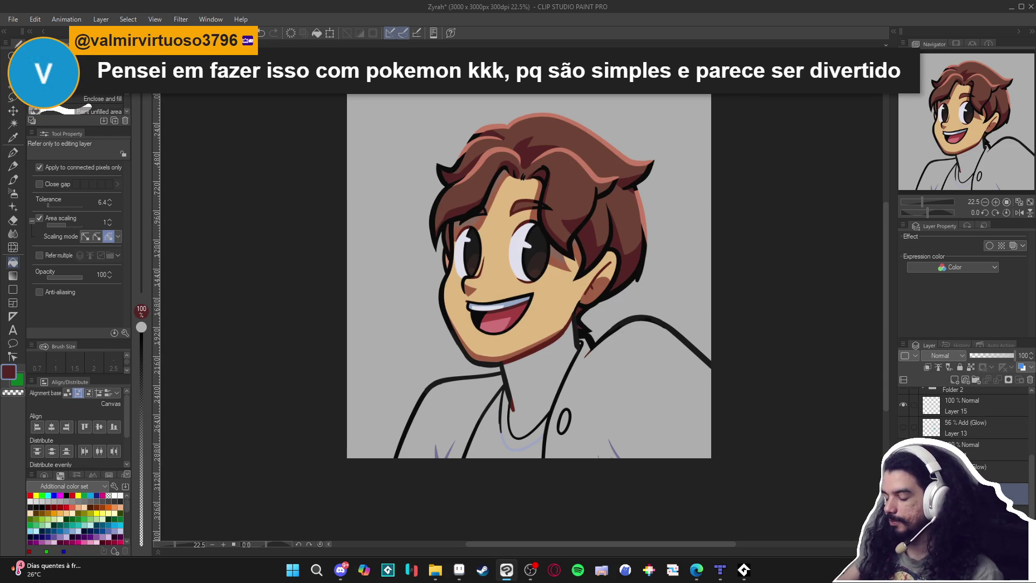
pyautogui.click(904, 493)
pyautogui.click(903, 493)
# Try filling the neck beige, turning on Refer multiple and undoing stray background fills
pyautogui.press('g')
pyautogui.press('g')
pyautogui.keyDown('alt'); pyautogui.click(534, 329); pyautogui.keyUp('alt')
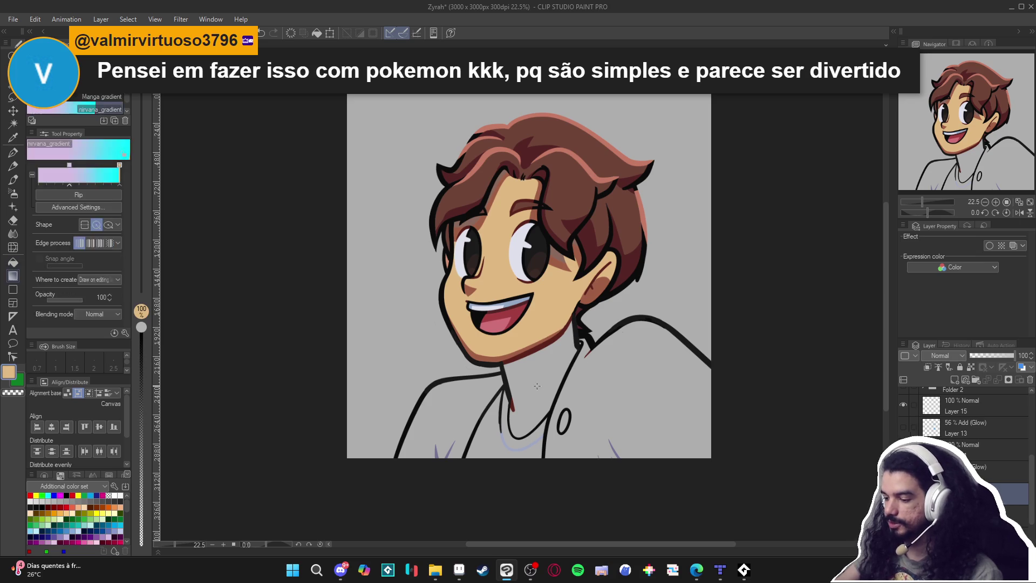
pyautogui.click(544, 341)
pyautogui.hotkey('ctrl', 'z')
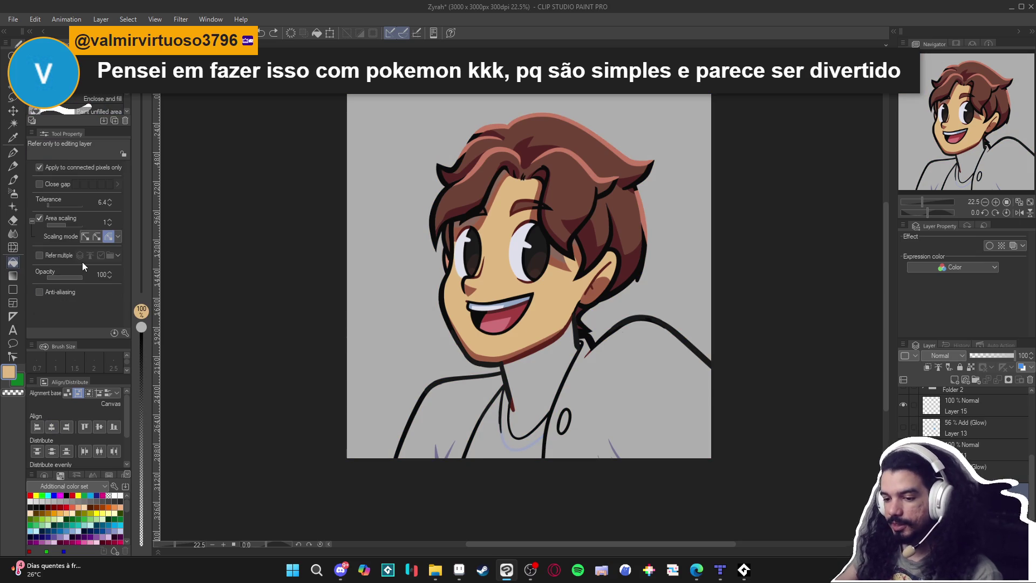
pyautogui.click(66, 257)
pyautogui.click(384, 343)
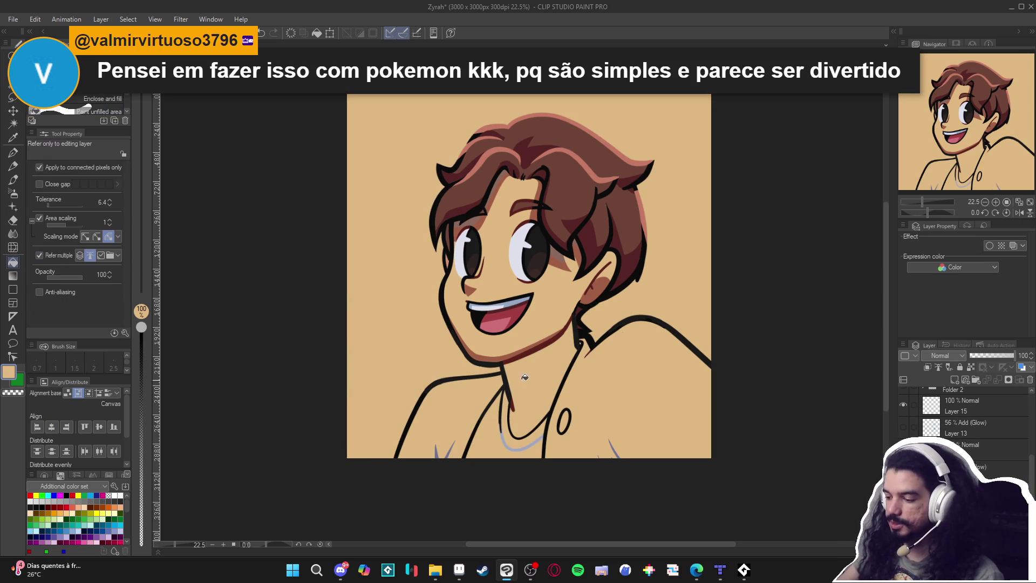
pyautogui.hotkey('ctrl', 'z')
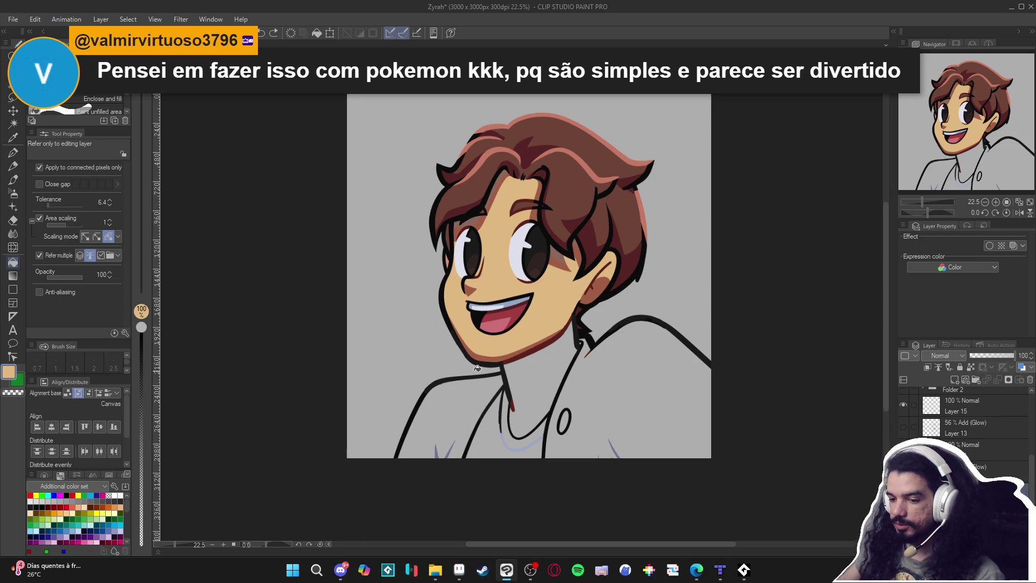
# Fill the neck between the collar lines with skin beige and both shirt sides white
pyautogui.scroll(-3, 1002, 468)
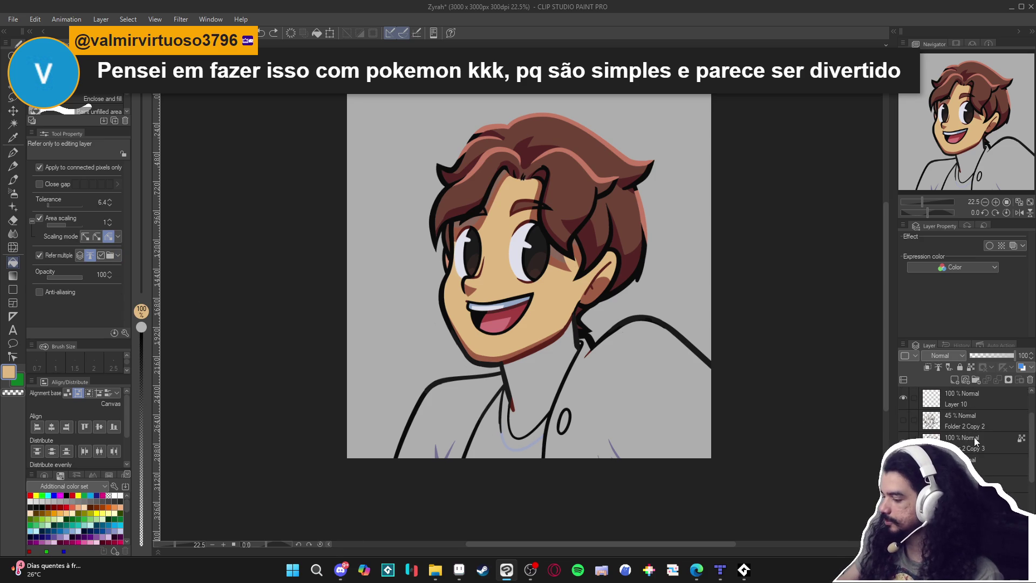
pyautogui.scroll(3, 949, 410)
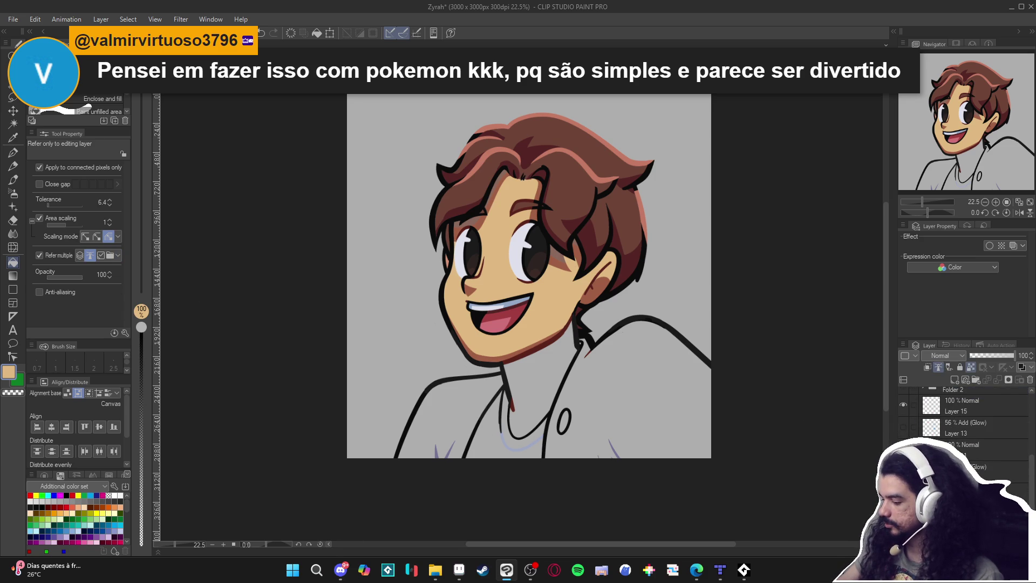
pyautogui.click(534, 389)
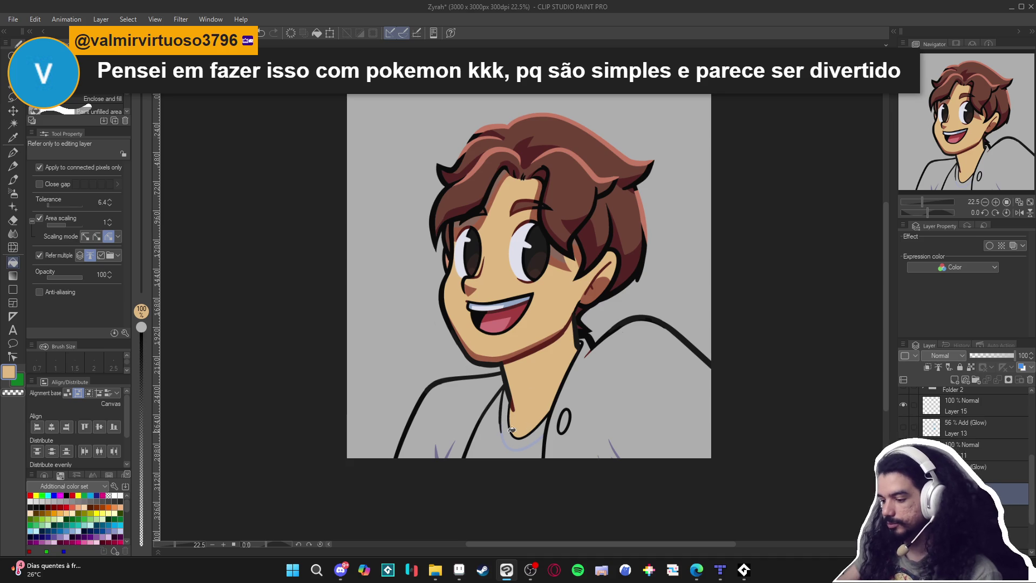
pyautogui.click(120, 494)
pyautogui.click(625, 389)
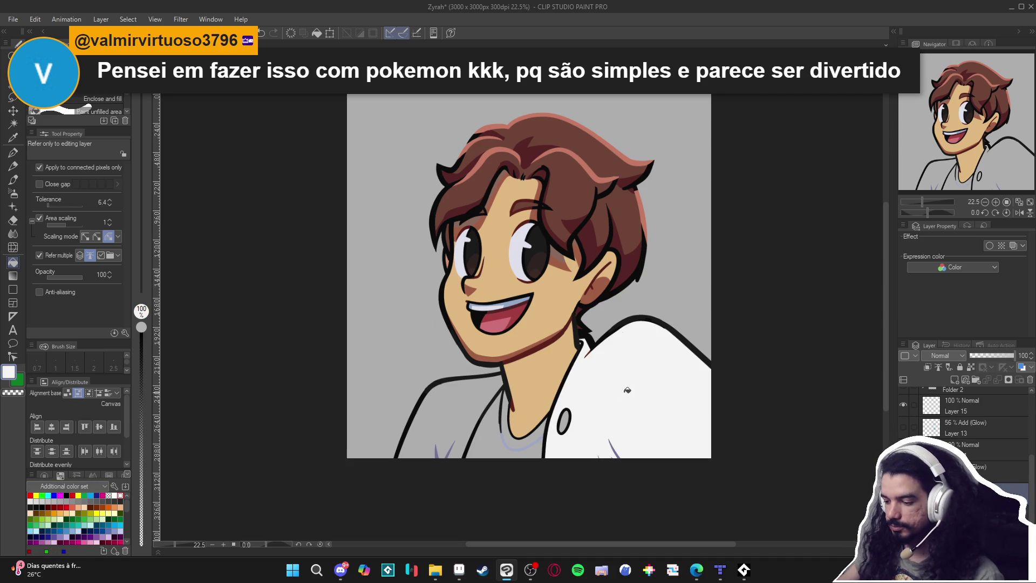
pyautogui.click(461, 402)
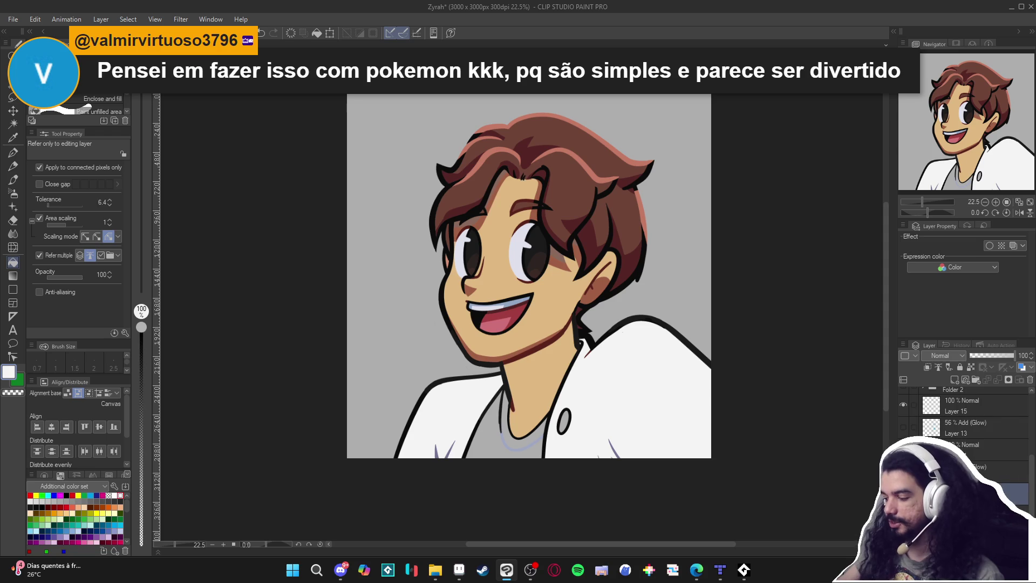
# Zoom the canvas to review the fully white shirt
pyautogui.scroll(2, 966, 410)
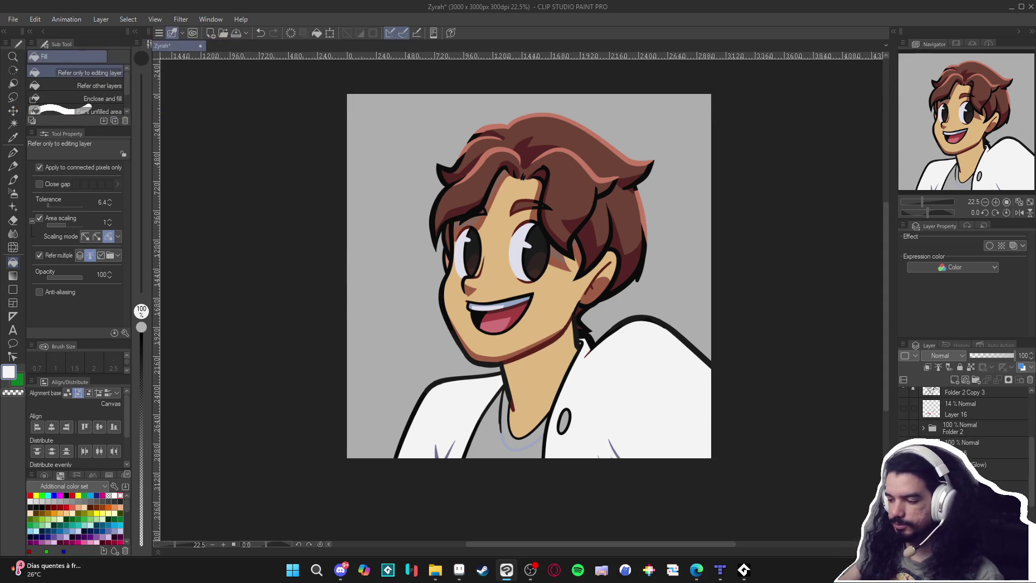
# Bring File Explorer forward and open profile_pick, then the Clean Area folder
pyautogui.moveTo(439, 568)
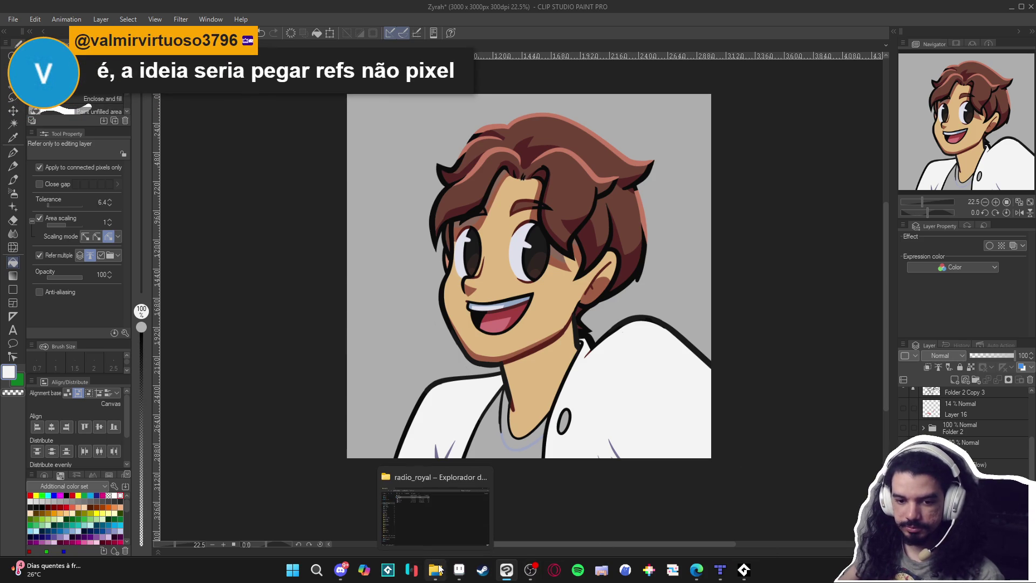
pyautogui.click(441, 513)
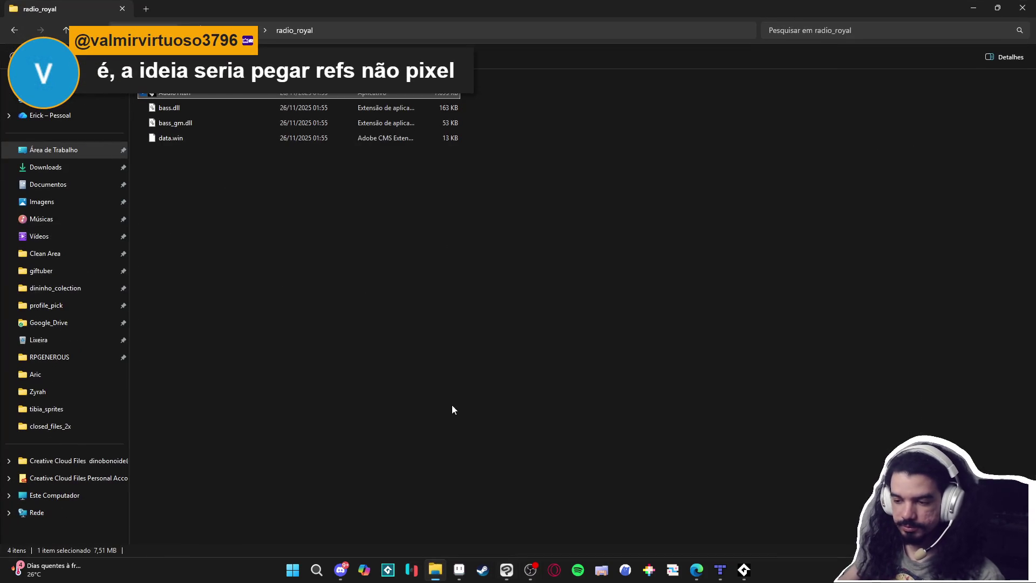
pyautogui.click(73, 308)
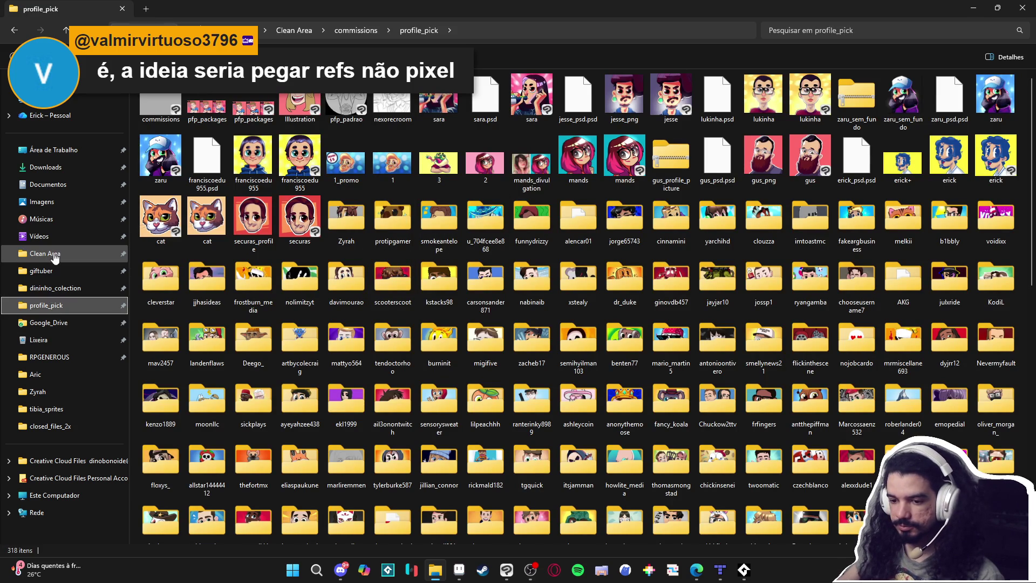
pyautogui.click(92, 261)
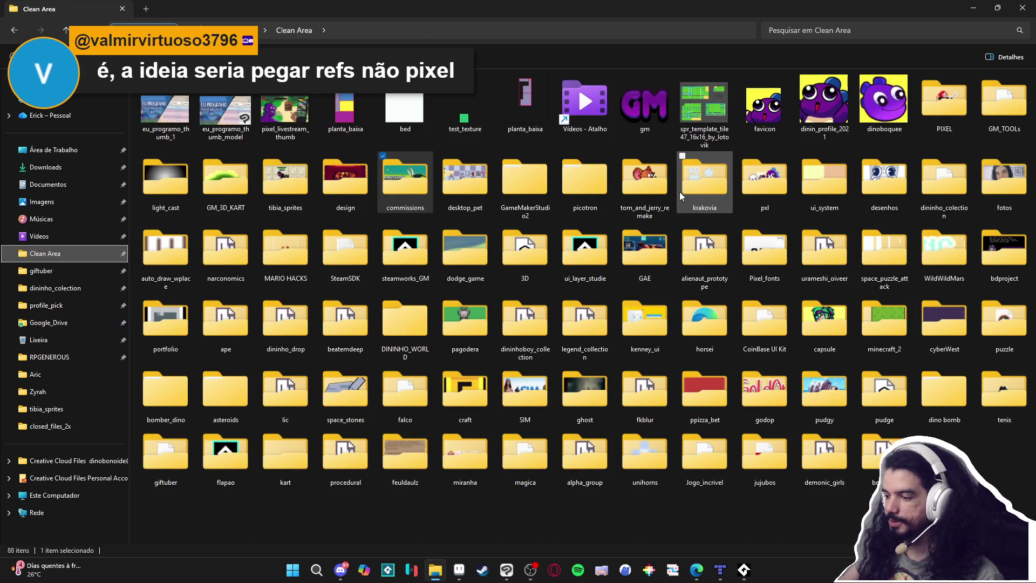
# Browse the Clean Area folders, then return to the Zyrah drawing in Clip Studio Paint
pyautogui.moveTo(651, 186)
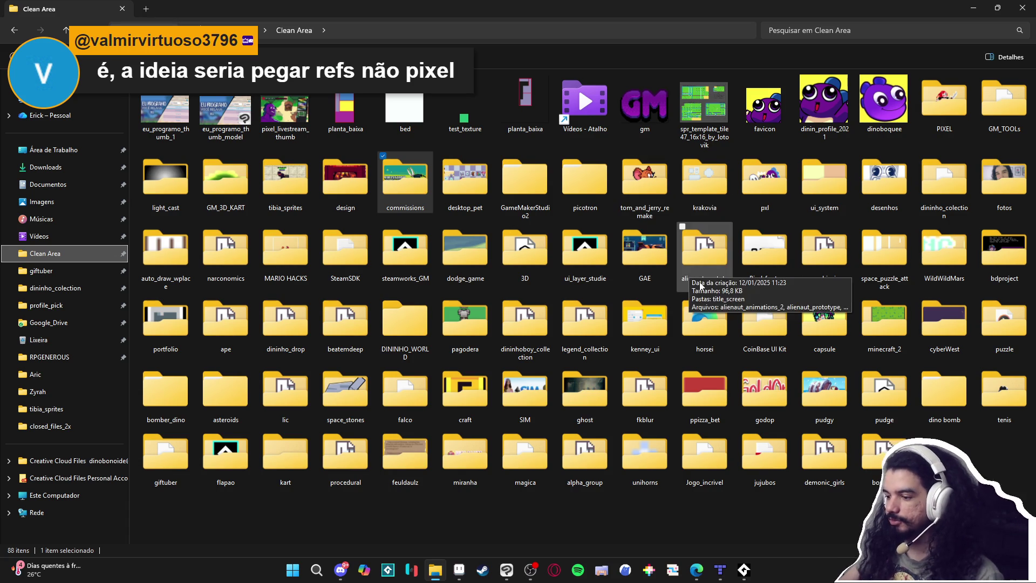
pyautogui.moveTo(683, 316)
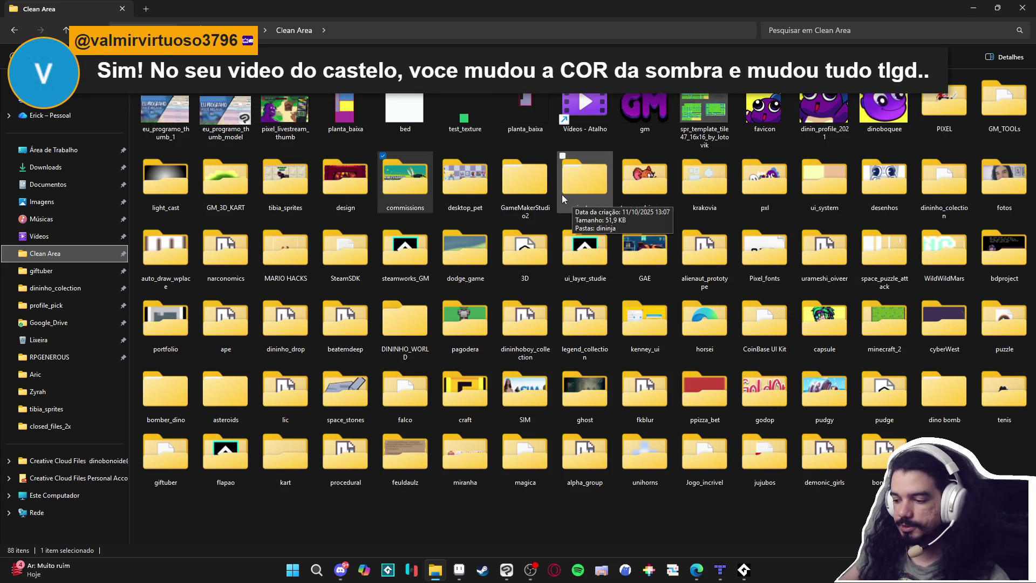
pyautogui.click(490, 506)
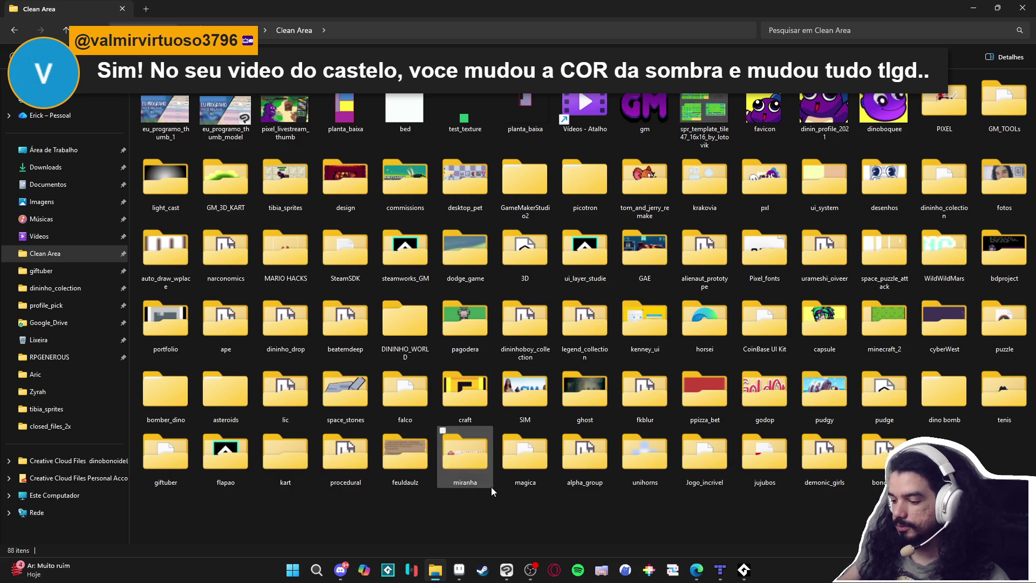
pyautogui.moveTo(494, 488)
pyautogui.mouseDown()
pyautogui.moveTo(500, 292)
pyautogui.moveTo(438, 95)
pyautogui.moveTo(498, 103)
pyautogui.mouseUp()
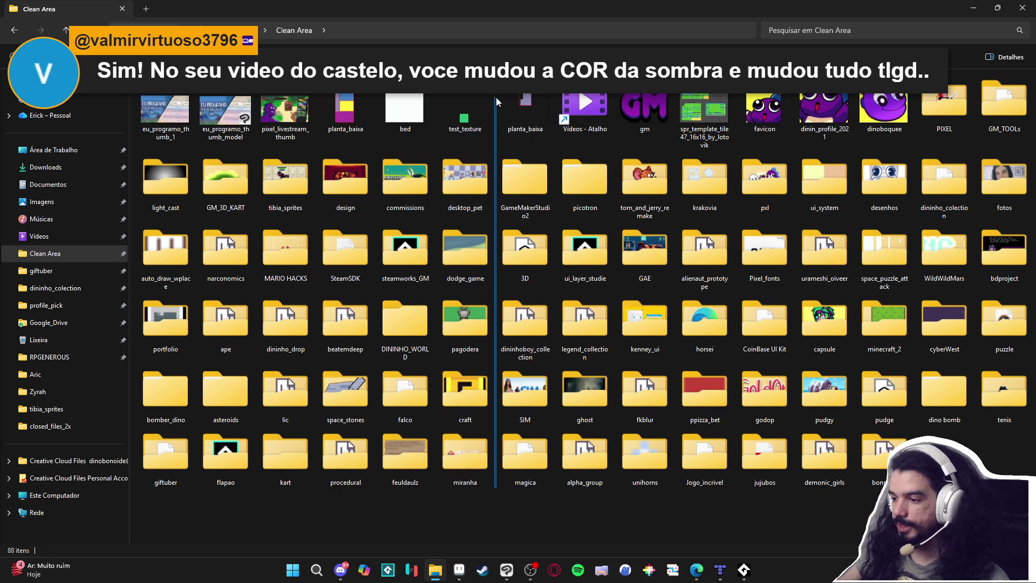
pyautogui.moveTo(495, 487)
pyautogui.mouseDown()
pyautogui.moveTo(553, 362)
pyautogui.moveTo(554, 489)
pyautogui.moveTo(497, 501)
pyautogui.moveTo(438, 94)
pyautogui.moveTo(494, 95)
pyautogui.moveTo(493, 497)
pyautogui.moveTo(499, 95)
pyautogui.moveTo(438, 95)
pyautogui.moveTo(494, 95)
pyautogui.moveTo(554, 293)
pyautogui.moveTo(438, 489)
pyautogui.moveTo(495, 491)
pyautogui.mouseUp()
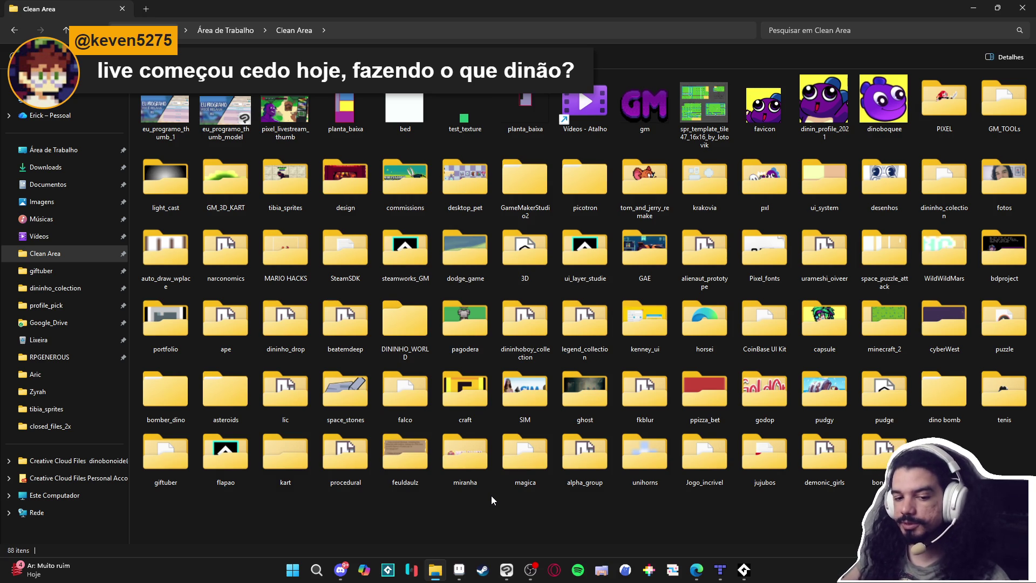
pyautogui.click(506, 569)
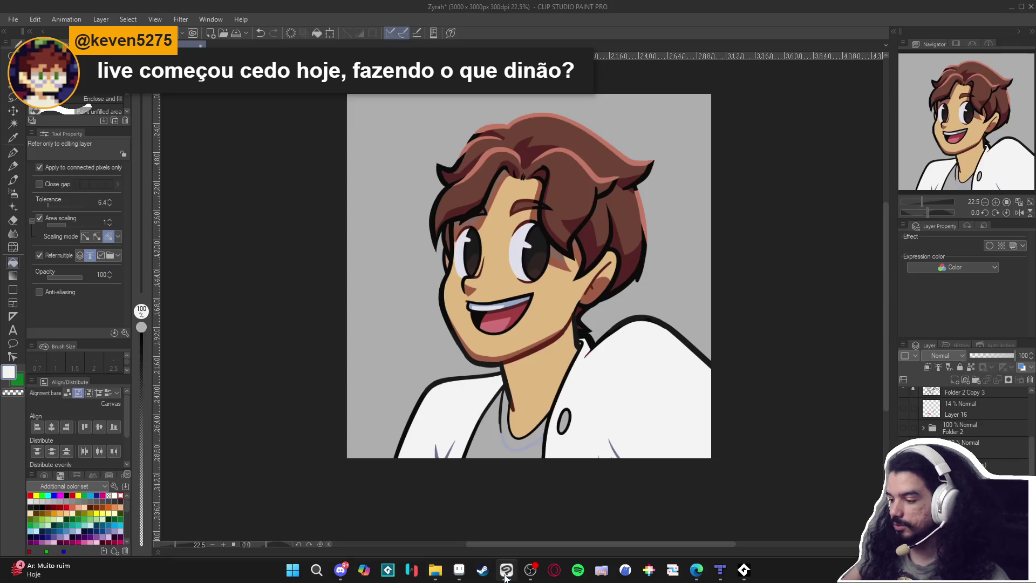
# Zoom in and out over the shaded portrait, then switch back to File Explorer's Clean Area
pyautogui.scroll(1, 576, 275)
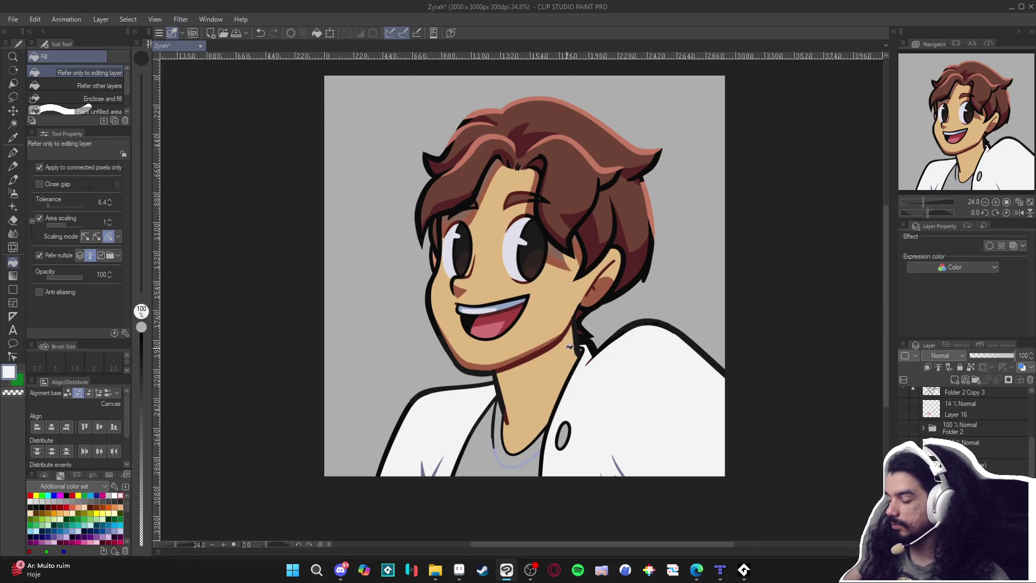
pyautogui.scroll(-1, 966, 416)
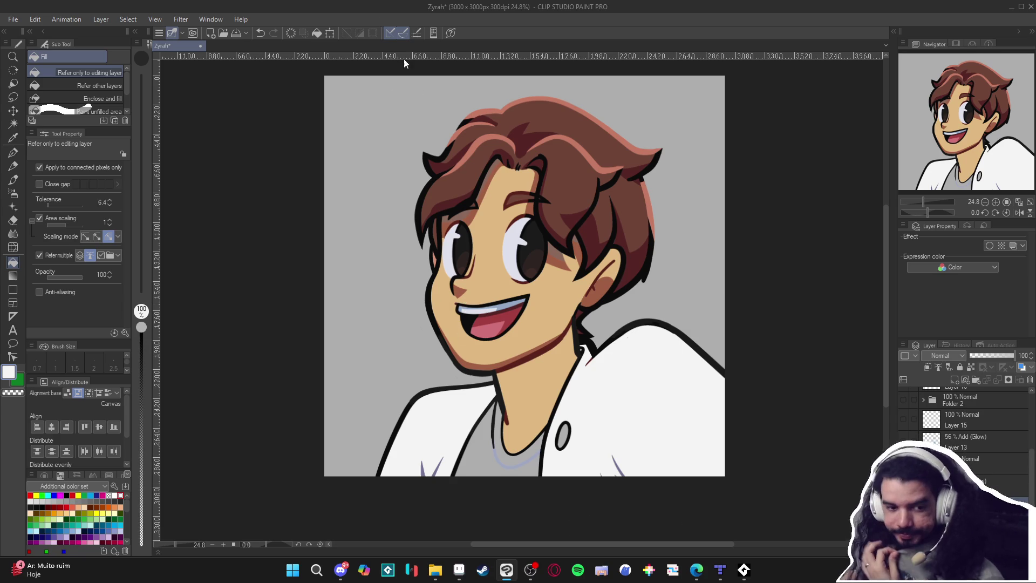
pyautogui.click(434, 570)
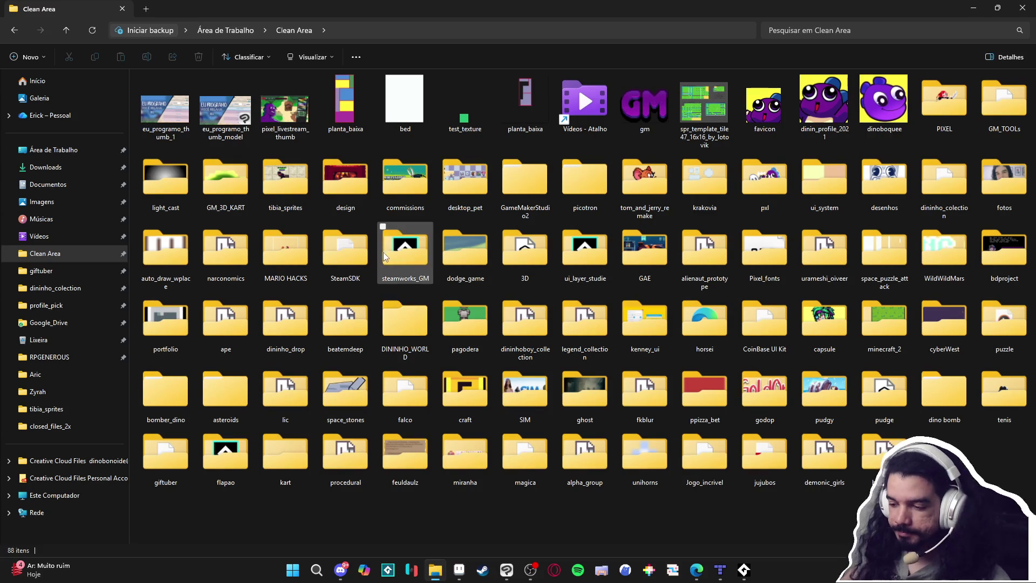
# Go to the Área de Trabalho folder, then switch to Discord's dinolandia_geral channel
pyautogui.click(61, 154)
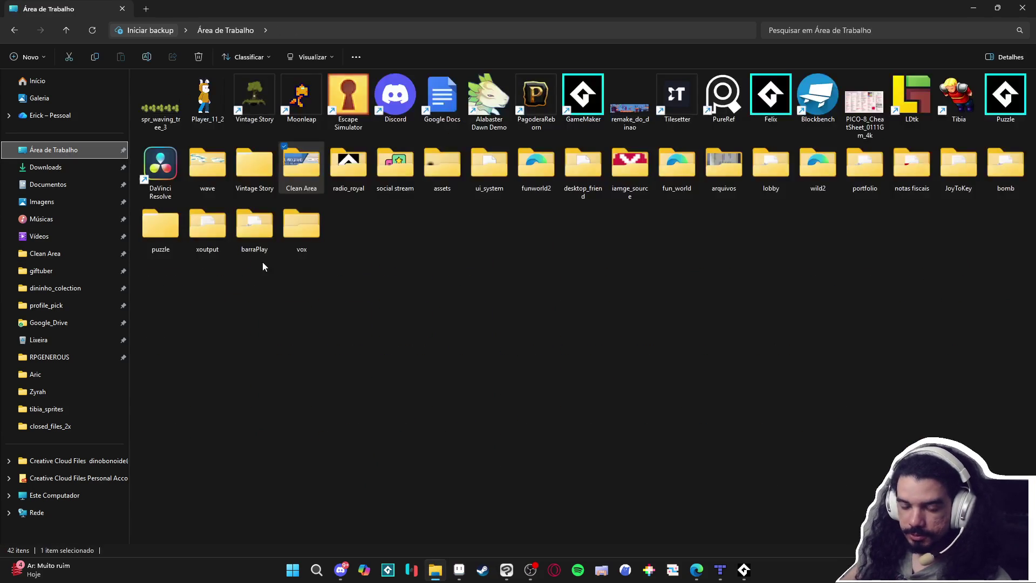
pyautogui.click(549, 253)
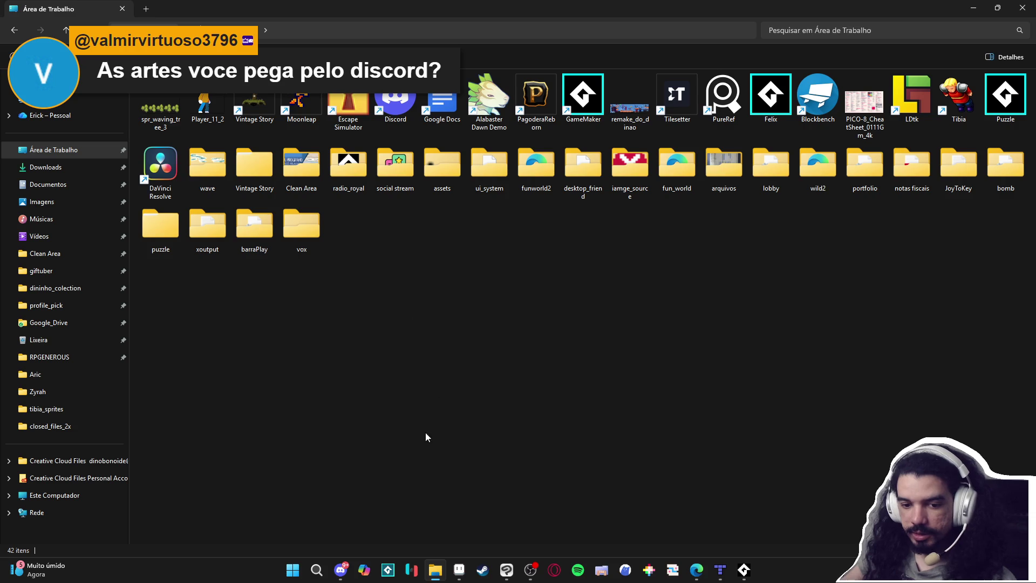
pyautogui.click(340, 570)
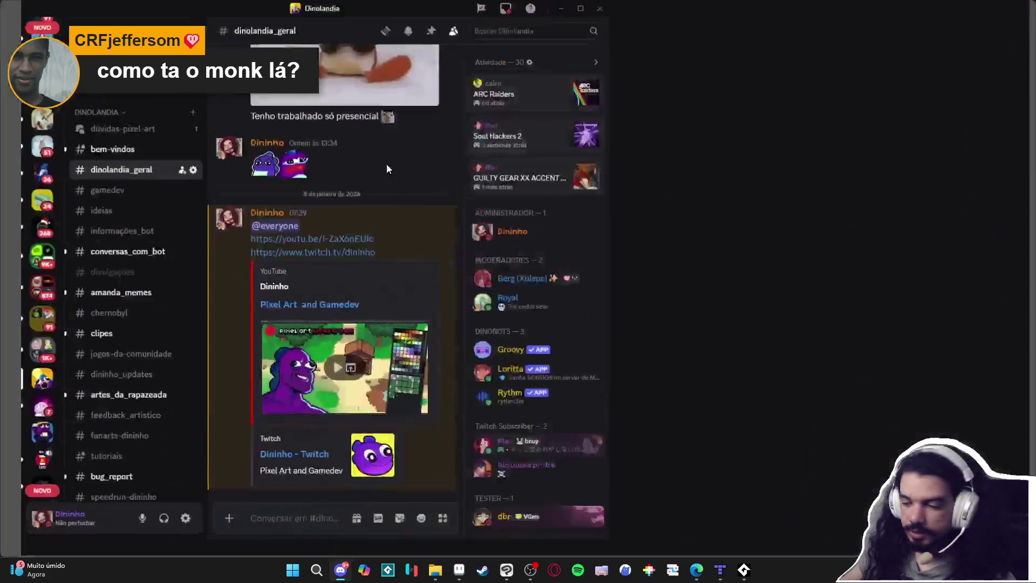
# Browse the pixel-art posts in the feedback_artistico channel, then minimize Discord
pyautogui.scroll(-5, 135, 354)
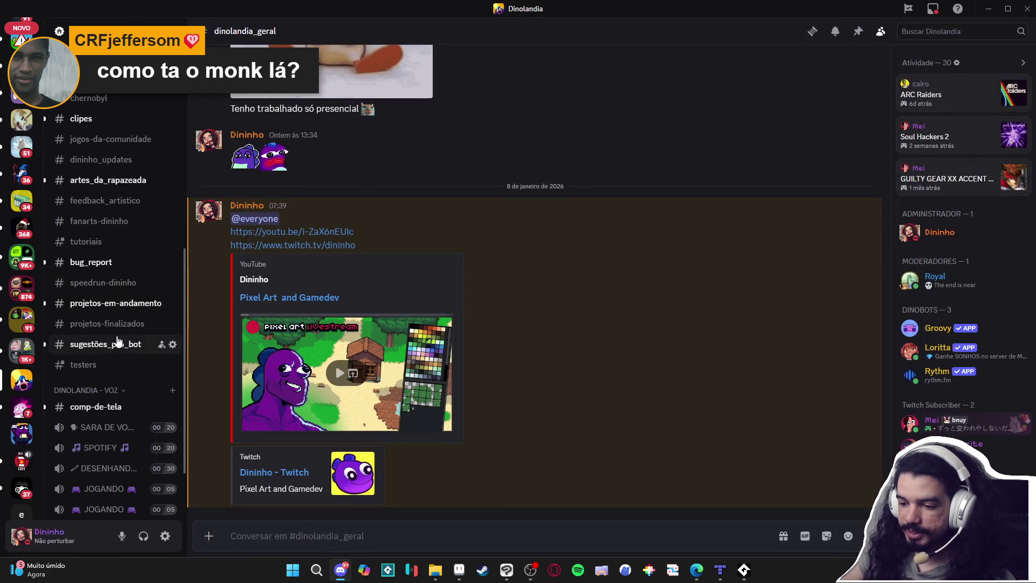
pyautogui.click(115, 205)
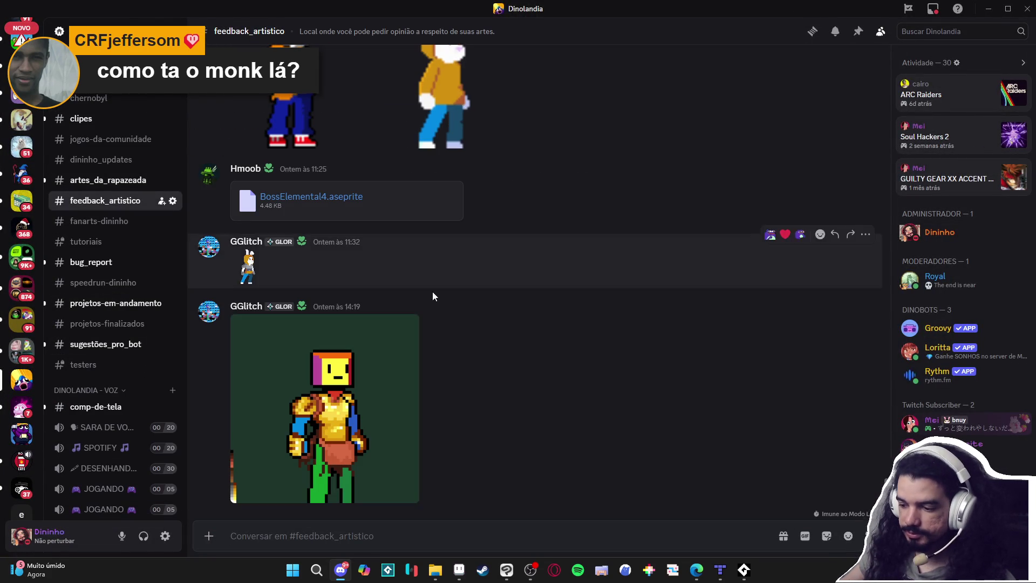
pyautogui.scroll(2, 477, 341)
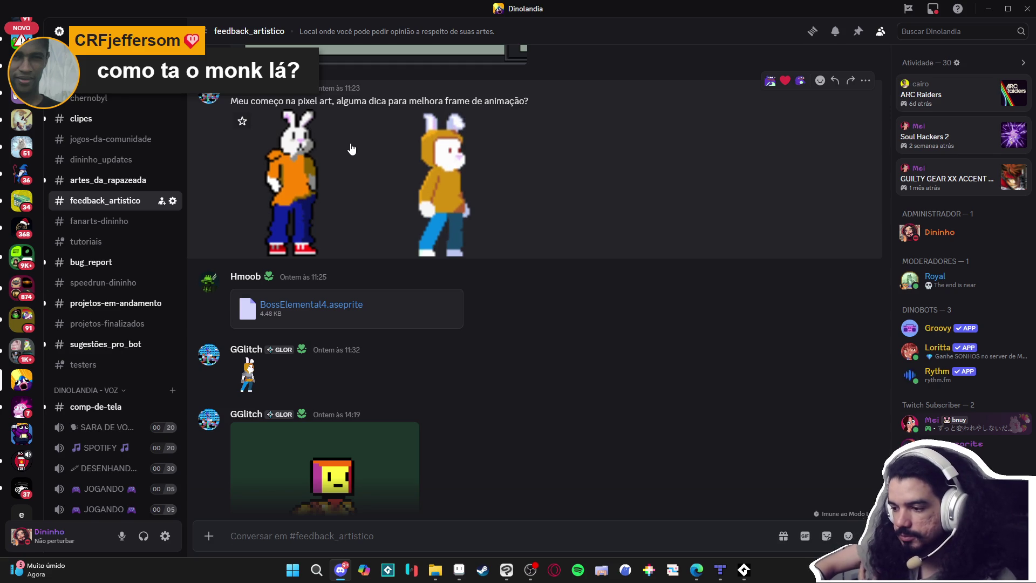
pyautogui.scroll(-2, 432, 296)
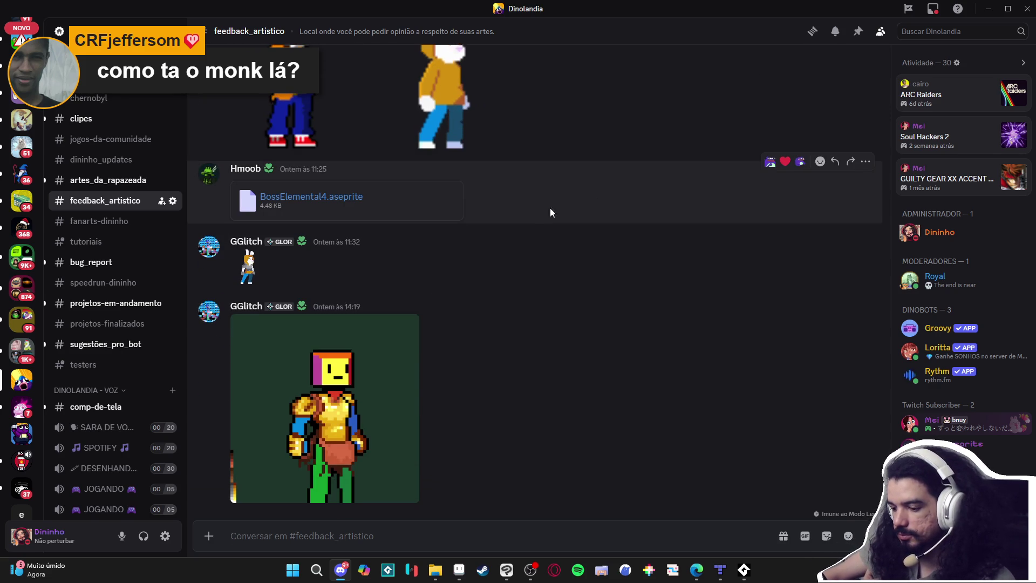
pyautogui.click(986, 7)
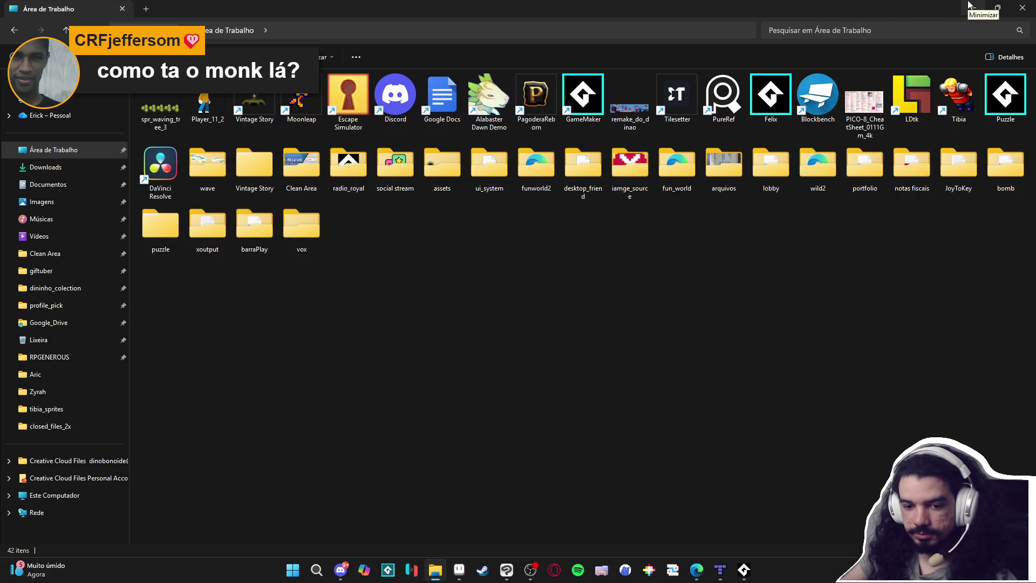
# Open the second image from the Zyrah folder in Clip Studio Paint as Zyrah.png
pyautogui.click(968, 5)
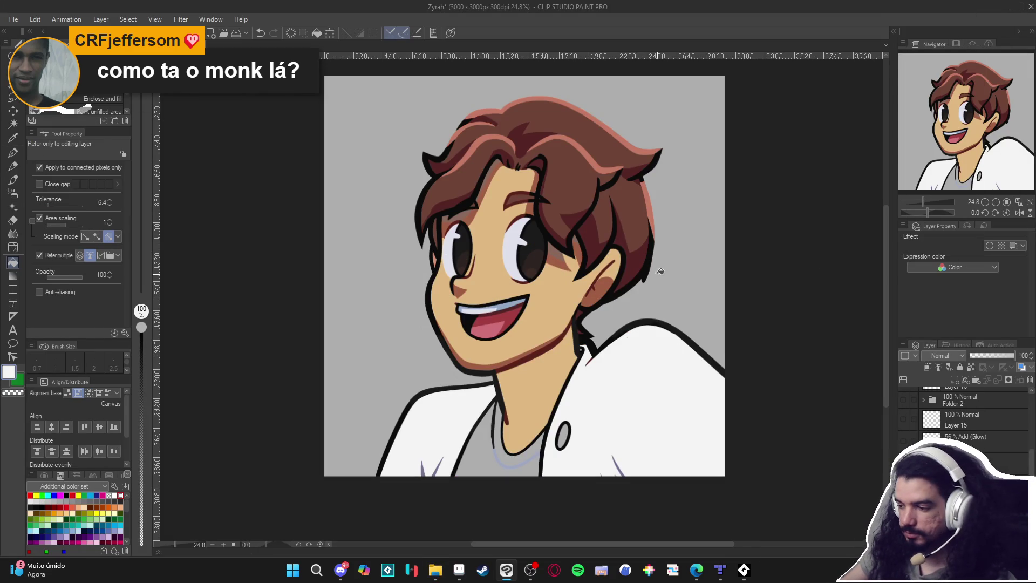
pyautogui.click(435, 570)
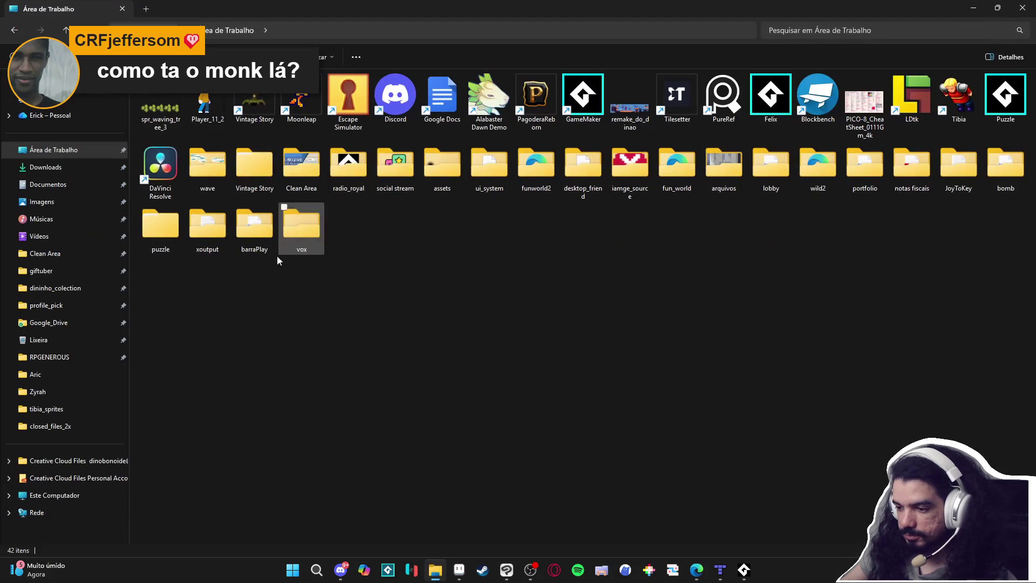
pyautogui.click(73, 391)
pyautogui.click(226, 108)
pyautogui.doubleClick(513, 5)
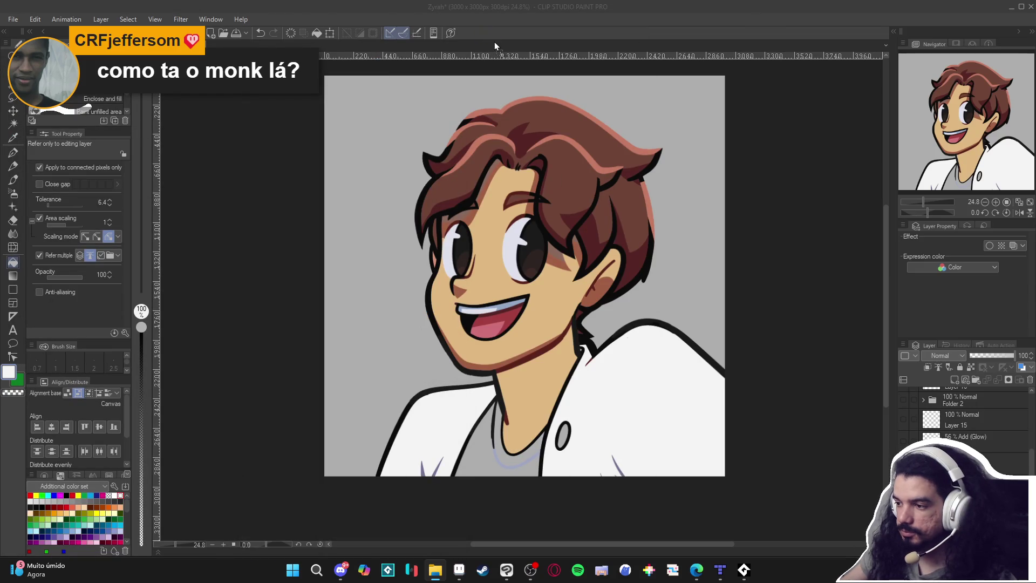
pyautogui.moveTo(494, 41); pyautogui.dragTo(488, 66)
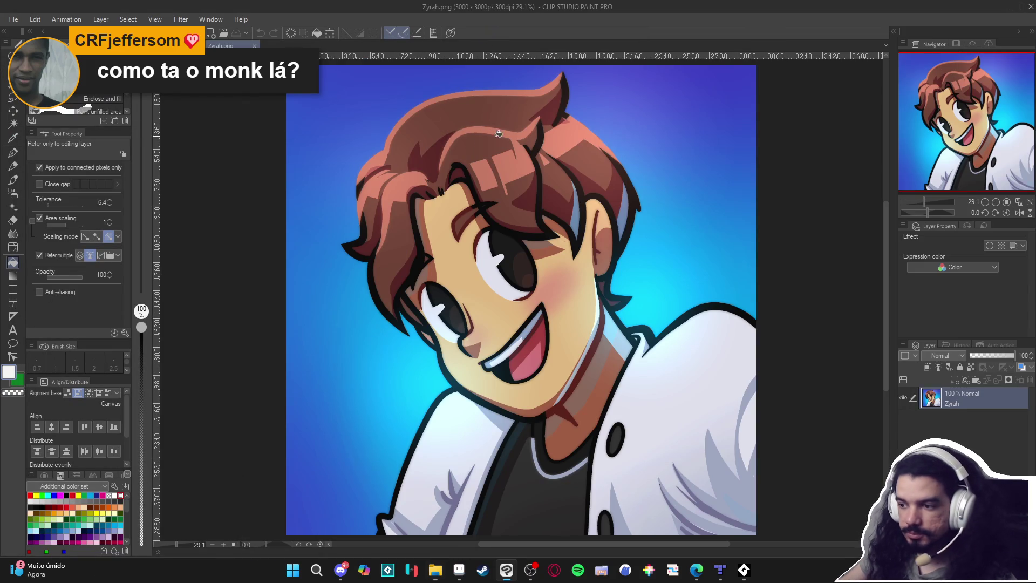
# Float Zyrah.png as a reference window and fill the undershirt and collar gap black
pyautogui.moveTo(227, 48)
pyautogui.mouseDown()
pyautogui.moveTo(162, 167)
pyautogui.moveTo(532, 286)
pyautogui.moveTo(341, 289)
pyautogui.mouseUp()
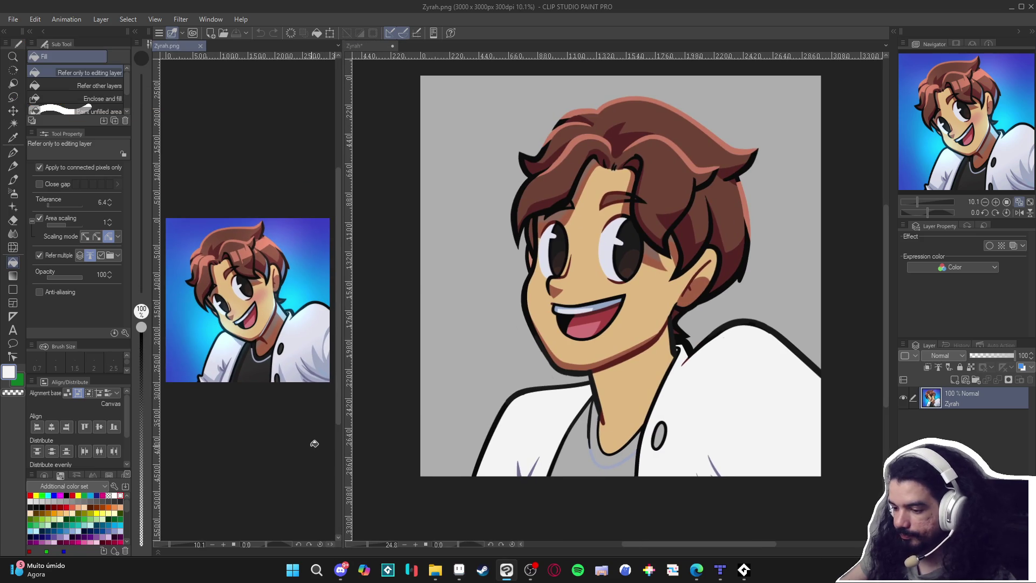
pyautogui.keyDown('alt'); pyautogui.click(260, 371); pyautogui.keyUp('alt')
pyautogui.click(574, 462)
pyautogui.click(594, 462)
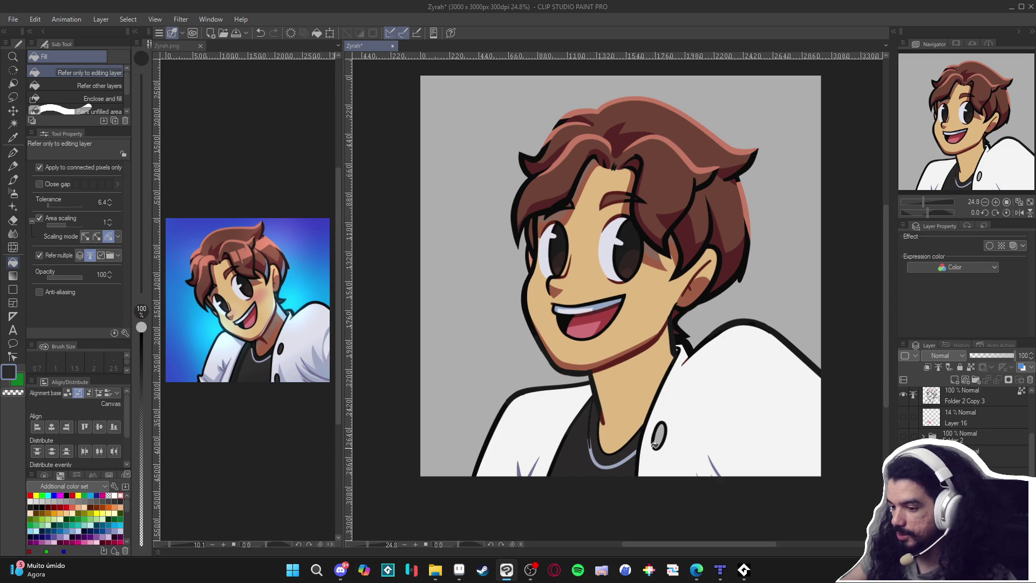
# Switch between the Zyrah.png reference and the main drawing, nudging the view
pyautogui.moveTo(632, 408)
pyautogui.mouseDown()
pyautogui.moveTo(603, 414)
pyautogui.moveTo(585, 436)
pyautogui.mouseUp()
pyautogui.click(283, 345)
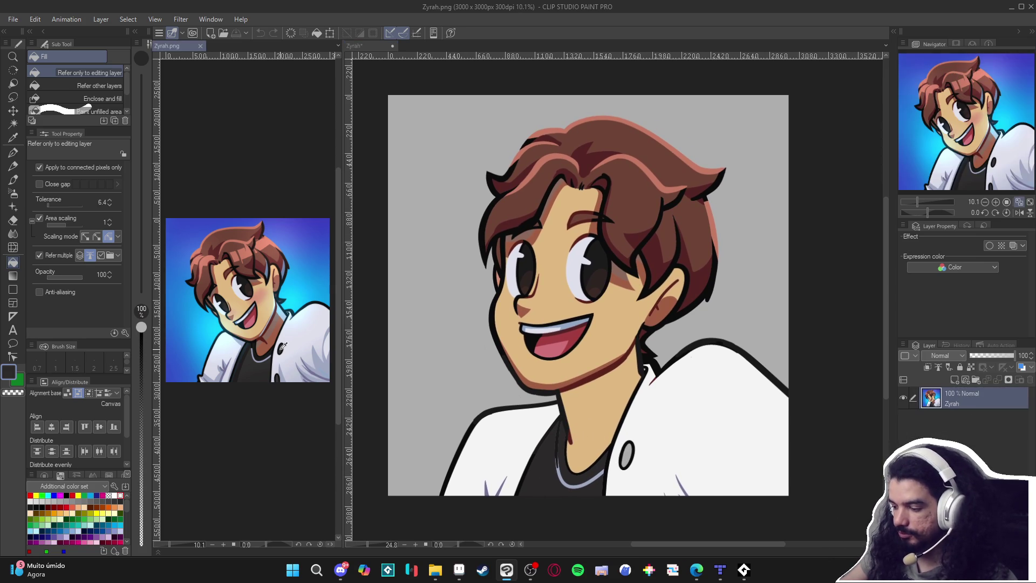
pyautogui.click(629, 460)
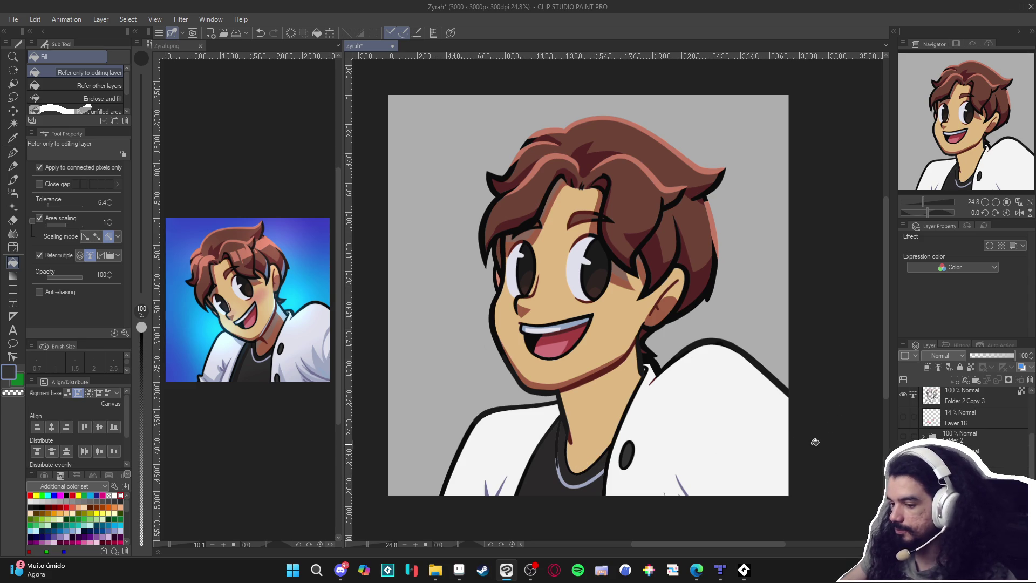
pyautogui.moveTo(823, 473); pyautogui.dragTo(812, 470)
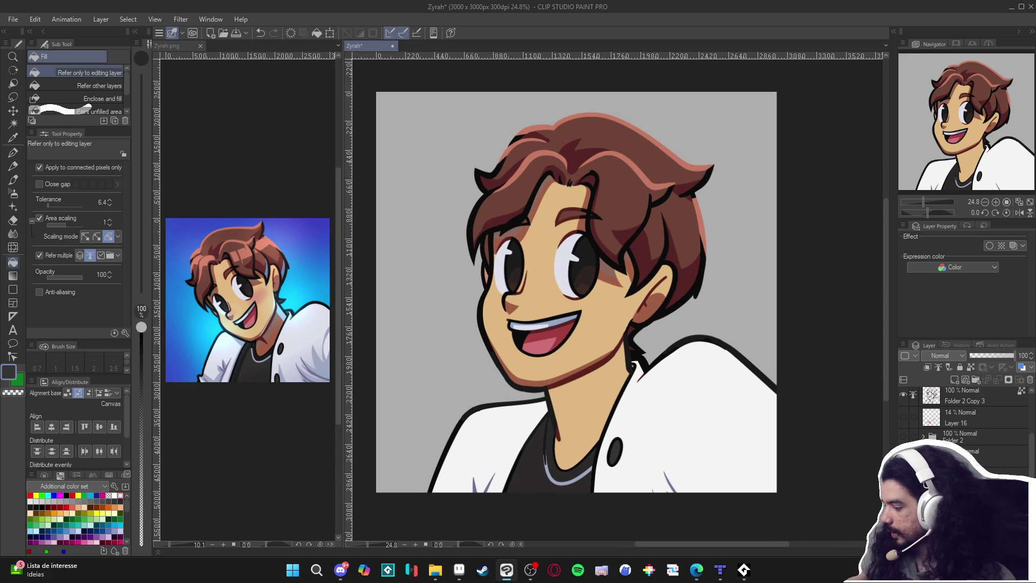
# Move the pale hair highlight up and rotate it about 37.2° to follow the top of the hair
pyautogui.hotkey('ctrl', 'z')
pyautogui.hotkey('ctrl', 'z')
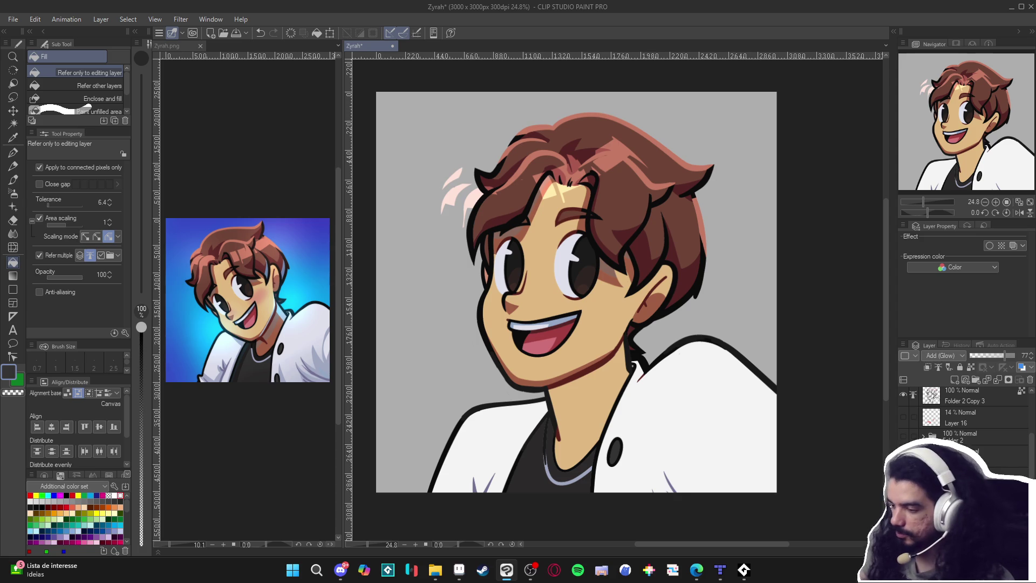
pyautogui.press('k')
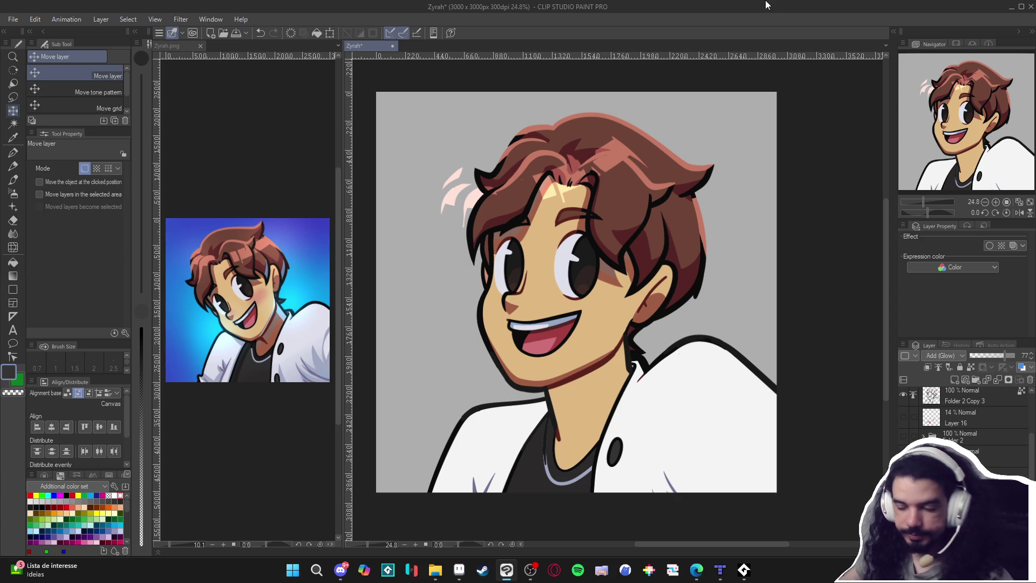
pyautogui.moveTo(574, 177)
pyautogui.mouseDown()
pyautogui.moveTo(656, 183)
pyautogui.moveTo(634, 170)
pyautogui.moveTo(647, 144)
pyautogui.mouseUp()
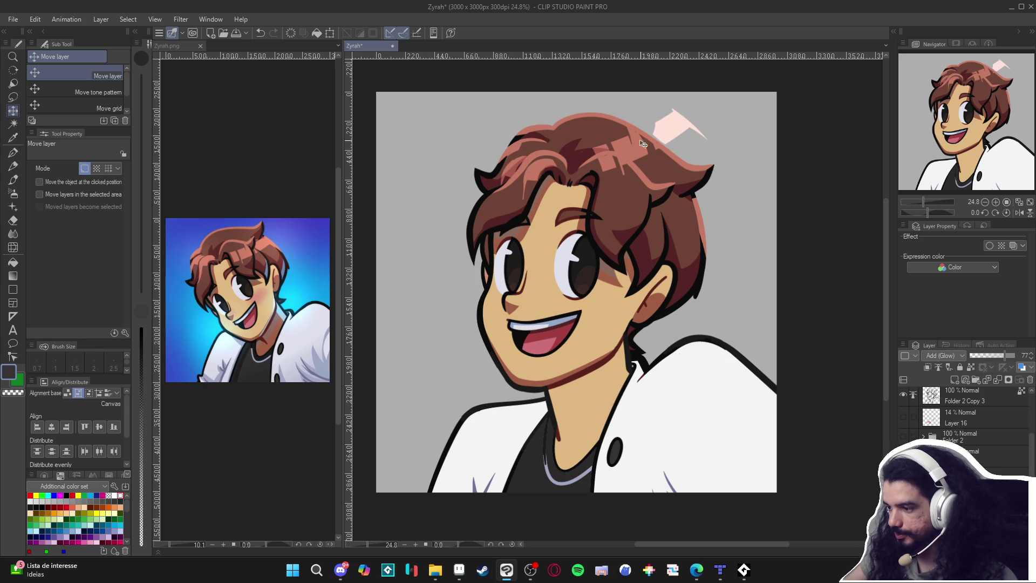
pyautogui.hotkey('ctrl', 't')
pyautogui.moveTo(511, 142); pyautogui.dragTo(517, 146)
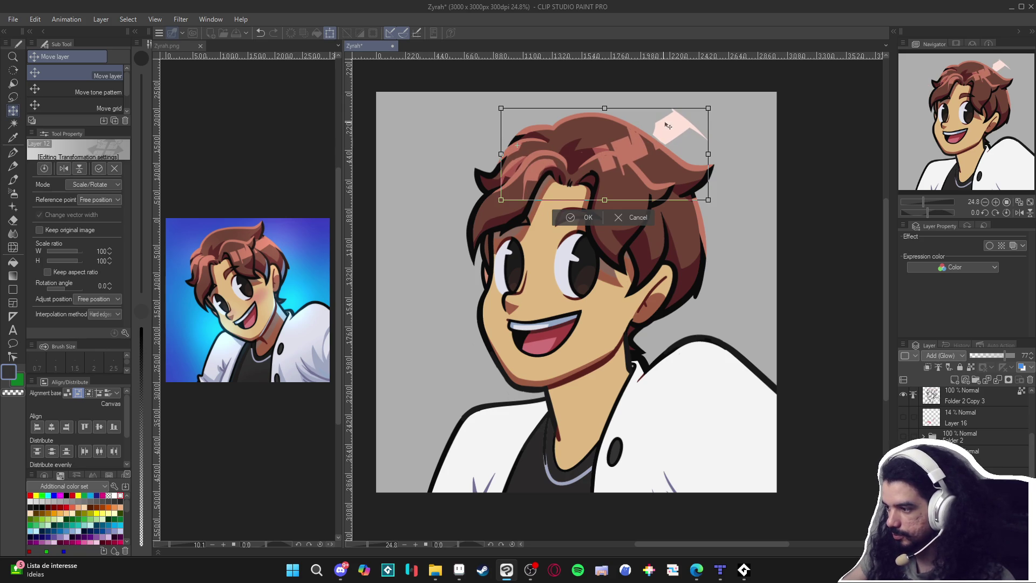
pyautogui.moveTo(718, 120); pyautogui.dragTo(654, 246)
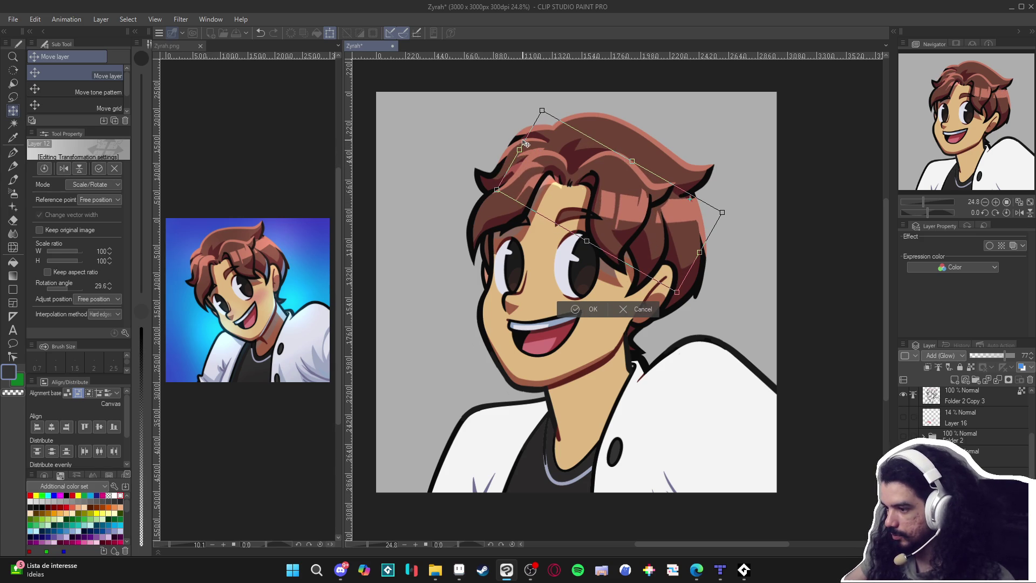
pyautogui.moveTo(512, 149); pyautogui.dragTo(538, 133)
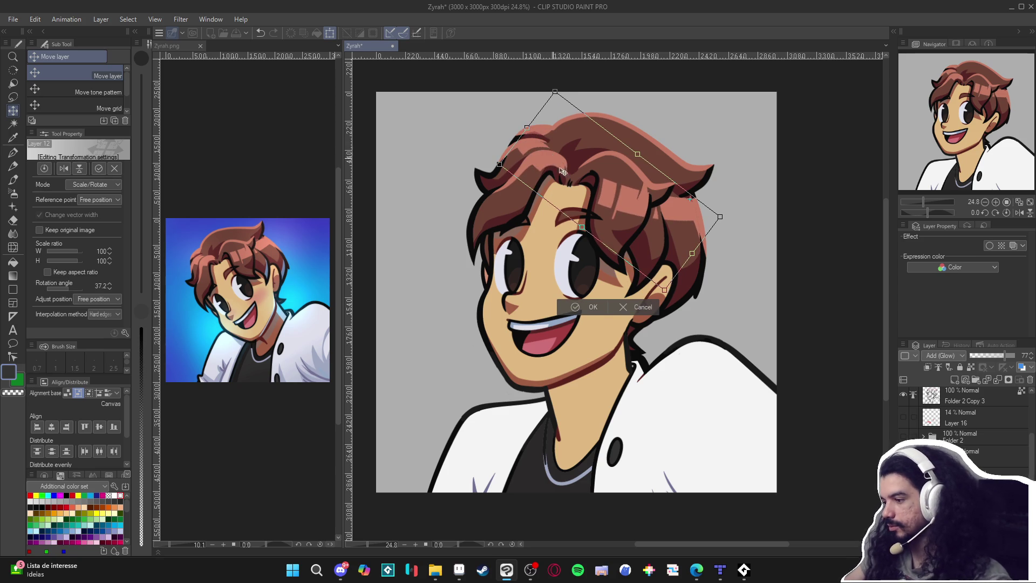
pyautogui.press('Return')
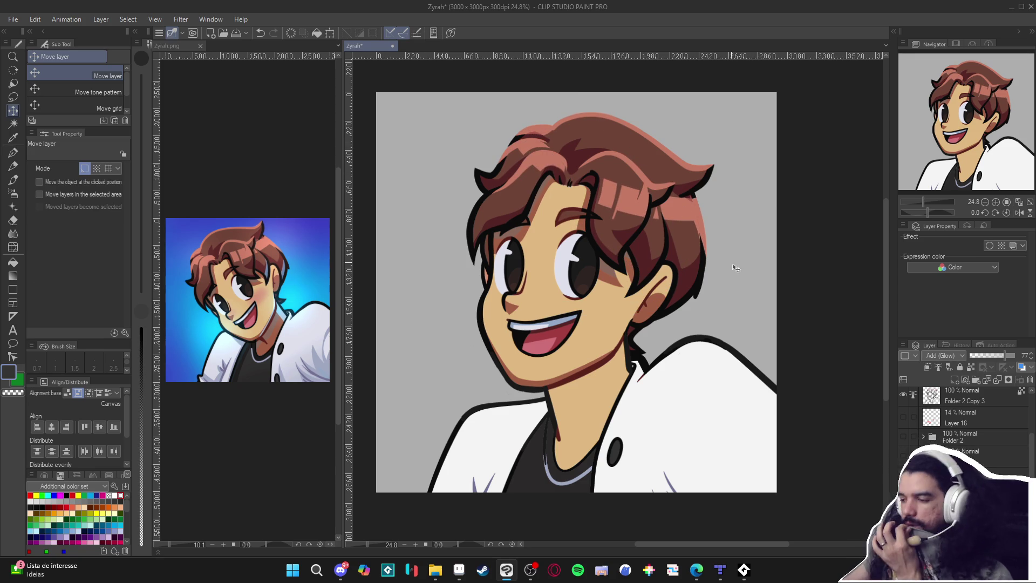
# Shift the view, switch to the normal-blend layer, and test an Auto select on the neck
pyautogui.hscroll(1, 646, 346)
pyautogui.moveTo(670, 413); pyautogui.dragTo(669, 393)
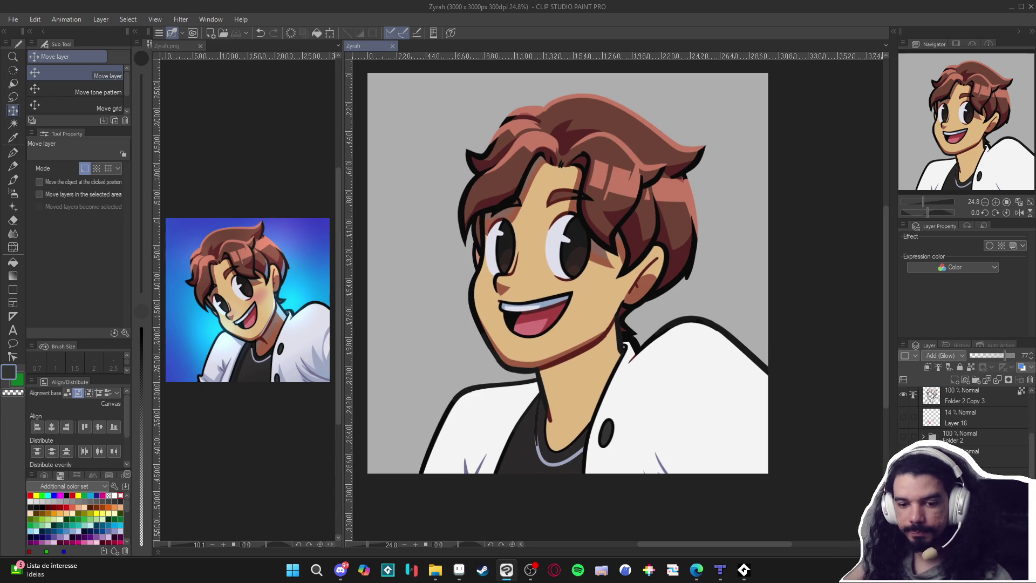
pyautogui.hotkey('ctrl', 'shift', 'n')
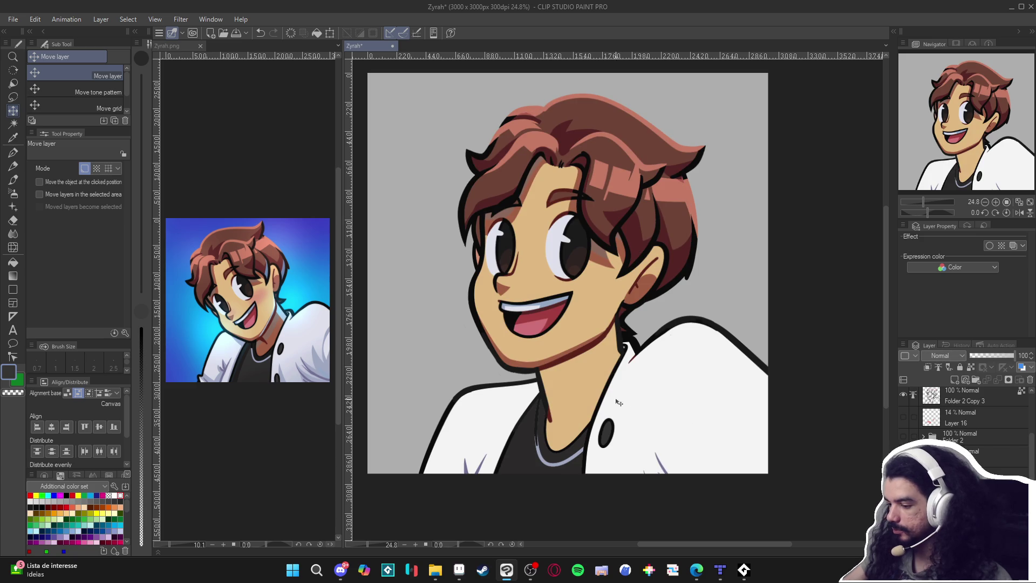
pyautogui.press('w')
pyautogui.click(593, 387)
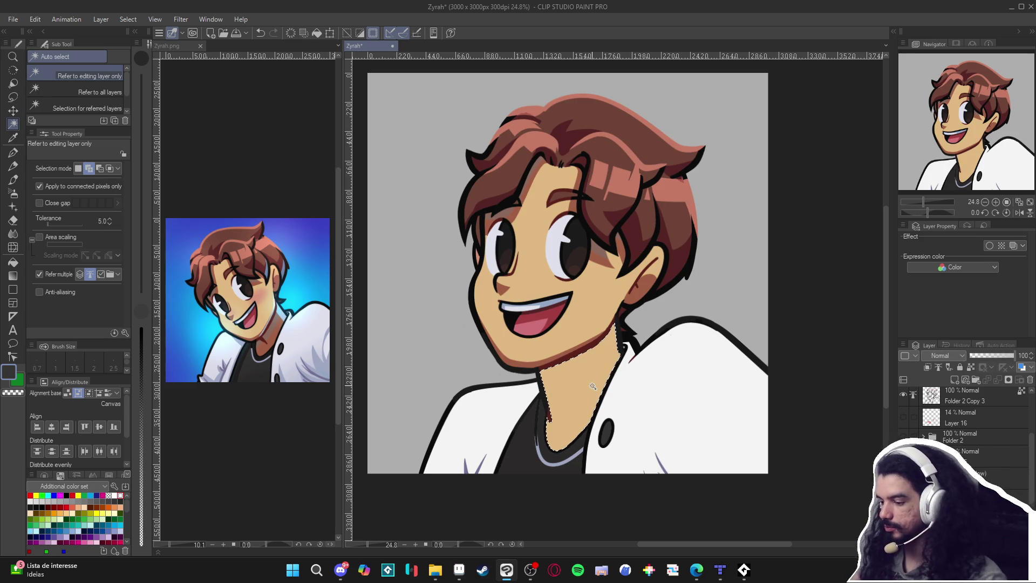
pyautogui.hotkey('ctrl', 'd')
# Load a 100 px G-pen with the reddish-brown neck shadow colour, then test-select the jacket
pyautogui.press('p')
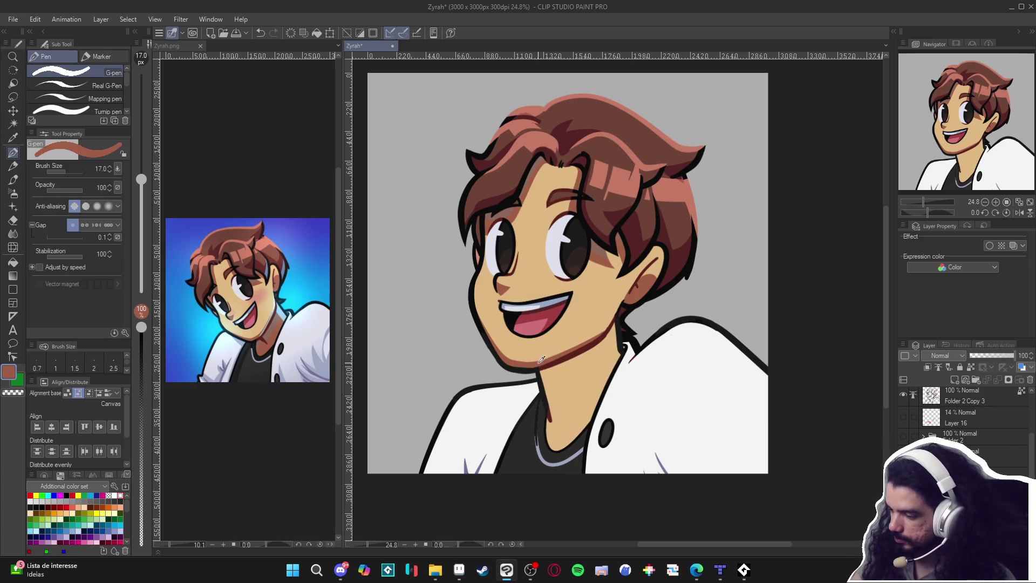
pyautogui.moveTo(561, 401); pyautogui.dragTo(542, 404)
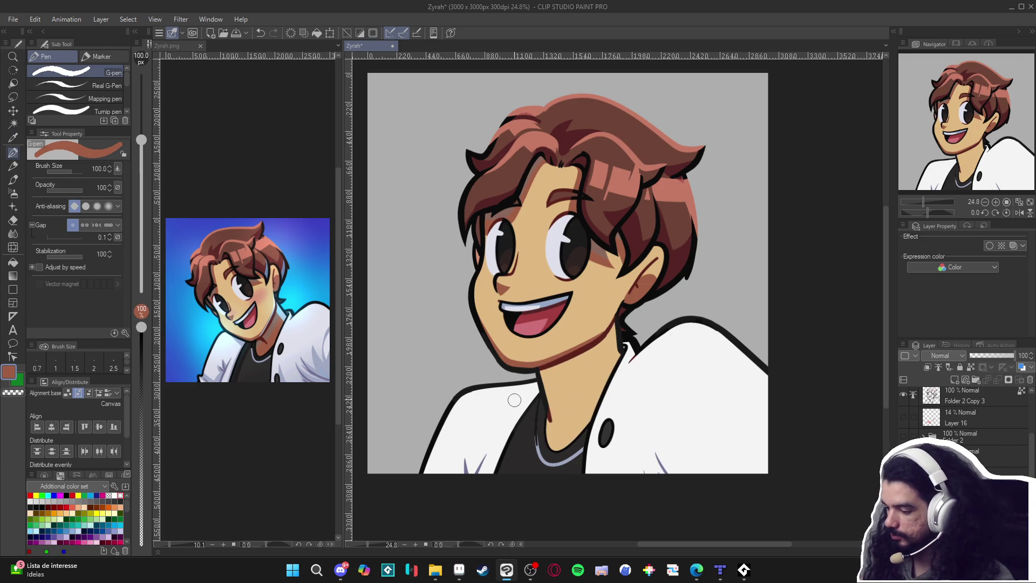
pyautogui.keyDown('alt'); pyautogui.click(599, 396); pyautogui.keyUp('alt')
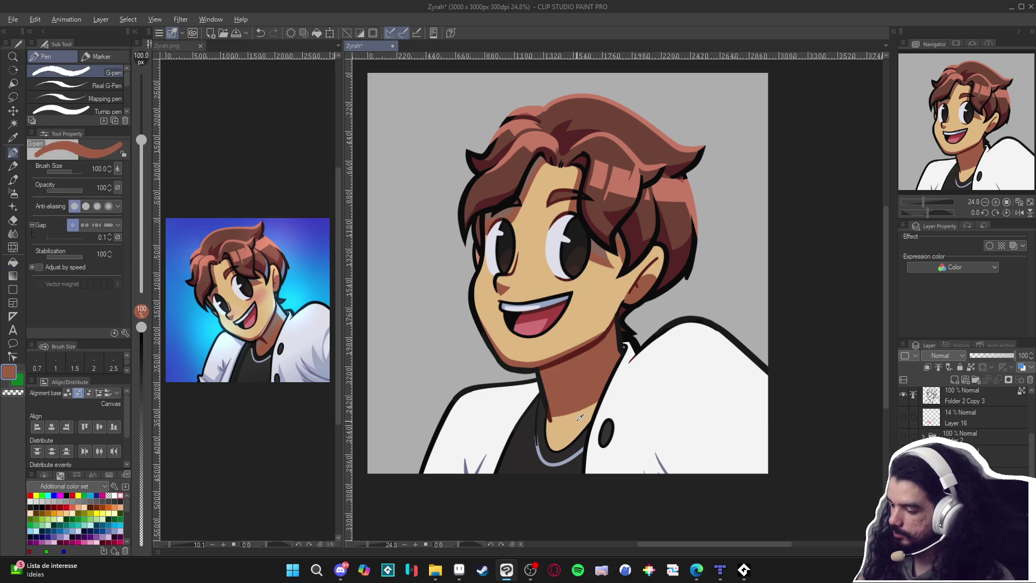
pyautogui.keyDown('alt'); pyautogui.click(603, 391); pyautogui.keyUp('alt')
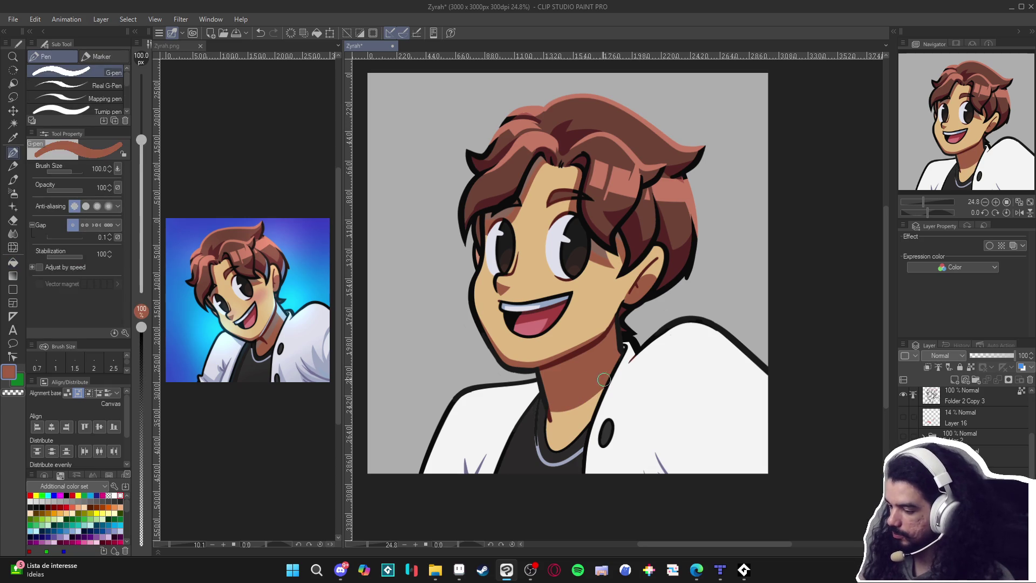
pyautogui.press('w')
pyautogui.click(691, 437)
pyautogui.hotkey('ctrl', 'd')
# Sample the jacket's bluish-grey from the reference and paint fold strokes with a 50 px G-pen
pyautogui.press('p')
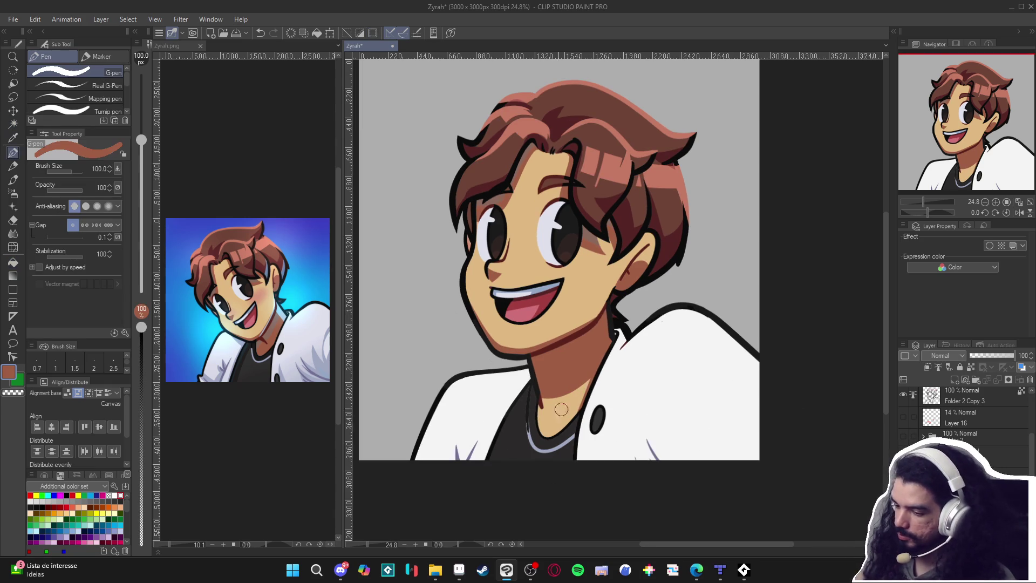
pyautogui.keyDown('alt'); pyautogui.click(320, 371); pyautogui.keyUp('alt')
pyautogui.click(724, 480)
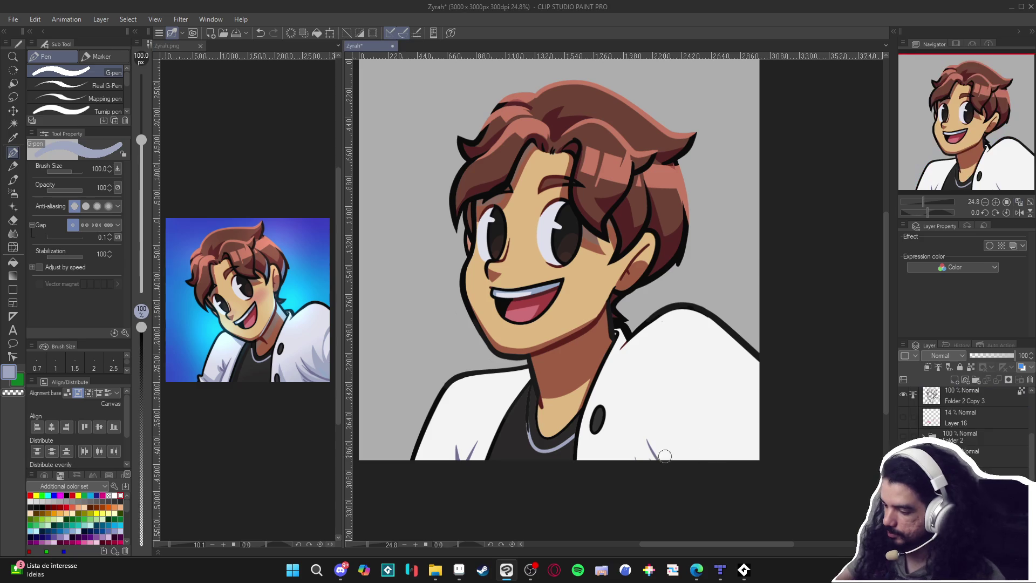
pyautogui.moveTo(665, 458); pyautogui.dragTo(649, 410)
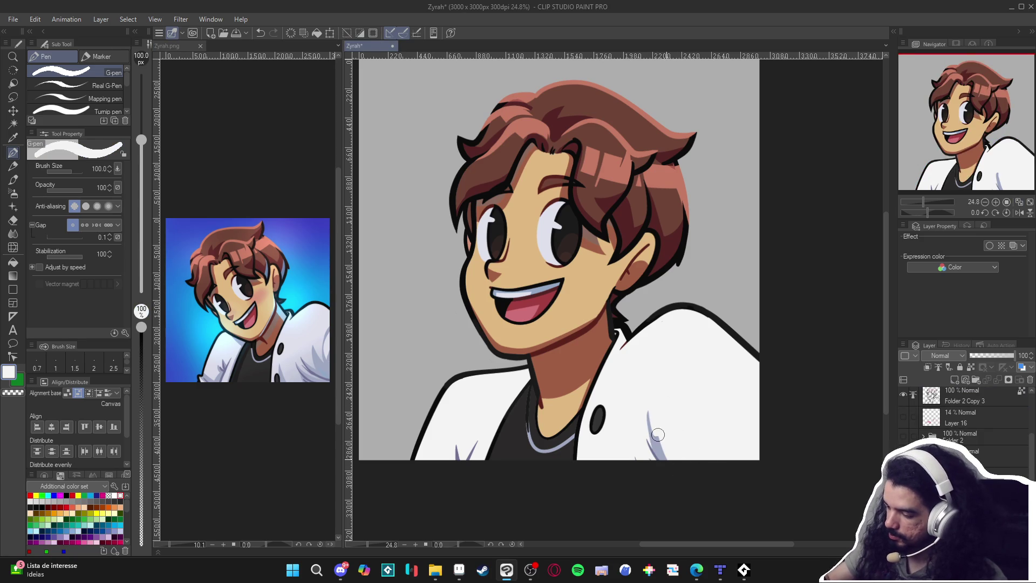
pyautogui.press('[')
pyautogui.press('[')
pyautogui.press('[')
pyautogui.moveTo(650, 414); pyautogui.dragTo(674, 457)
pyautogui.keyDown('alt'); pyautogui.click(661, 418); pyautogui.keyUp('alt')
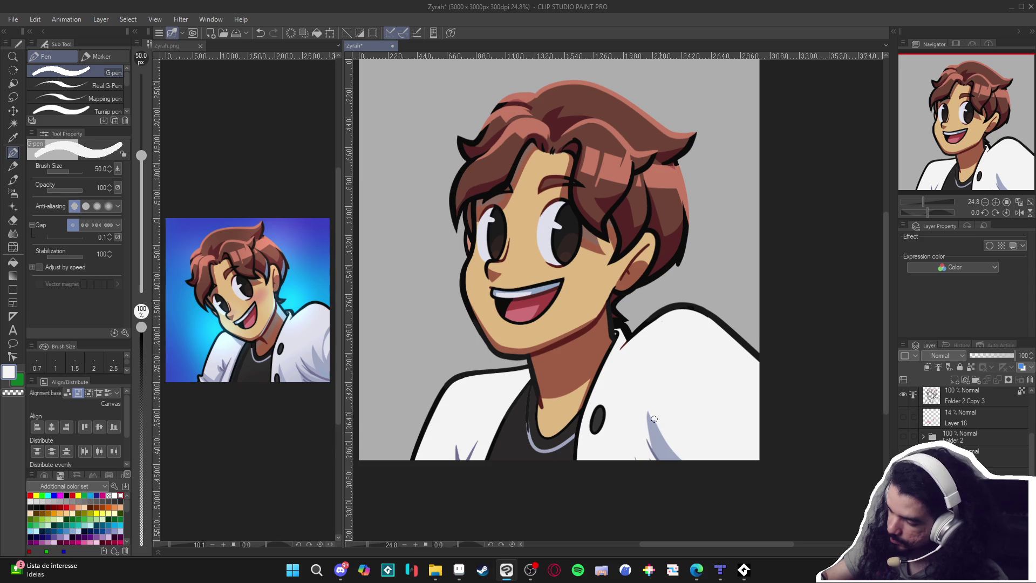
pyautogui.keyDown('alt'); pyautogui.click(675, 452); pyautogui.keyUp('alt')
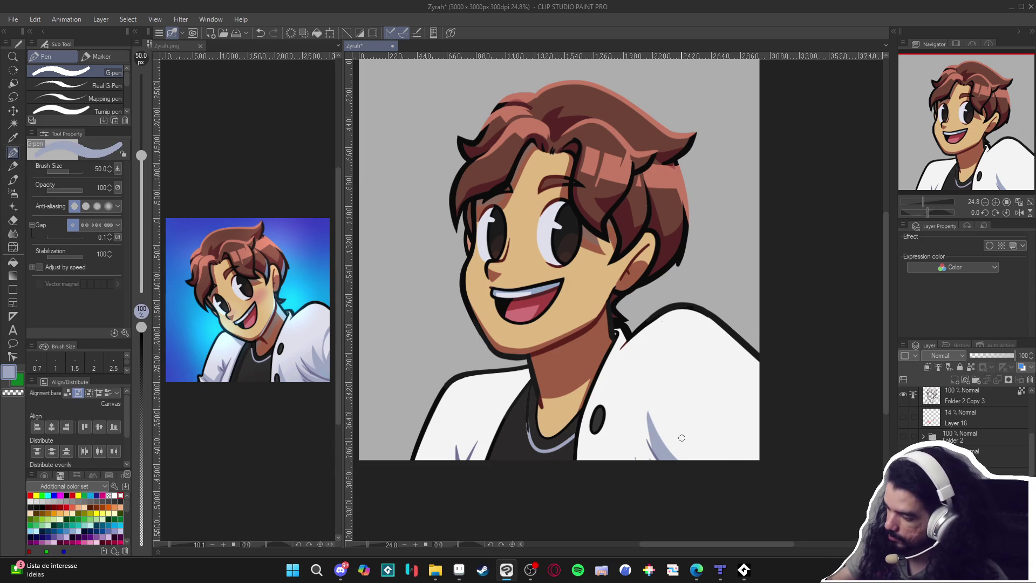
pyautogui.moveTo(685, 469)
pyautogui.mouseDown()
pyautogui.moveTo(686, 435)
pyautogui.moveTo(731, 391)
pyautogui.moveTo(685, 440)
pyautogui.mouseUp()
# Add more bluish-grey jacket folds, touch them up in white, and shade below the button
pyautogui.keyDown('alt'); pyautogui.click(704, 402); pyautogui.keyUp('alt')
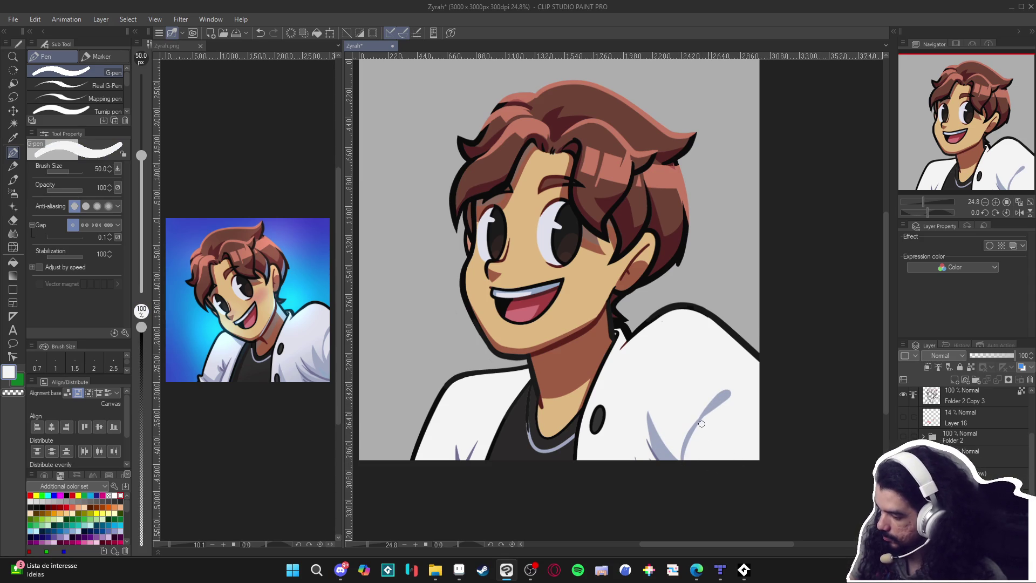
pyautogui.keyDown('alt'); pyautogui.click(669, 455); pyautogui.keyUp('alt')
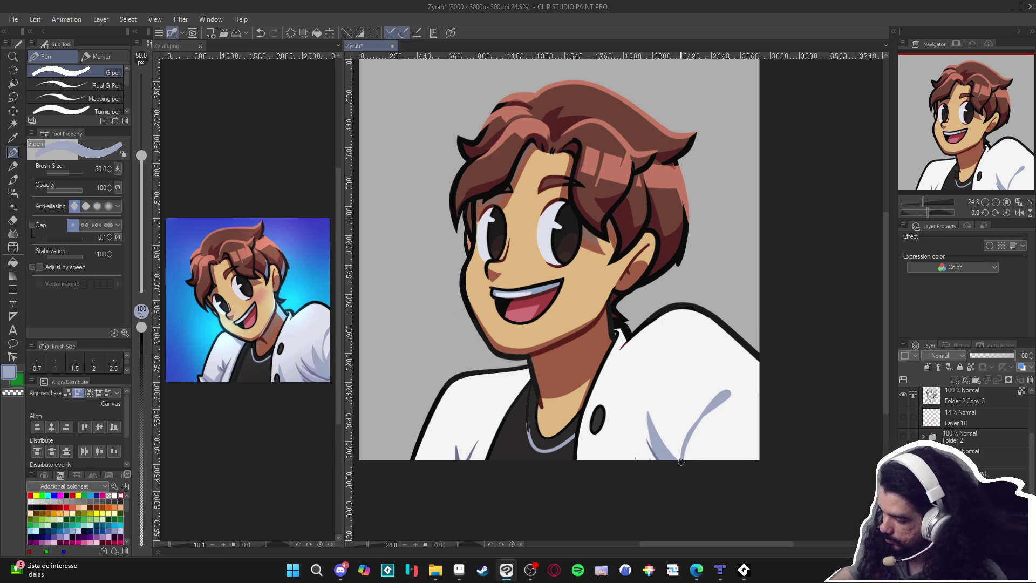
pyautogui.keyDown('alt'); pyautogui.click(670, 416); pyautogui.keyUp('alt')
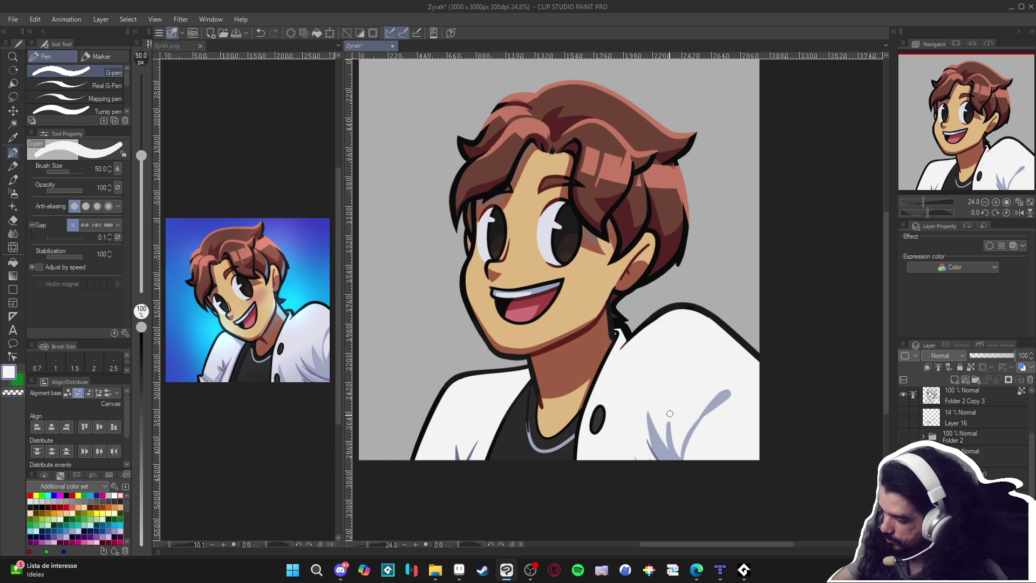
pyautogui.keyDown('alt'); pyautogui.click(673, 448); pyautogui.keyUp('alt')
pyautogui.moveTo(655, 463); pyautogui.dragTo(631, 421)
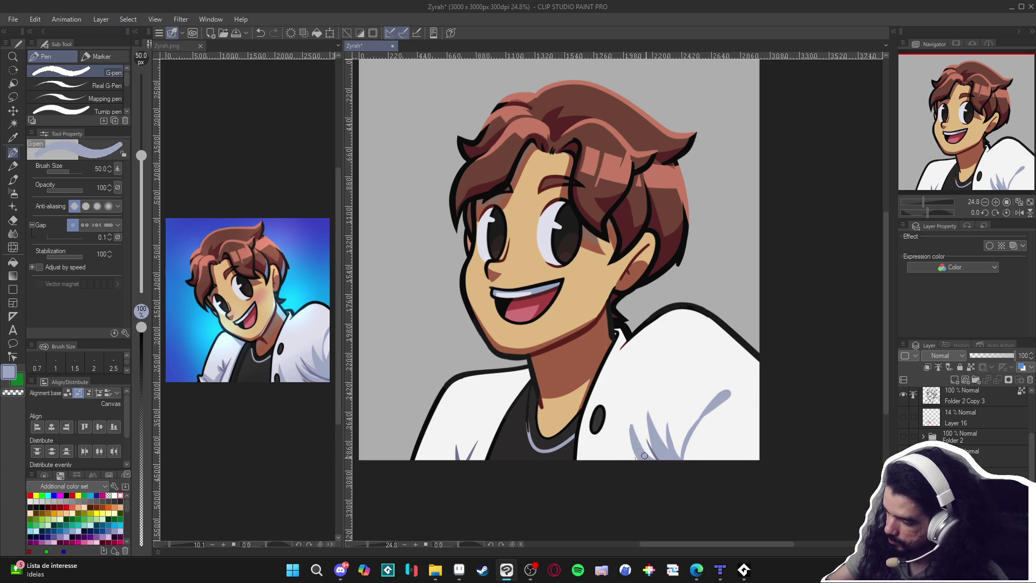
pyautogui.keyDown('alt'); pyautogui.click(632, 418); pyautogui.keyUp('alt')
pyautogui.moveTo(633, 418); pyautogui.dragTo(650, 461)
pyautogui.keyDown('alt'); pyautogui.click(639, 453); pyautogui.keyUp('alt')
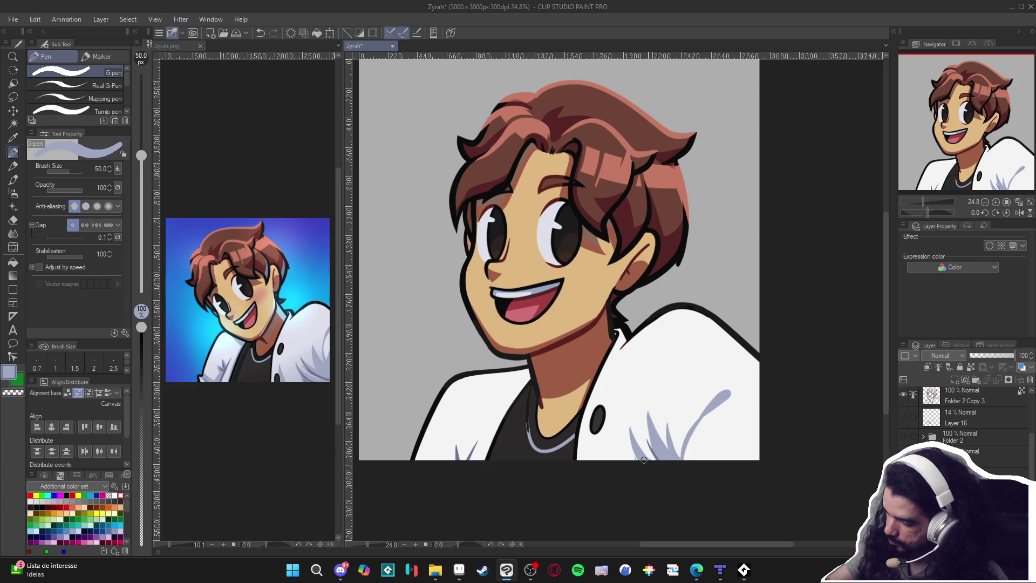
pyautogui.moveTo(591, 460)
pyautogui.mouseDown()
pyautogui.moveTo(590, 432)
pyautogui.moveTo(628, 460)
pyautogui.mouseUp()
# Eyedrop the lavender shading colour and paint a lavender fold across the lower-right jacket
pyautogui.press('g')
pyautogui.press('p')
pyautogui.keyDown('alt'); pyautogui.click(603, 416); pyautogui.keyUp('alt')
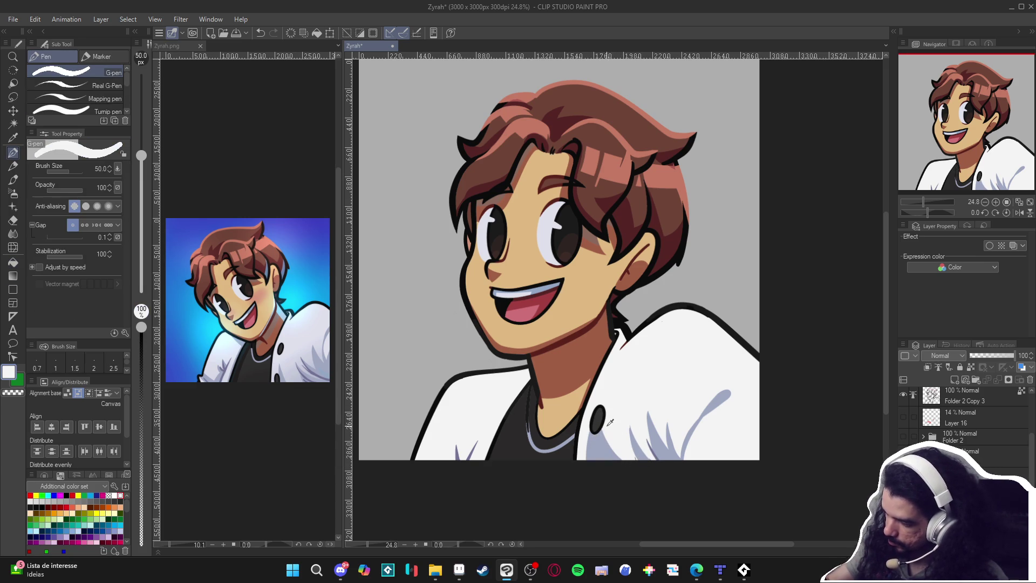
pyautogui.keyDown('alt'); pyautogui.click(603, 443); pyautogui.keyUp('alt')
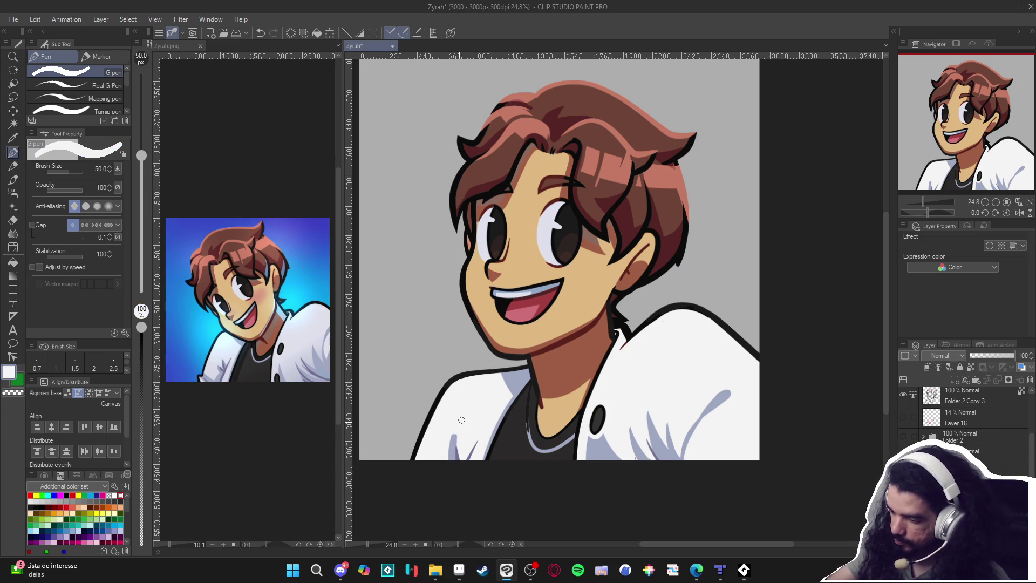
pyautogui.keyDown('alt'); pyautogui.click(477, 444); pyautogui.keyUp('alt')
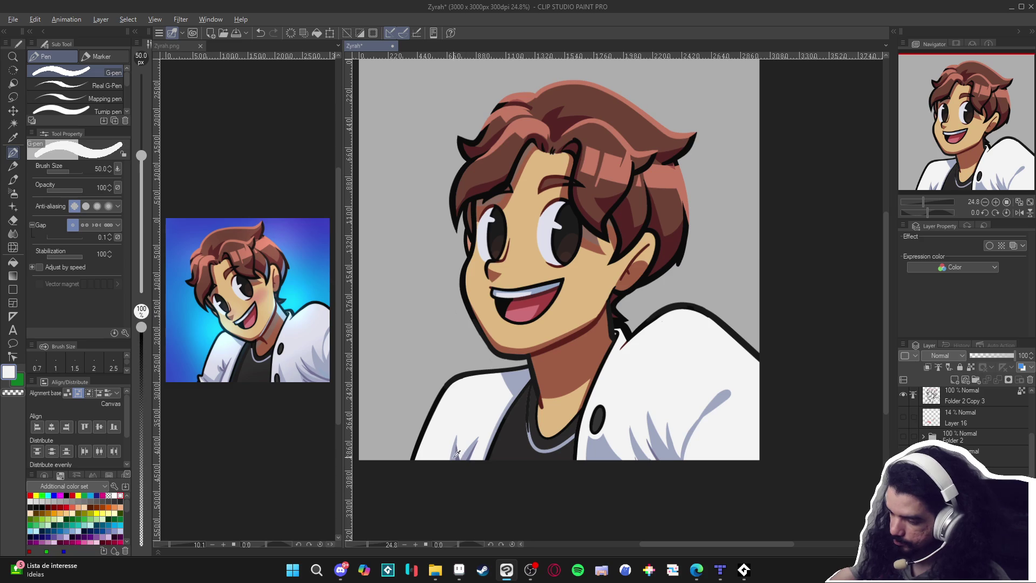
pyautogui.keyDown('alt'); pyautogui.click(505, 419); pyautogui.keyUp('alt')
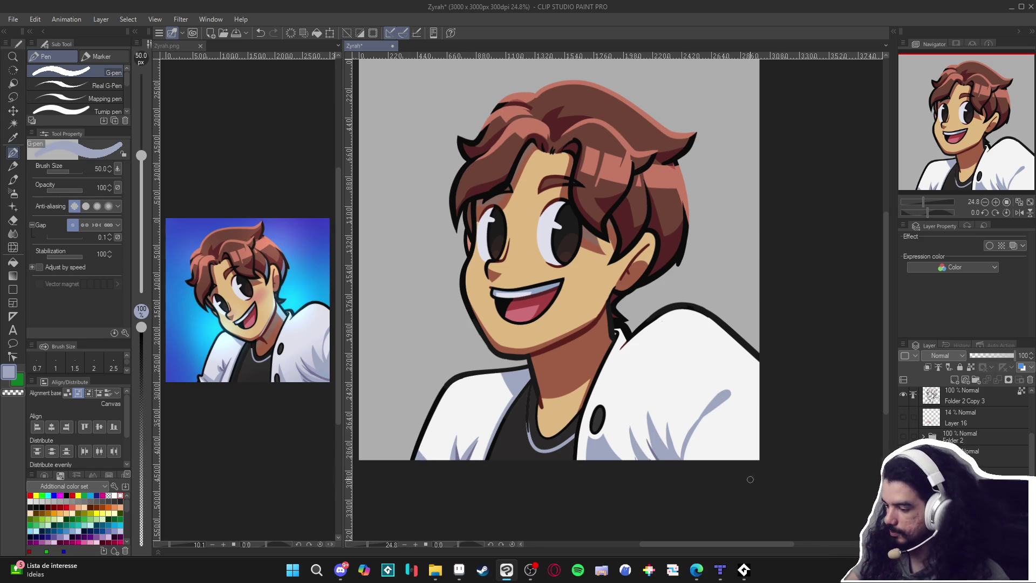
pyautogui.moveTo(683, 457); pyautogui.dragTo(731, 431)
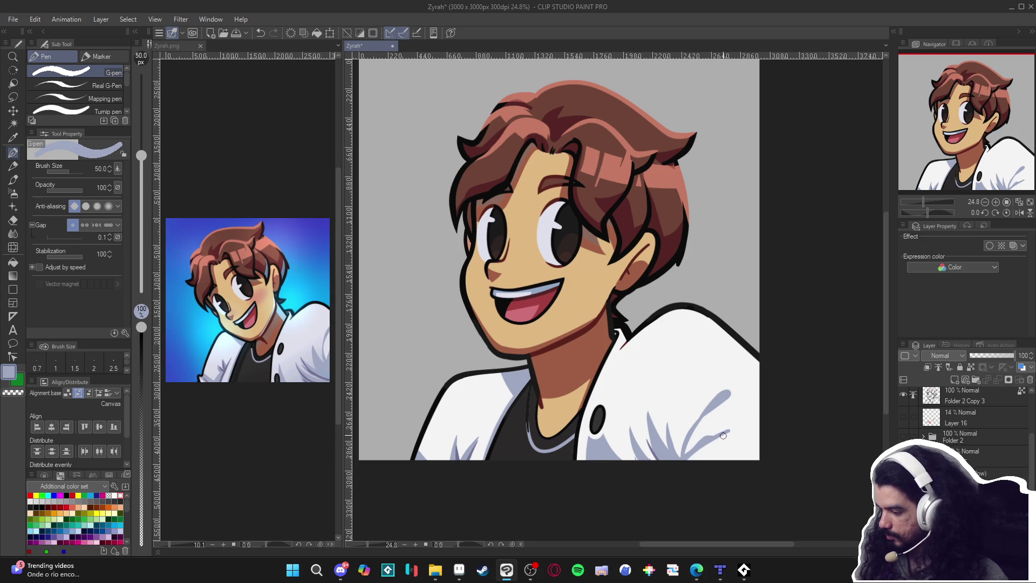
pyautogui.keyDown('alt'); pyautogui.click(734, 430); pyautogui.keyUp('alt')
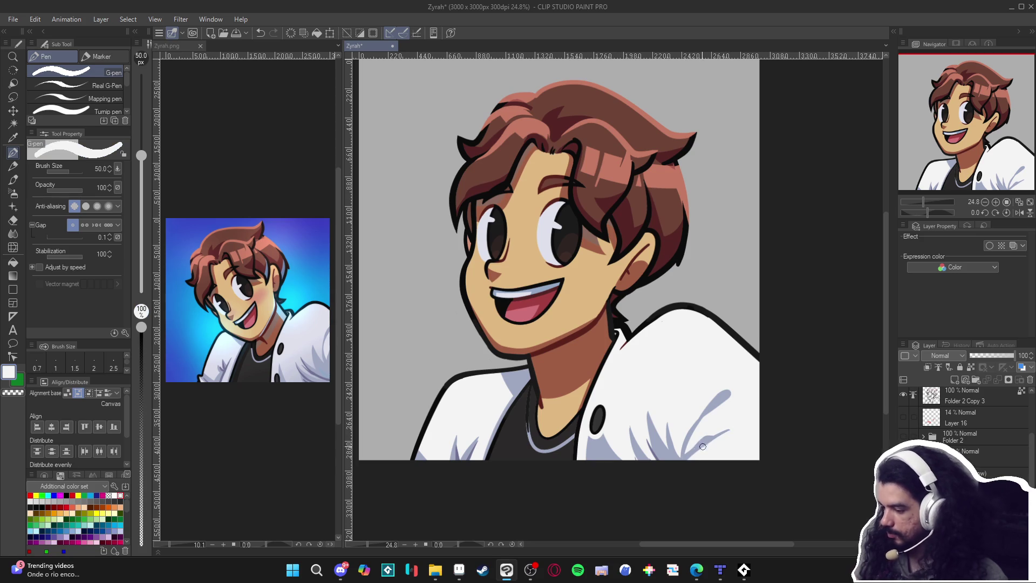
pyautogui.keyDown('alt'); pyautogui.click(672, 457); pyautogui.keyUp('alt')
# Enlarge the soft airbrush to 2000 px, then load a 100 px pen with the undershirt's dark colour
pyautogui.press('b')
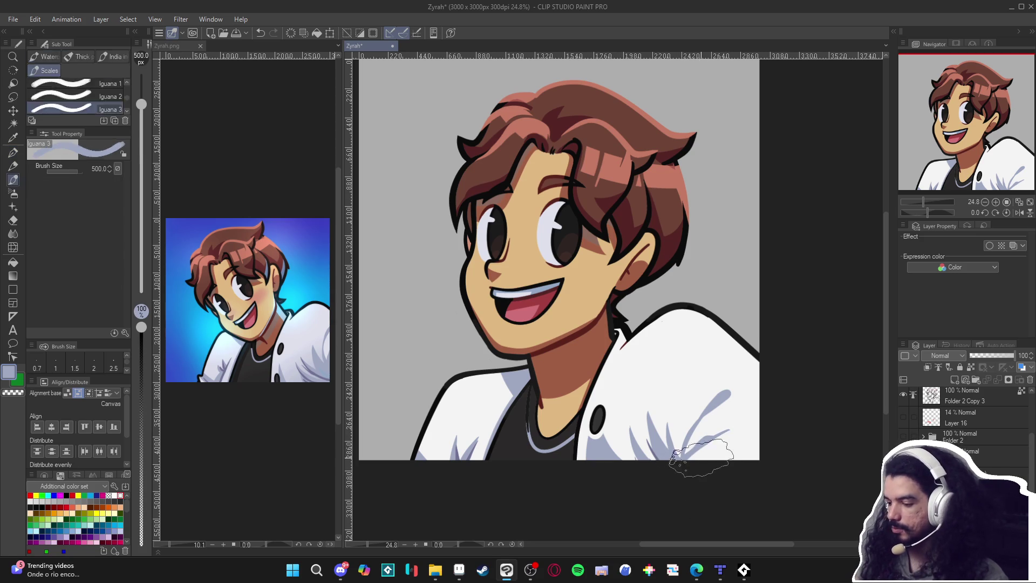
pyautogui.moveTo(725, 479)
pyautogui.mouseDown()
pyautogui.moveTo(761, 488)
pyautogui.moveTo(733, 483)
pyautogui.mouseUp()
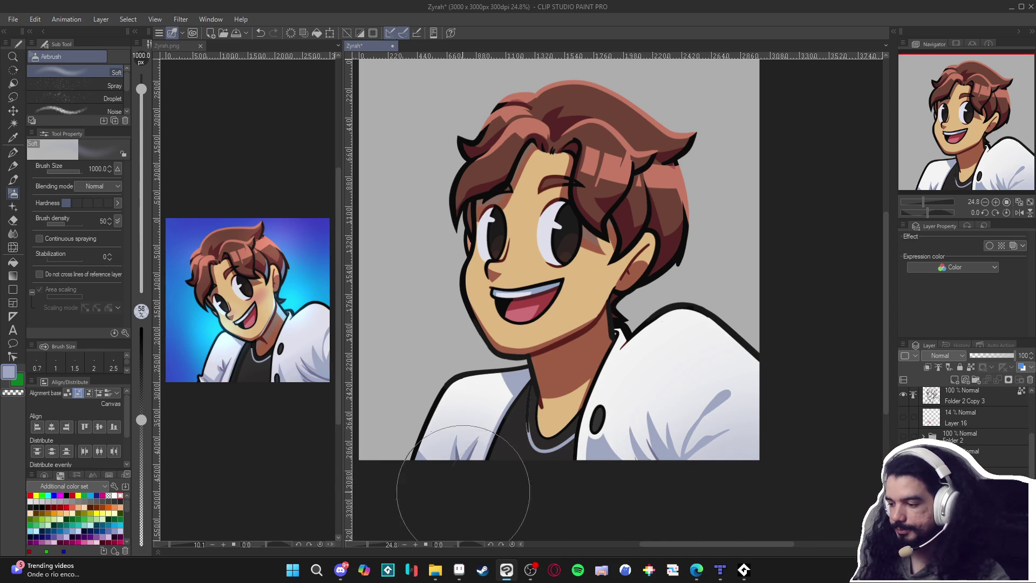
pyautogui.press('p')
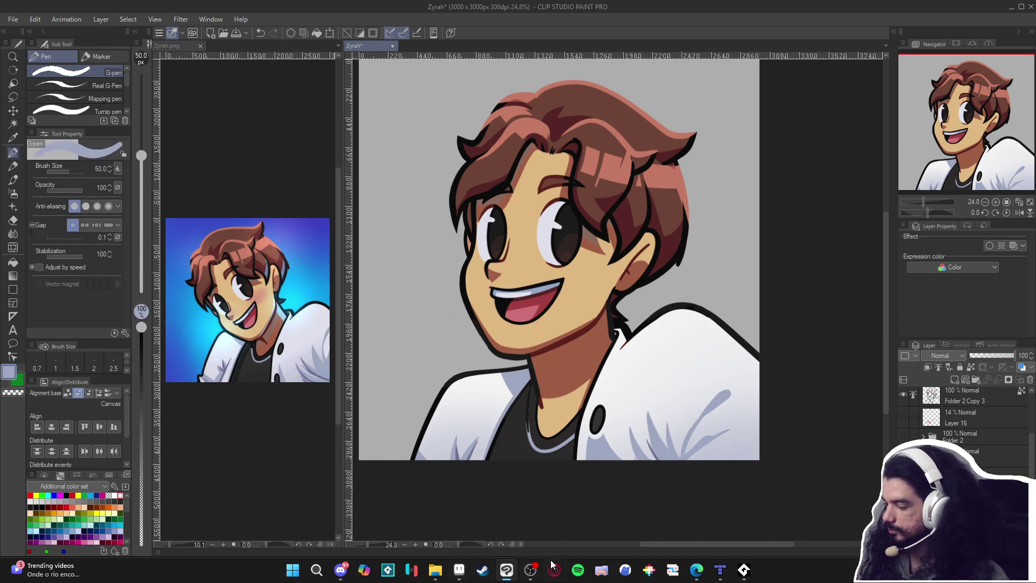
pyautogui.keyDown('alt'); pyautogui.click(519, 435); pyautogui.keyUp('alt')
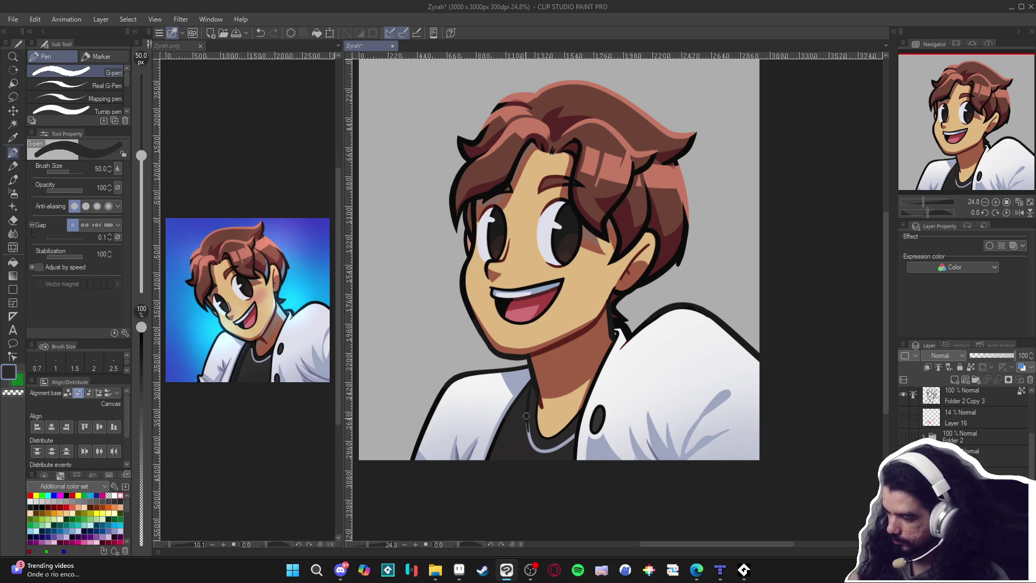
pyautogui.press('alt')
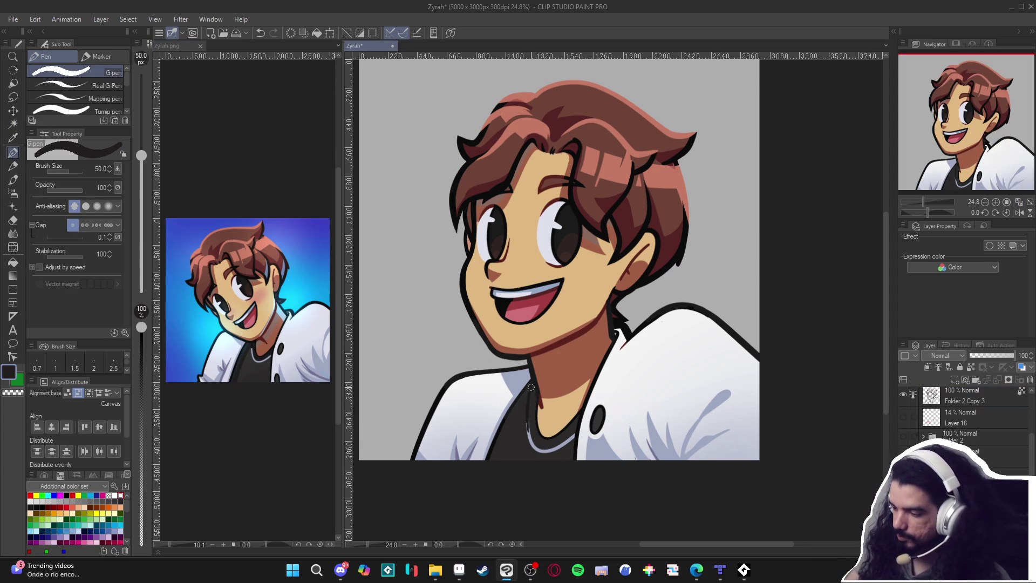
pyautogui.press(']')
pyautogui.press(']')
pyautogui.press(']')
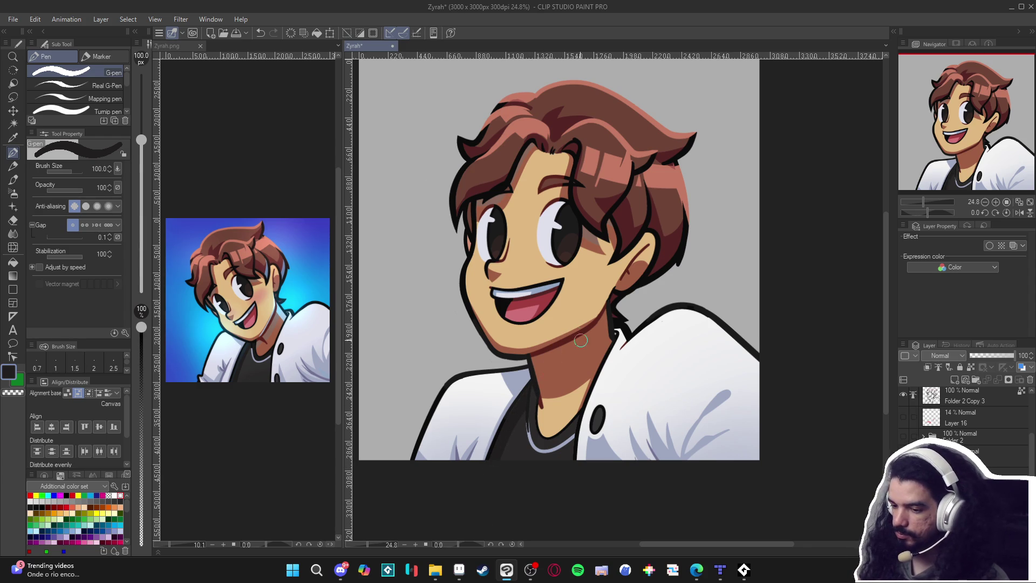
pyautogui.scroll(-1, 594, 475)
# Save with Ctrl+S, reduce the pen to 80 px, and pan the canvas slightly
pyautogui.hotkey('ctrl', 's')
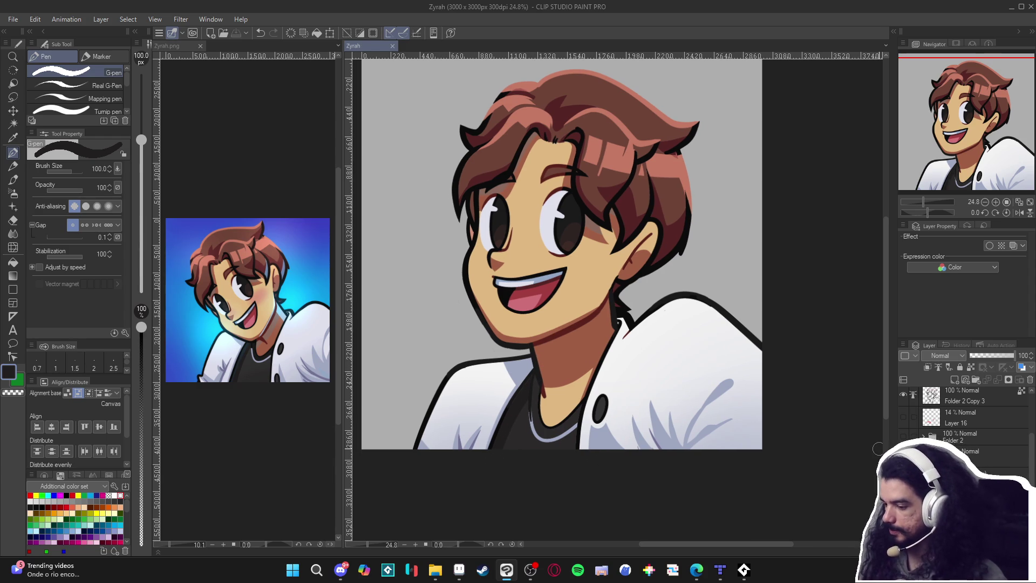
pyautogui.press('[')
pyautogui.press('[')
pyautogui.press('[')
pyautogui.press('[')
pyautogui.moveTo(615, 456)
pyautogui.mouseDown()
pyautogui.moveTo(608, 462)
pyautogui.moveTo(647, 475)
pyautogui.mouseUp()
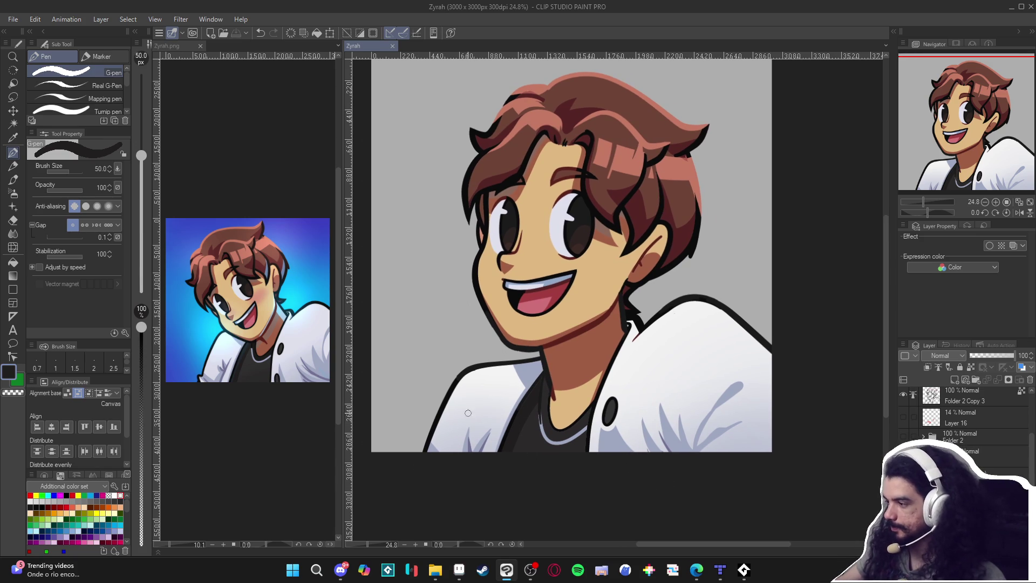
pyautogui.scroll(-1, 526, 392)
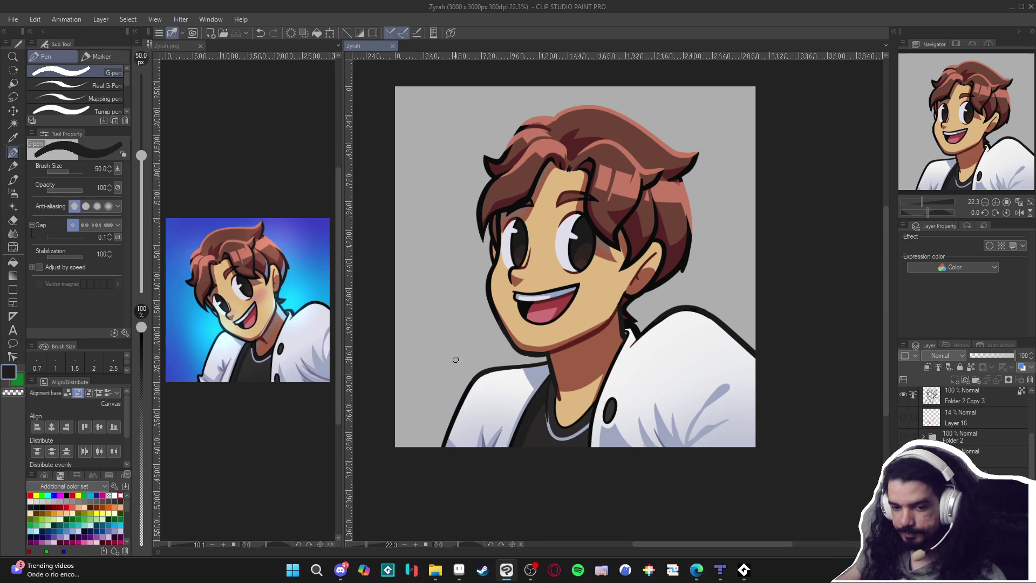
# Compare the Zyrah.png reference with the working canvas, then nudge the canvas view
pyautogui.press('w')
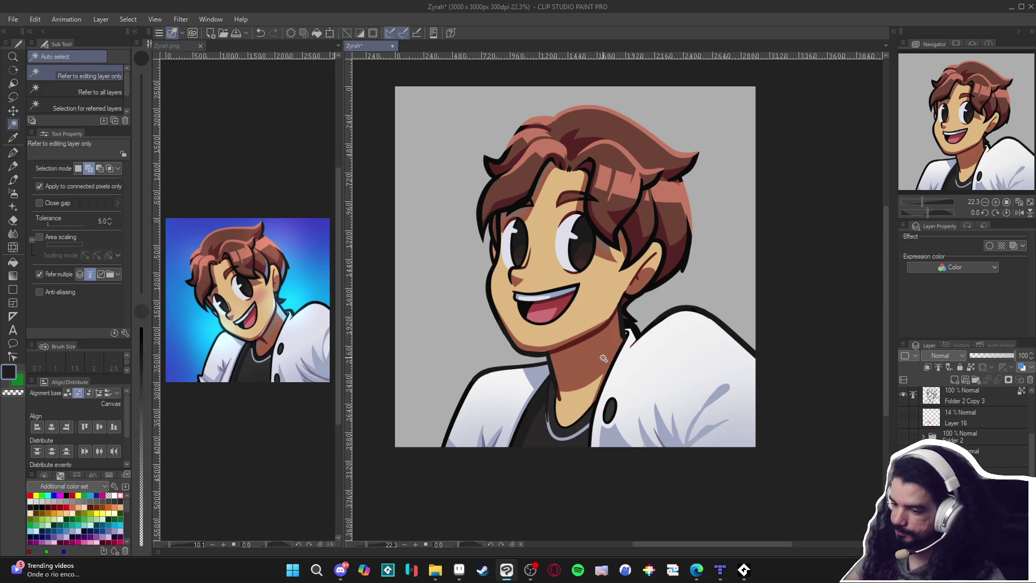
pyautogui.press('p')
pyautogui.click(268, 339)
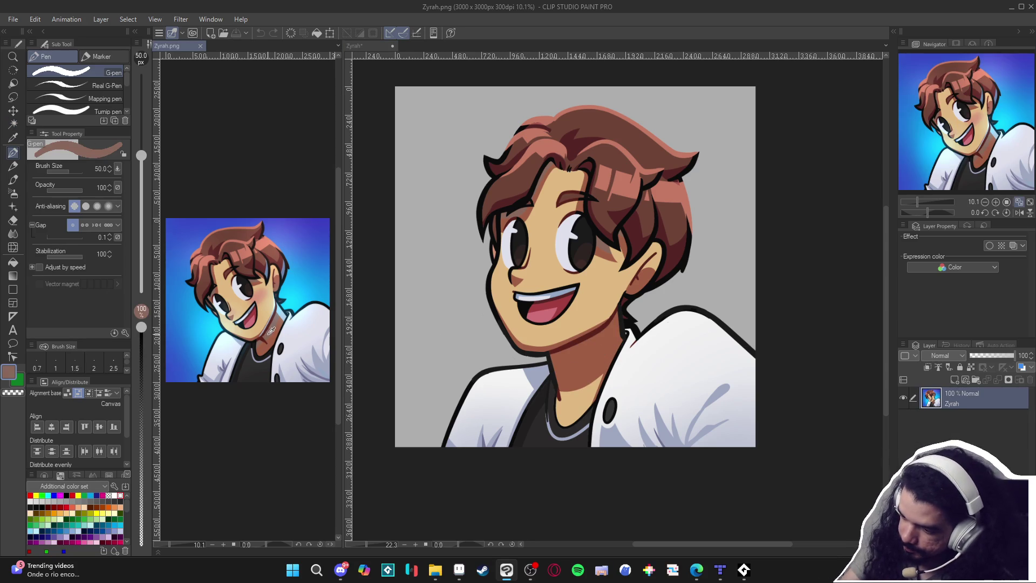
pyautogui.click(592, 360)
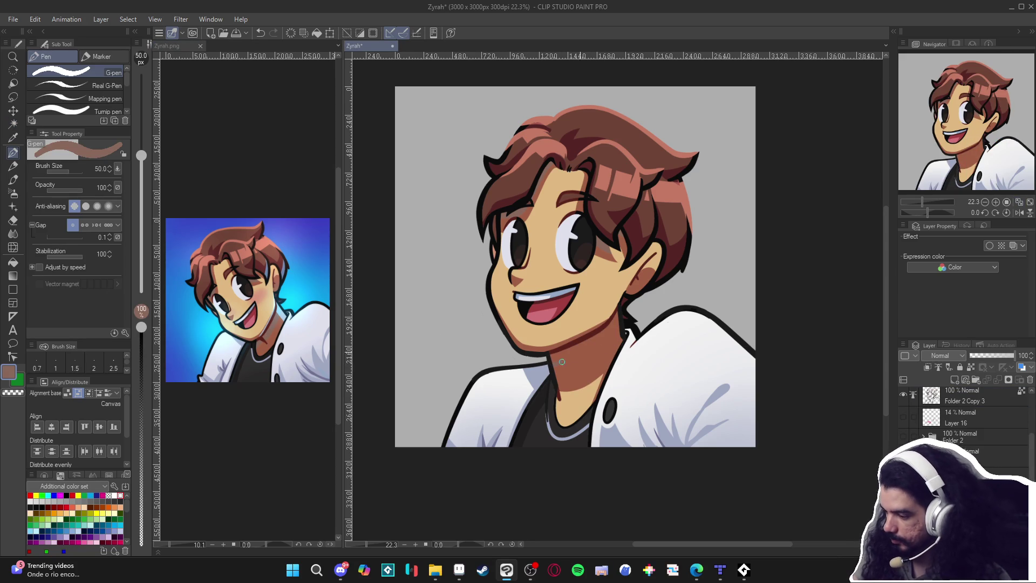
pyautogui.moveTo(632, 302); pyautogui.dragTo(626, 312)
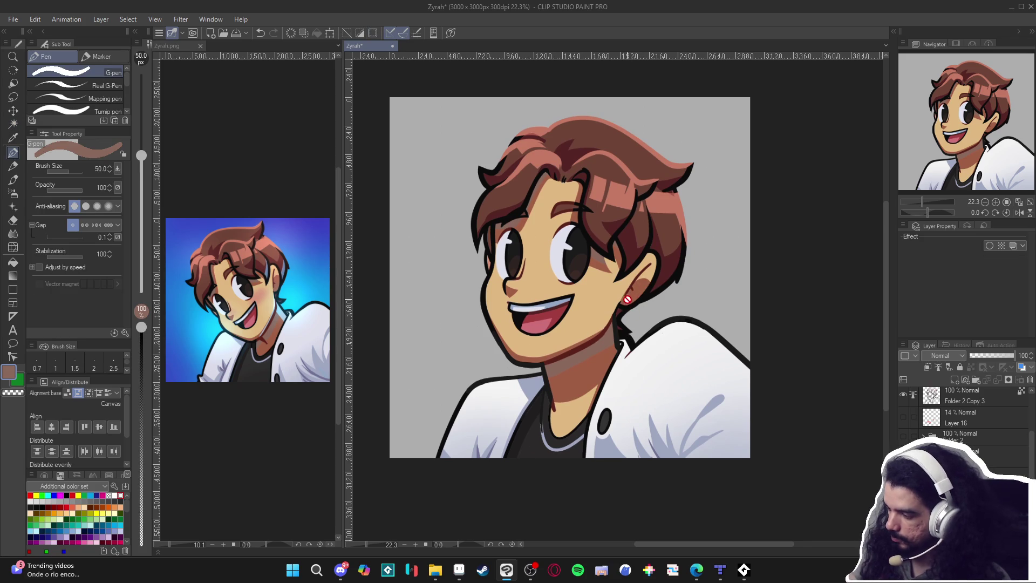
# Cycle through pencil, Iguana 3 brush and 50 px pen, pan, then pick the soft airbrush on Zyrah.png
pyautogui.press('p')
pyautogui.press('b')
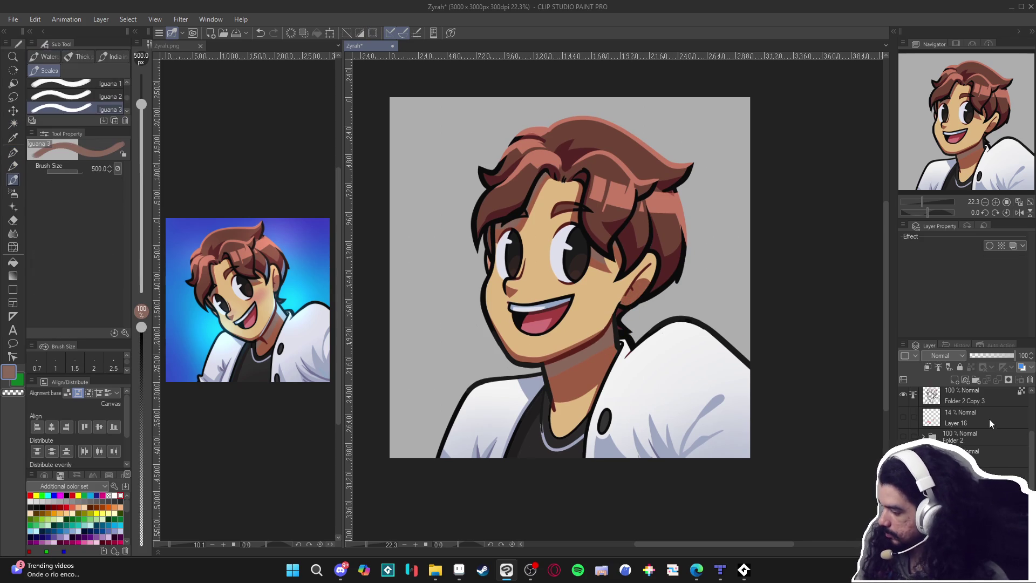
pyautogui.press('p')
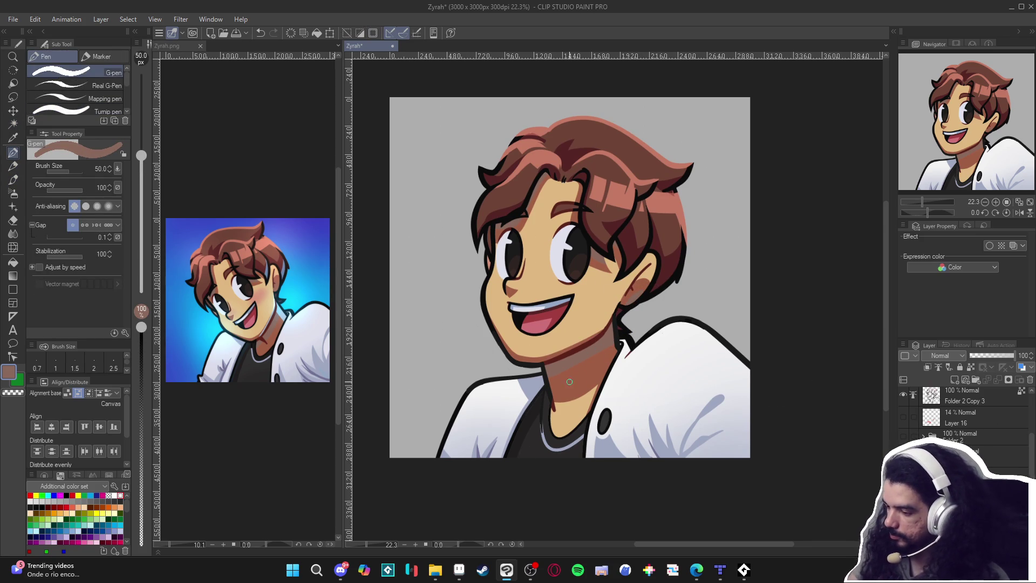
pyautogui.moveTo(629, 373)
pyautogui.mouseDown()
pyautogui.moveTo(622, 391)
pyautogui.moveTo(636, 400)
pyautogui.mouseUp()
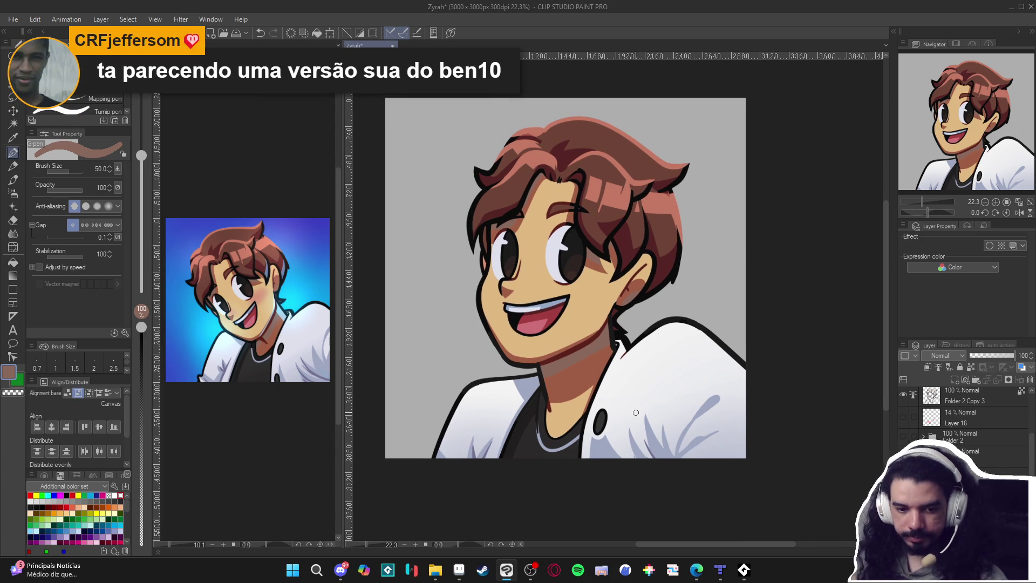
pyautogui.moveTo(640, 417); pyautogui.dragTo(648, 411)
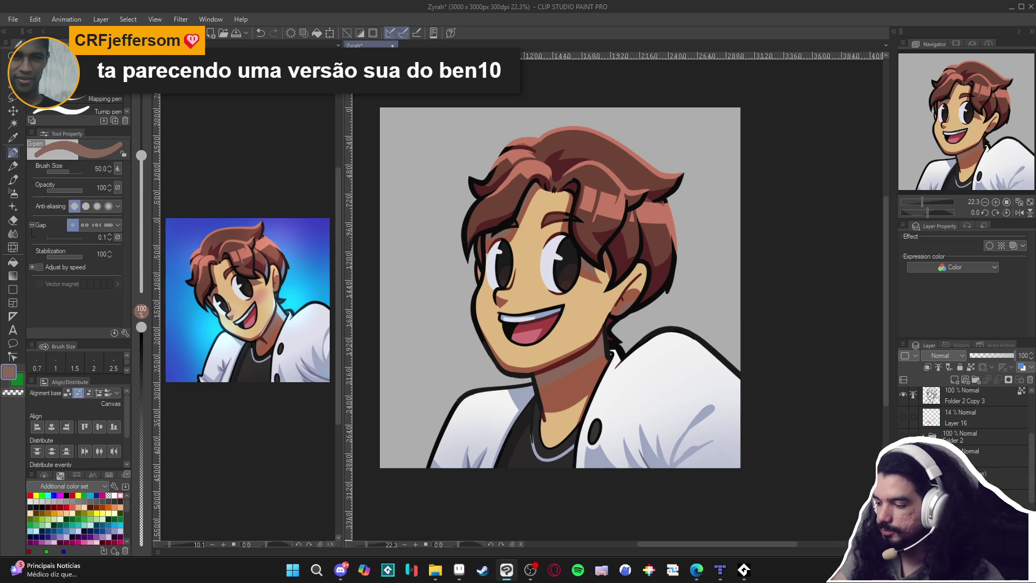
pyautogui.press('b')
pyautogui.click(264, 294)
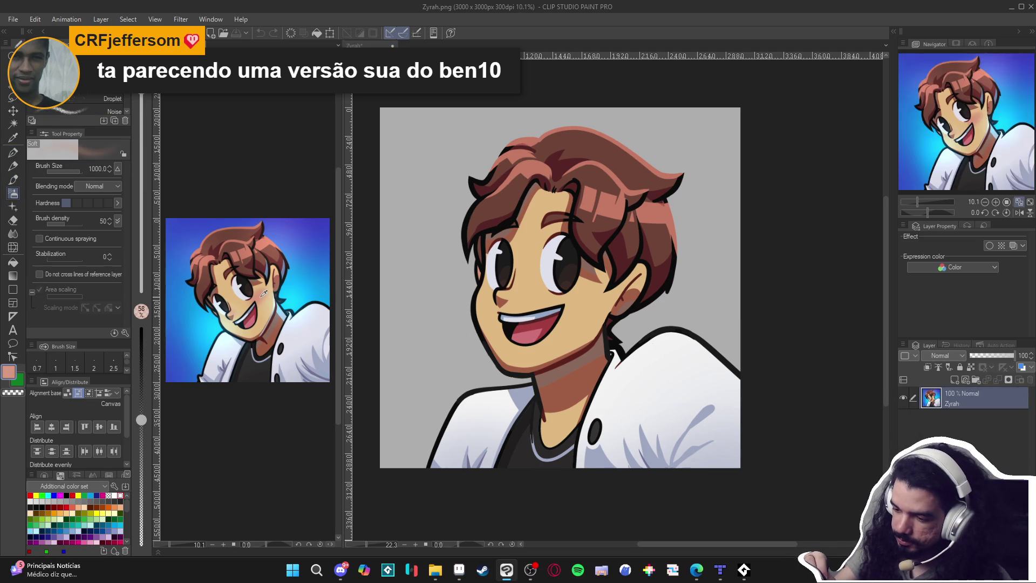
# Sample the pinkish red from the reference and shrink the airbrush to 170 px
pyautogui.keyDown('alt'); pyautogui.click(256, 312); pyautogui.keyUp('alt')
pyautogui.moveTo(579, 302); pyautogui.dragTo(566, 305)
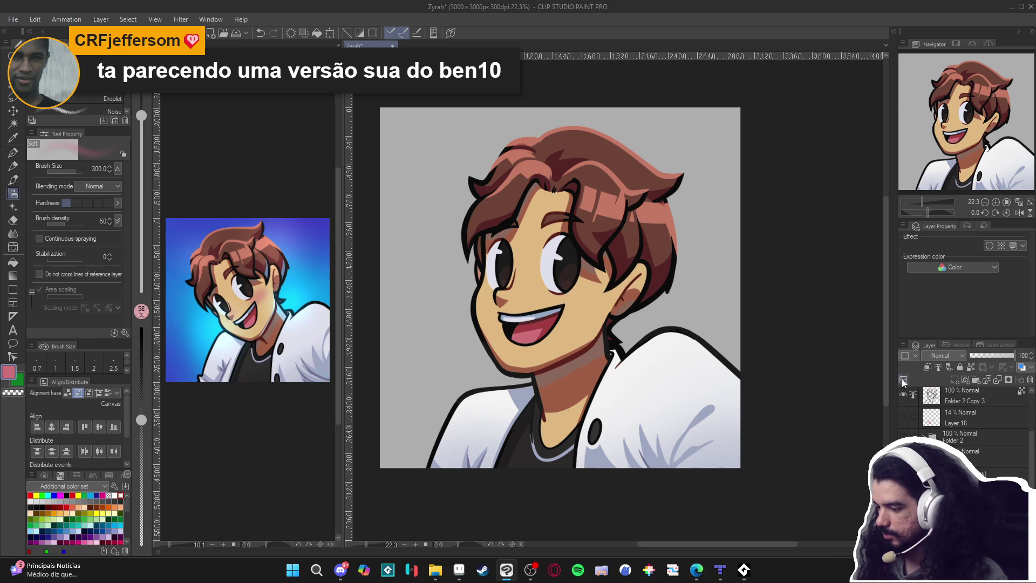
pyautogui.scroll(-3, 966, 421)
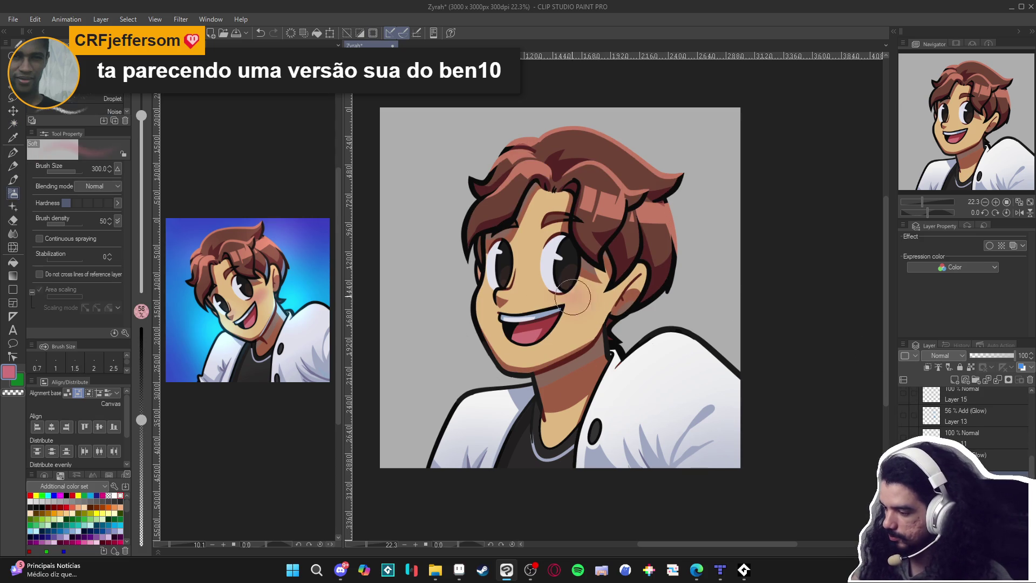
pyautogui.press('[')
pyautogui.press('[')
pyautogui.press('[')
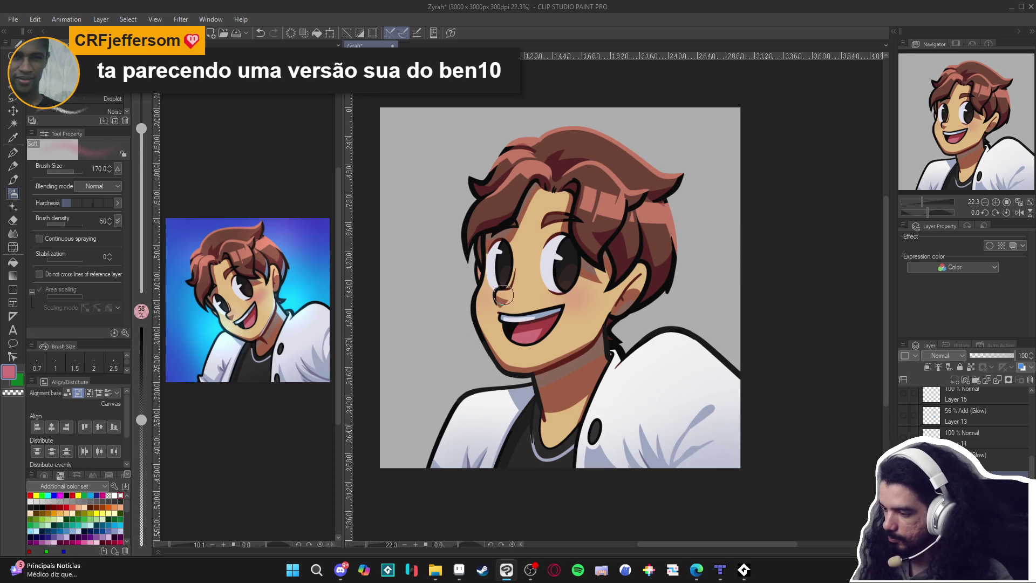
# Pick the skin tan colour with the pen and save the Zyrah file with Ctrl+S
pyautogui.press('p')
pyautogui.keyDown('alt'); pyautogui.click(567, 329); pyautogui.keyUp('alt')
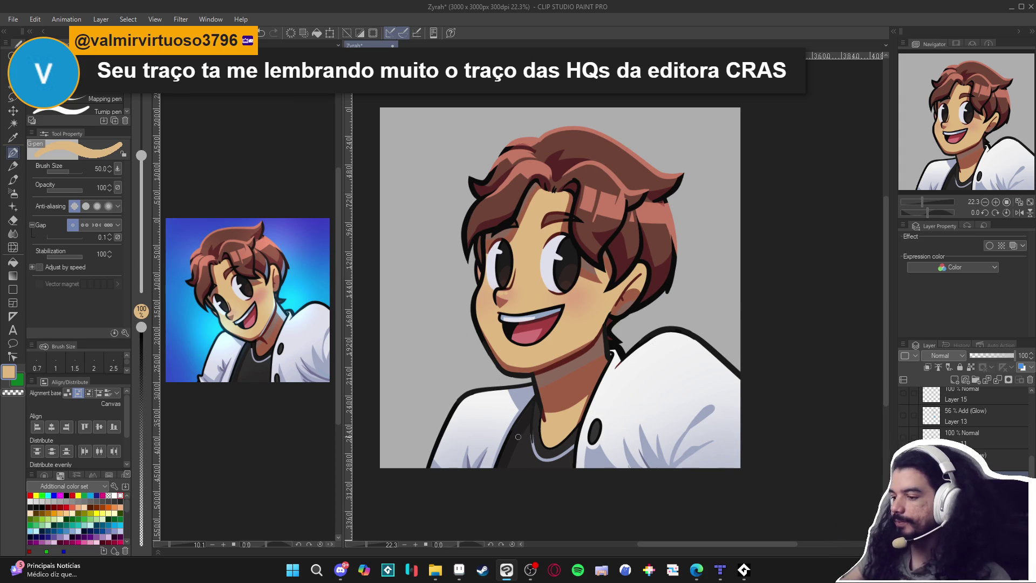
pyautogui.scroll(-2, 592, 396)
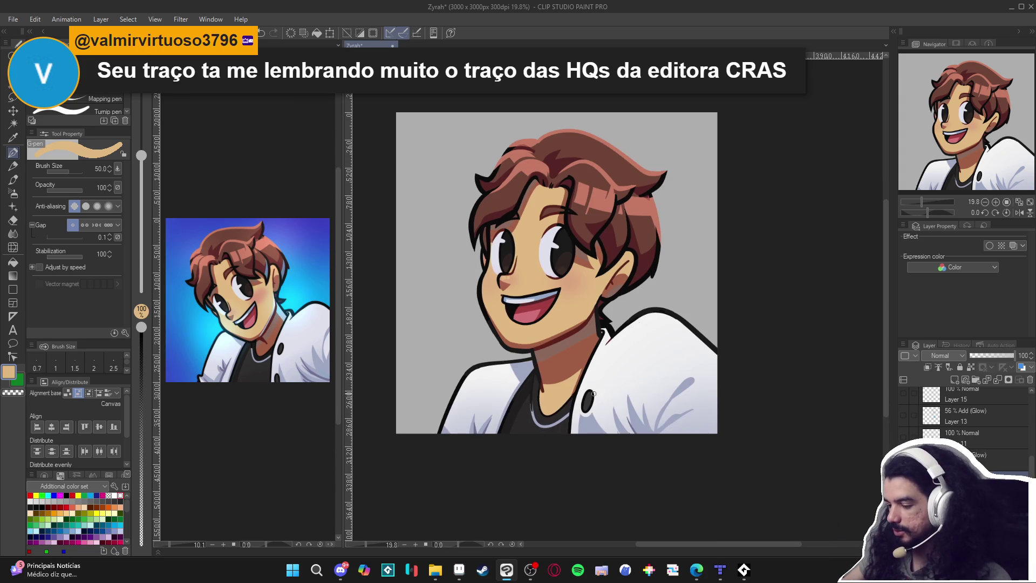
pyautogui.hotkey('ctrl', 's')
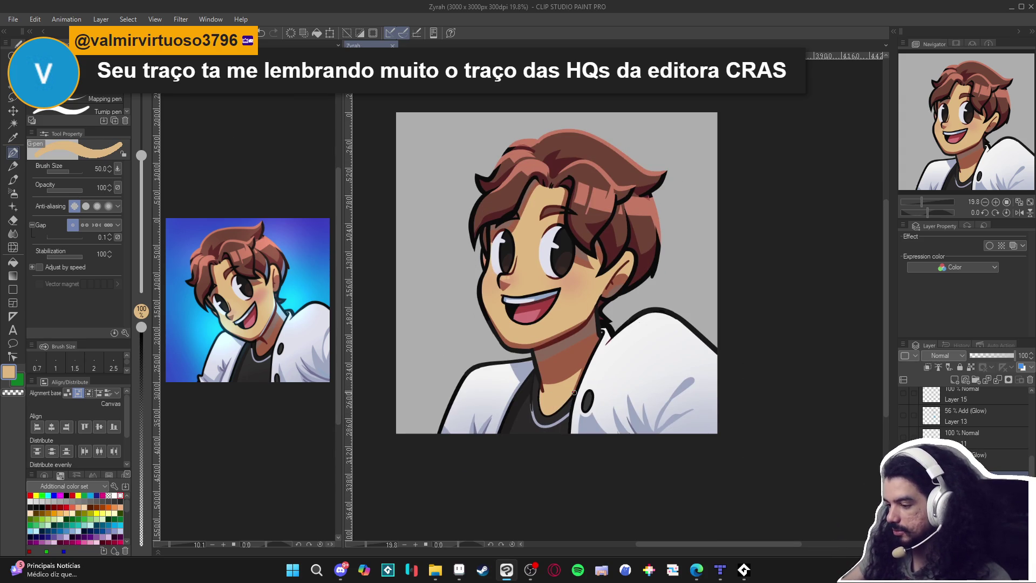
pyautogui.scroll(2, 572, 409)
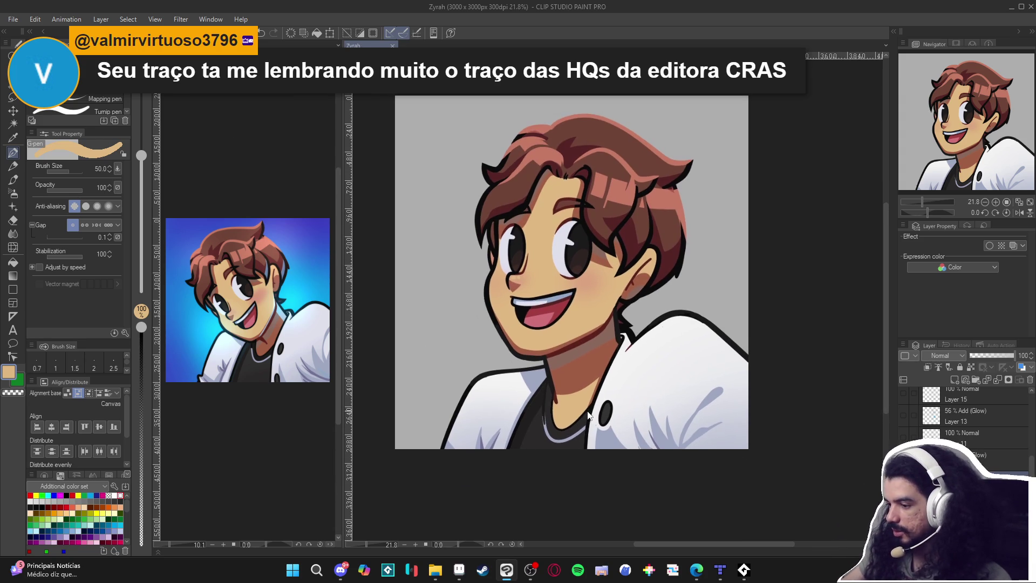
pyautogui.click(435, 570)
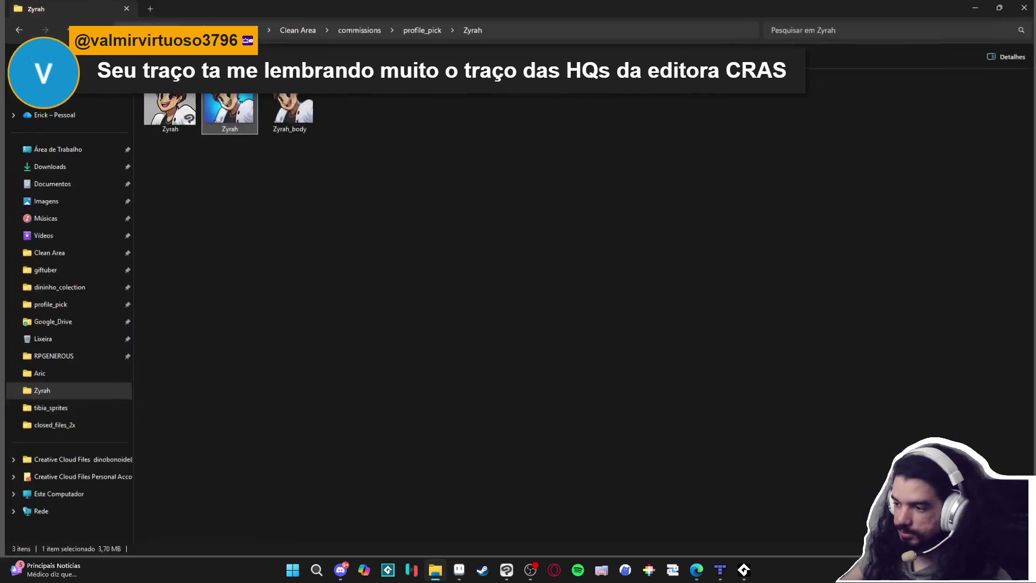
# Go up to profile_pick and open the smokeantelope artwork
pyautogui.click(425, 30)
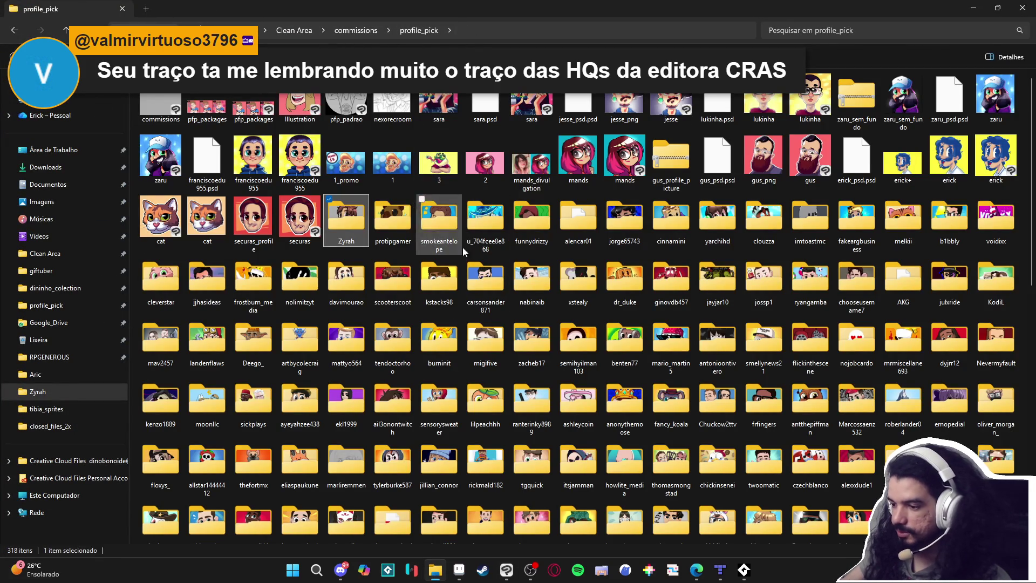
pyautogui.doubleClick(455, 237)
pyautogui.click(216, 160)
pyautogui.hotkey('alt', 'Tab')
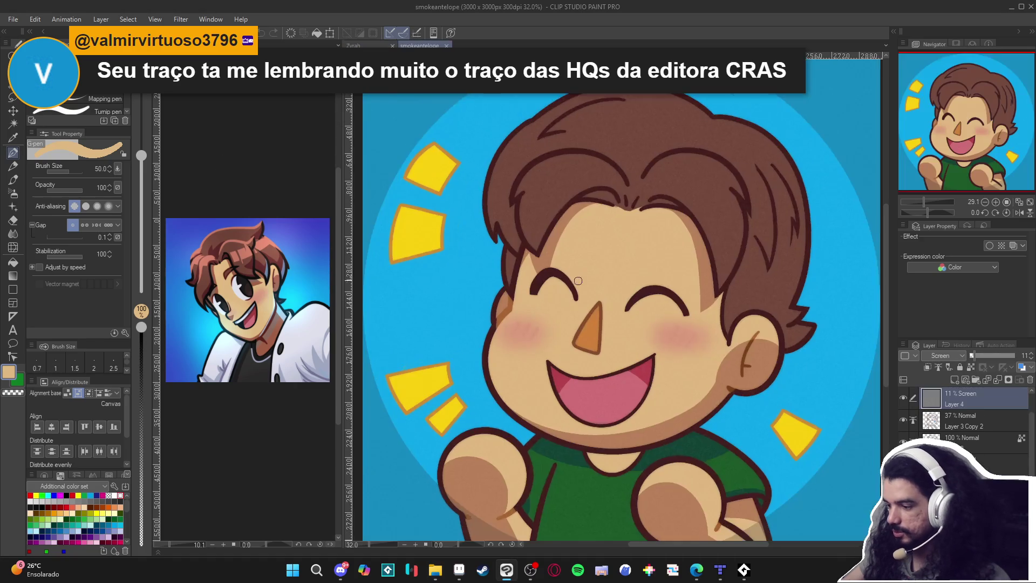
pyautogui.click(435, 569)
pyautogui.click(419, 30)
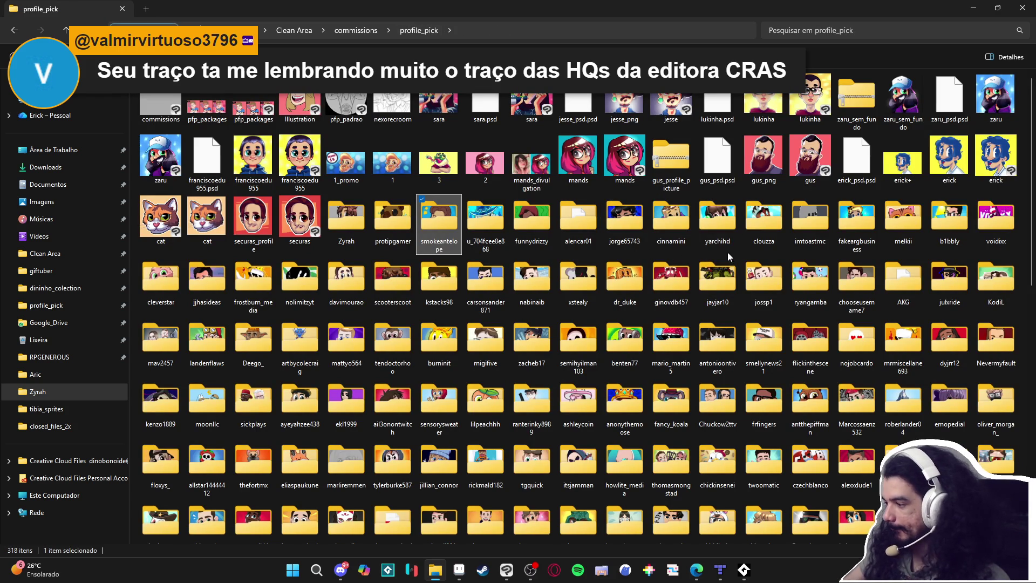
pyautogui.click(614, 236)
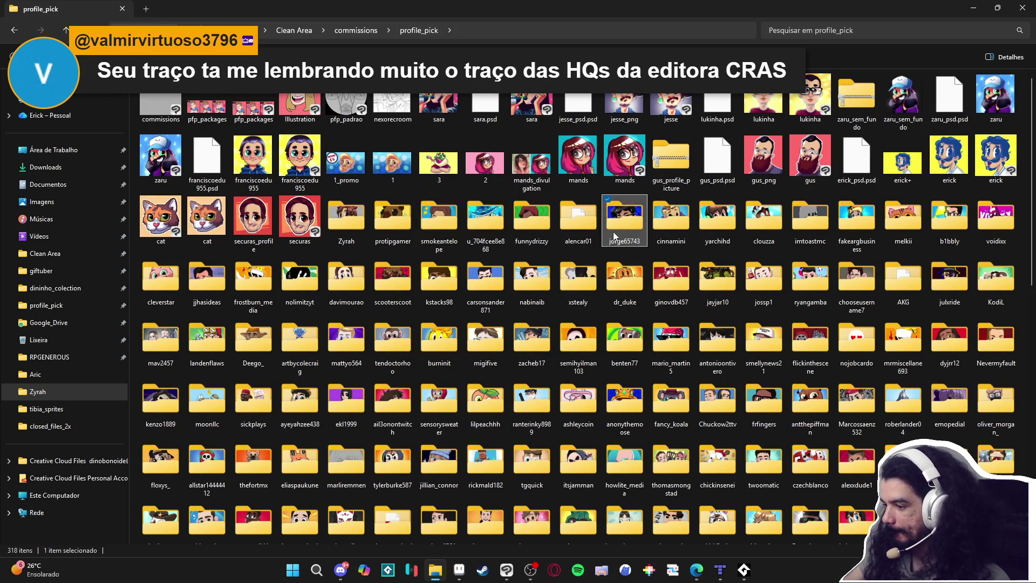
pyautogui.doubleClick(614, 235)
pyautogui.hotkey('alt', 'Tab')
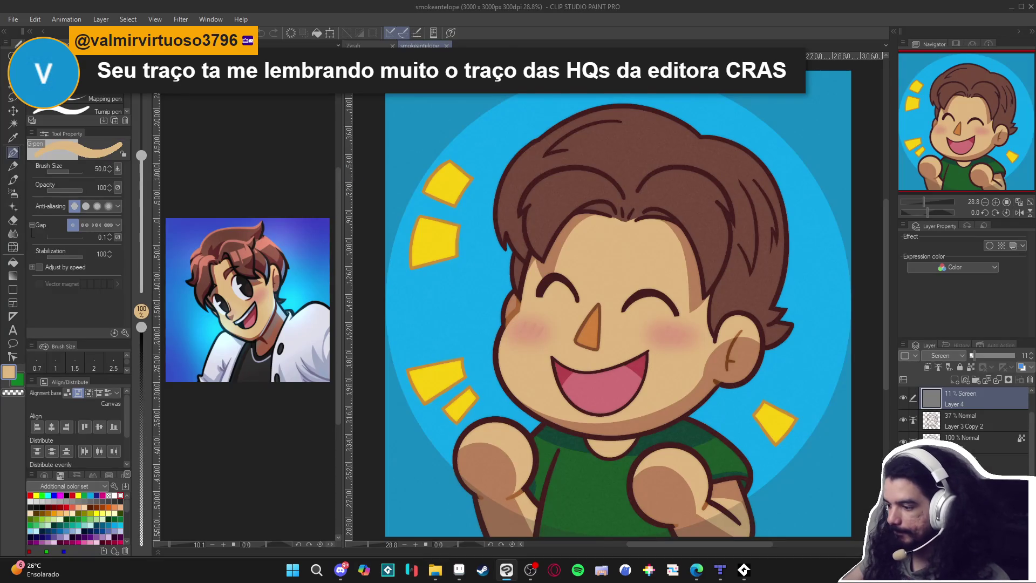
pyautogui.scroll(-1, 628, 332)
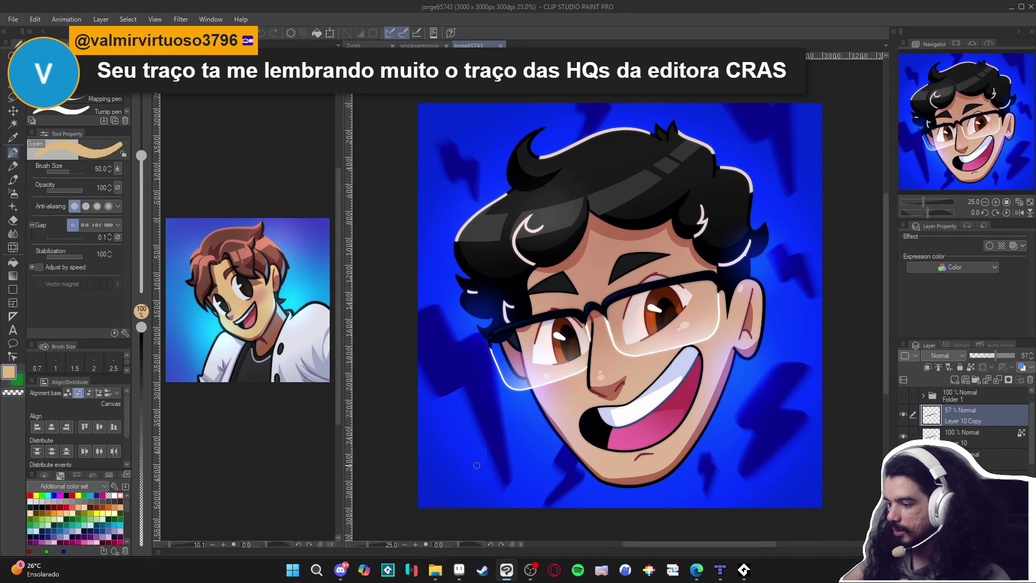
# Go up to profile_pick, enter the alencar01 folder, and open the alencar02 artwork
pyautogui.moveTo(436, 577)
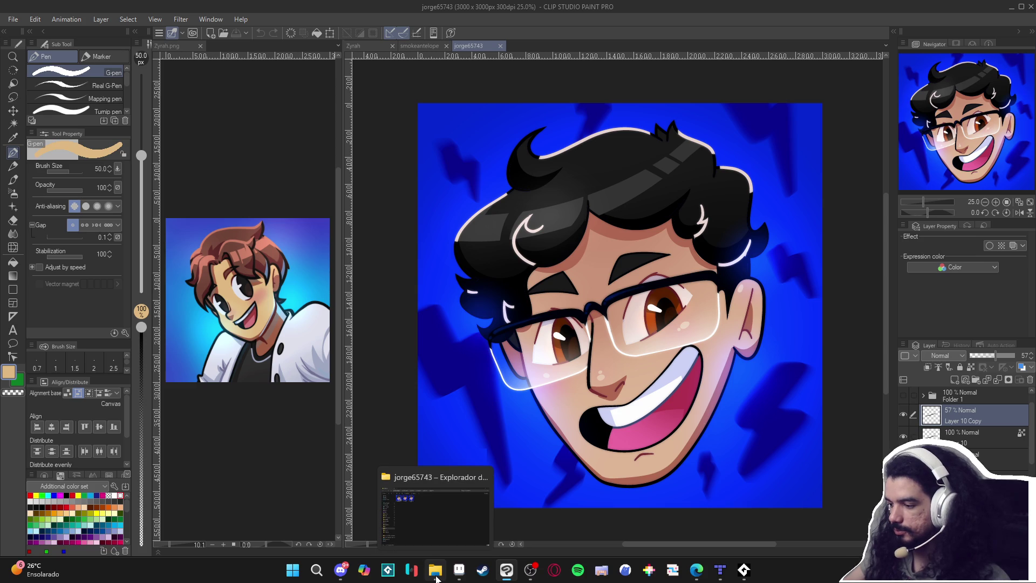
pyautogui.click(436, 577)
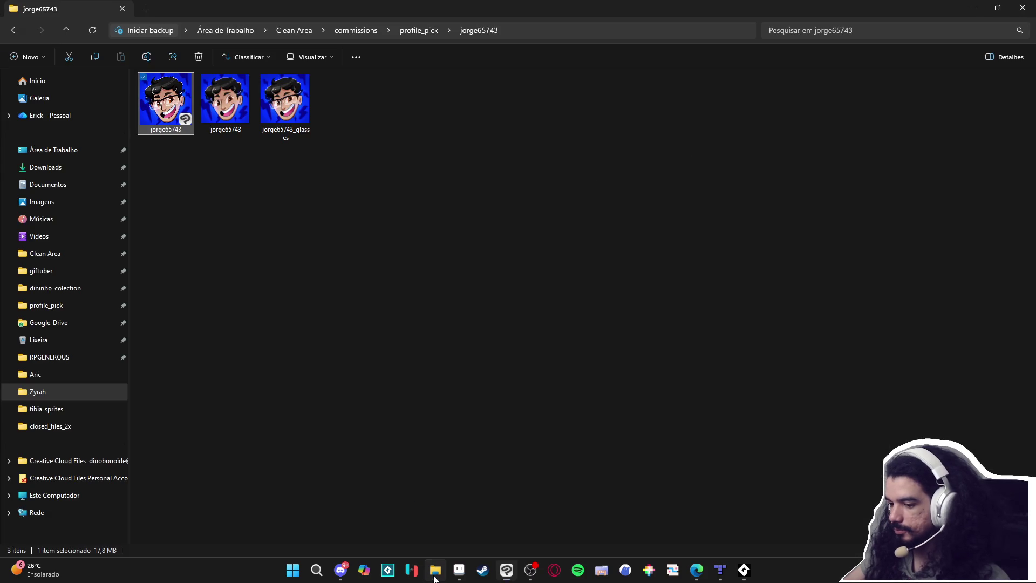
pyautogui.click(425, 36)
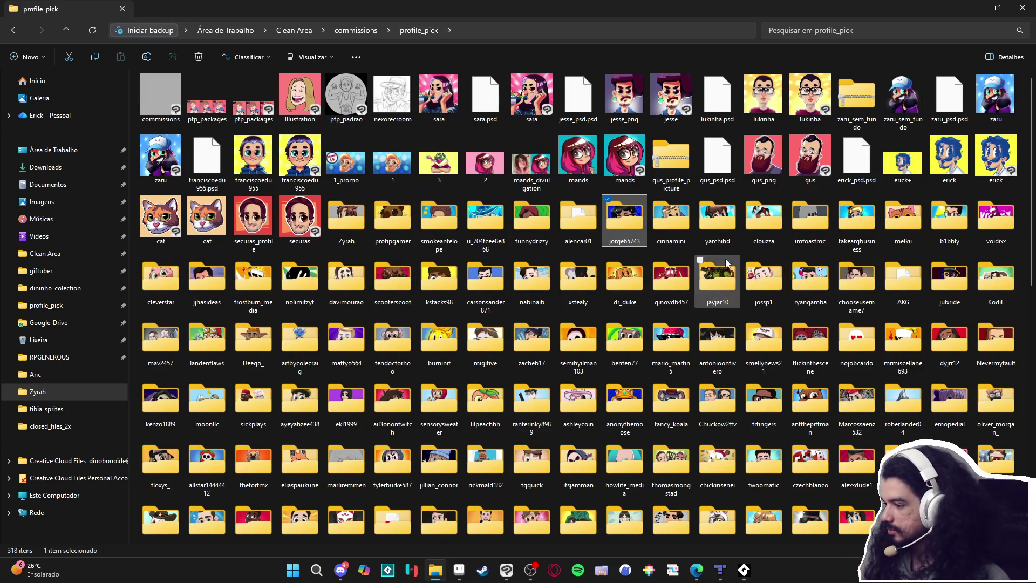
pyautogui.doubleClick(578, 218)
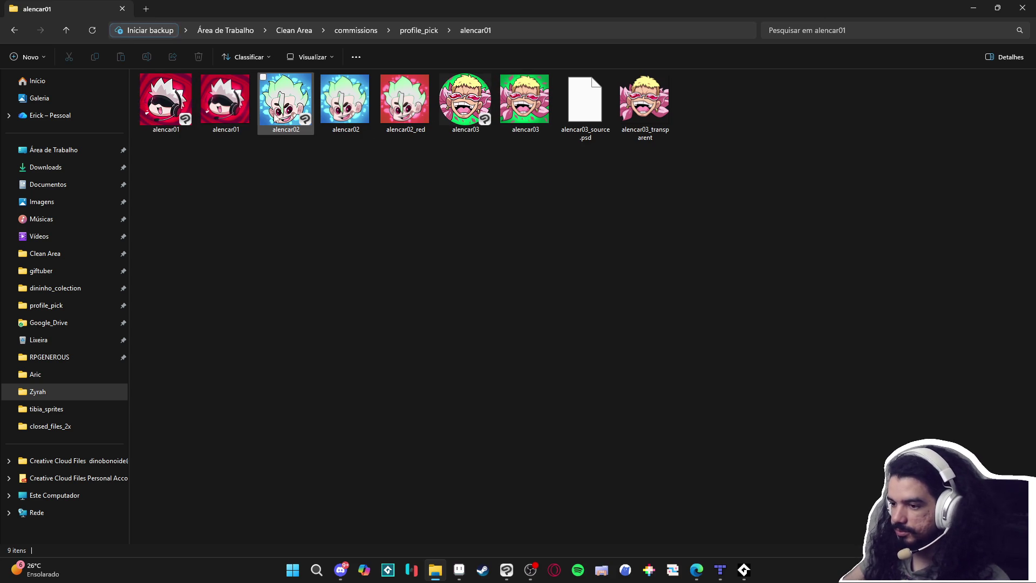
pyautogui.doubleClick(283, 113)
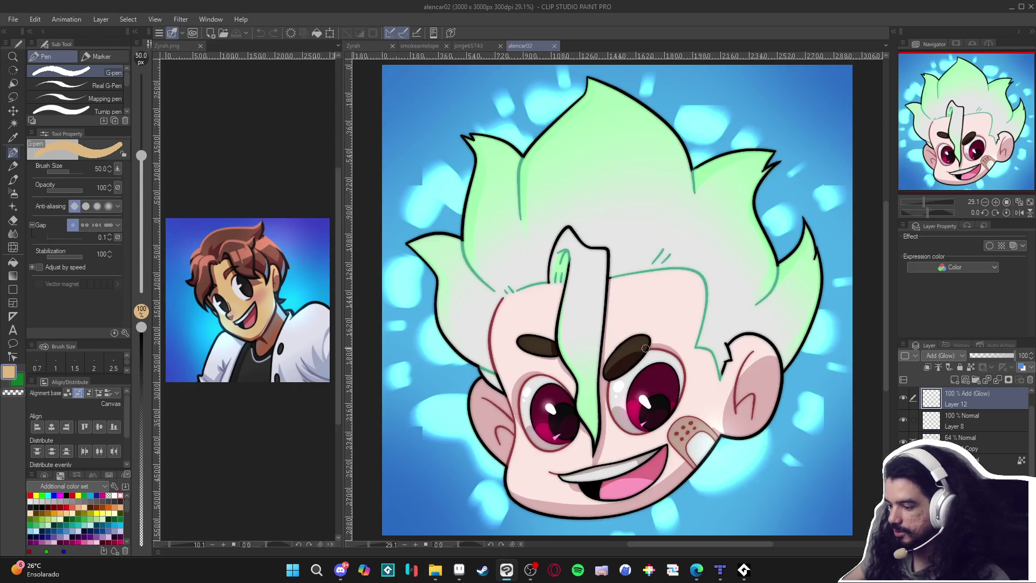
pyautogui.hotkey('alt', 'Tab')
pyautogui.click(165, 120)
pyautogui.doubleClick(164, 120)
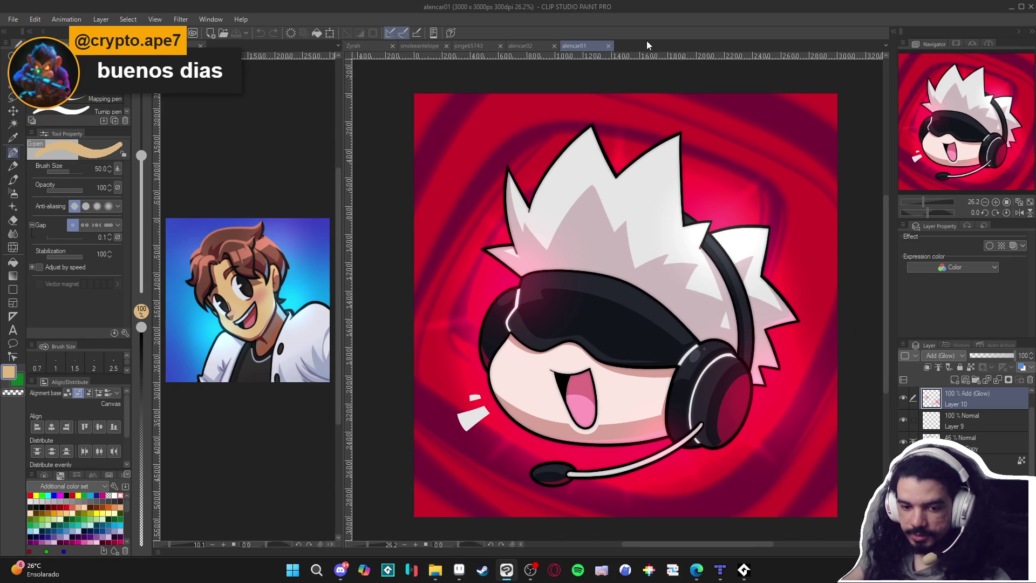
pyautogui.click(608, 46)
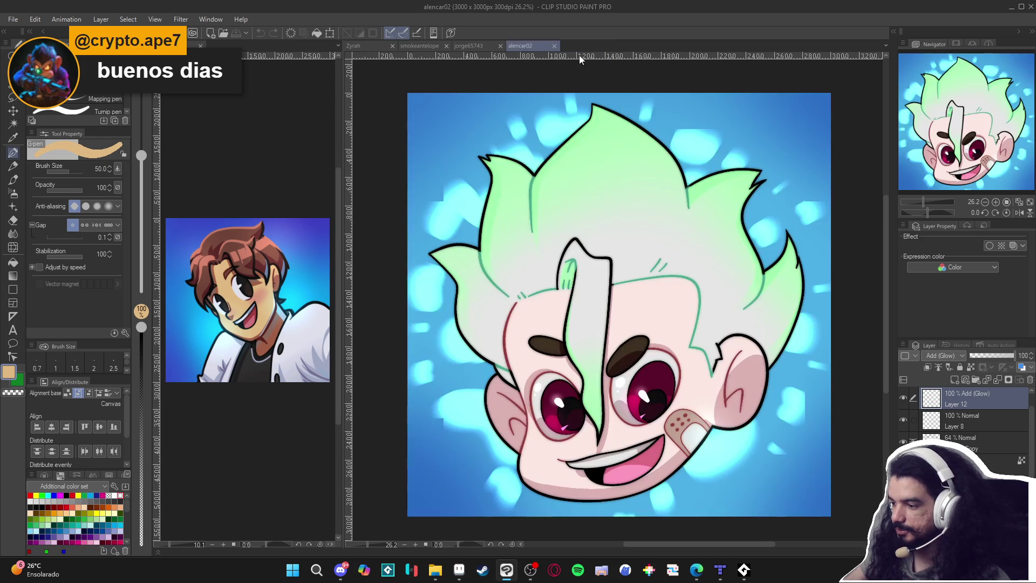
pyautogui.click(554, 45)
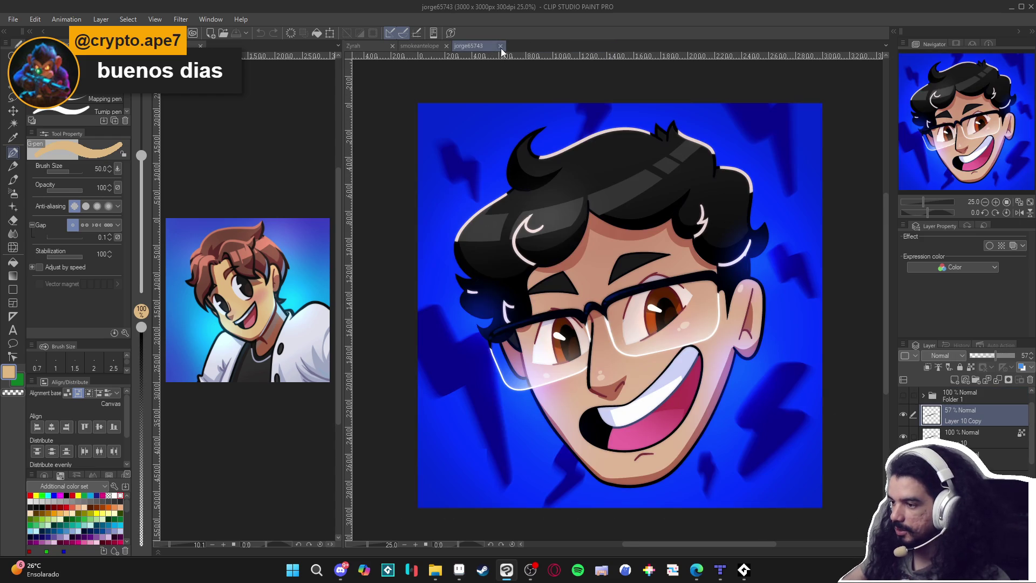
pyautogui.click(501, 46)
# Return to the Zyrah document, then open the u_704fcee8e868 artwork from profile_pick
pyautogui.click(371, 47)
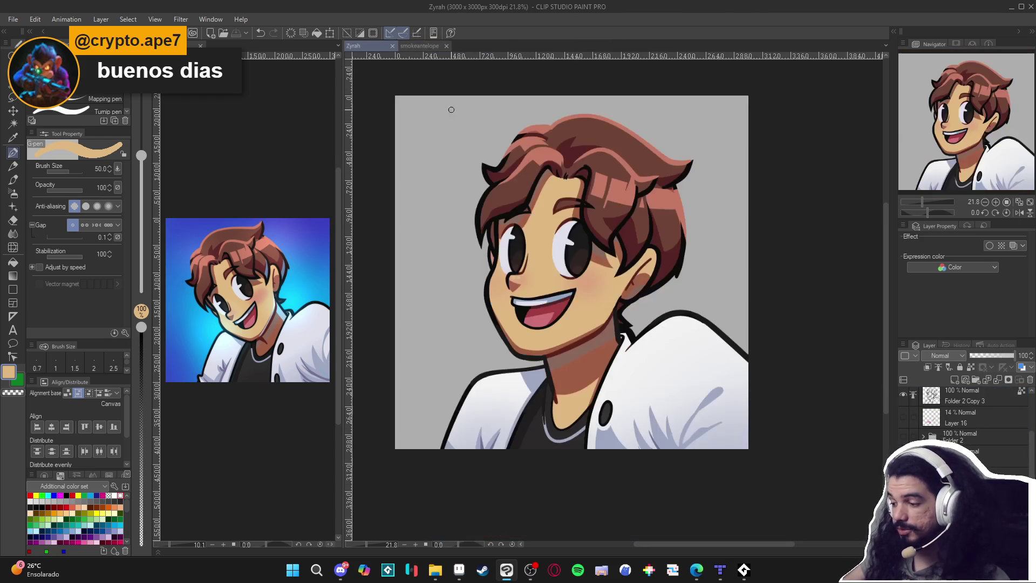
pyautogui.click(435, 570)
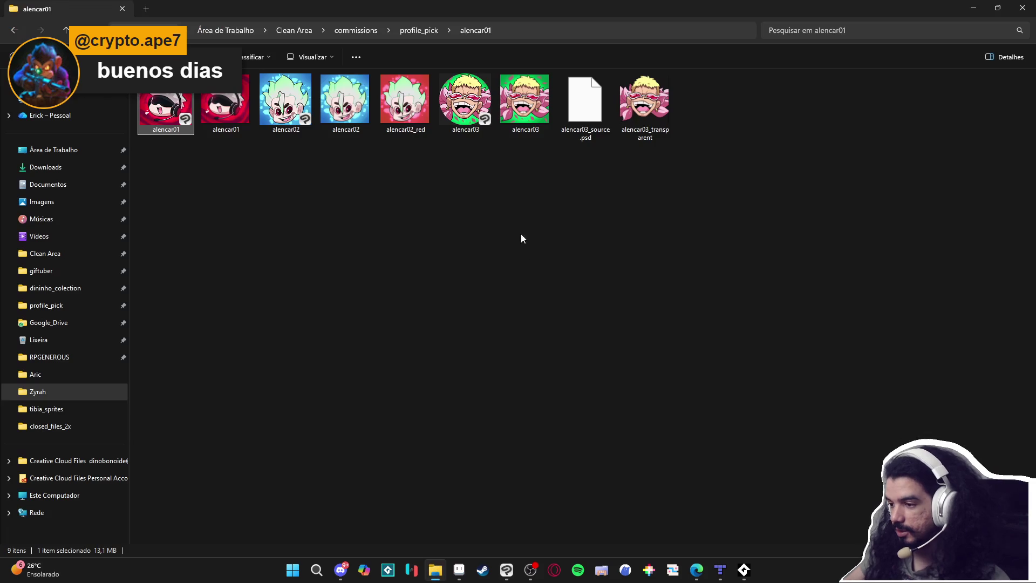
pyautogui.click(417, 31)
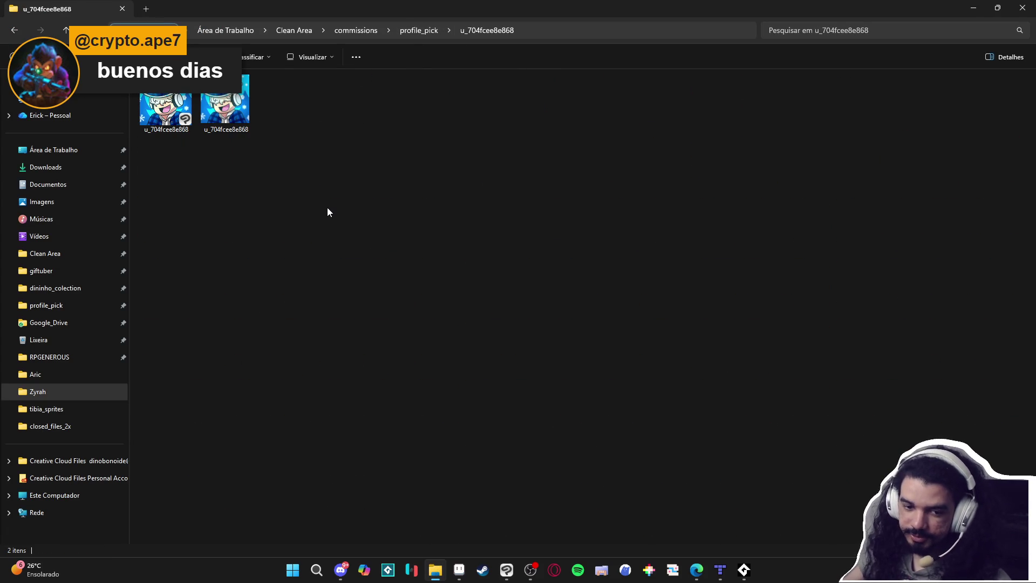
pyautogui.doubleClick(165, 108)
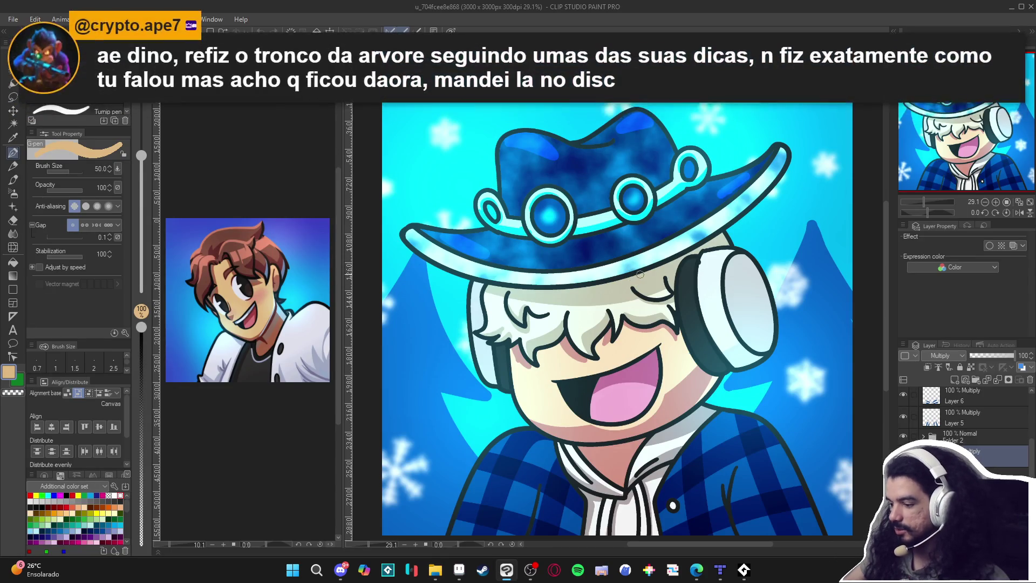
# Close the u_704fcee8e868 document and switch back to the Zyrah portrait
pyautogui.scroll(-1, 633, 281)
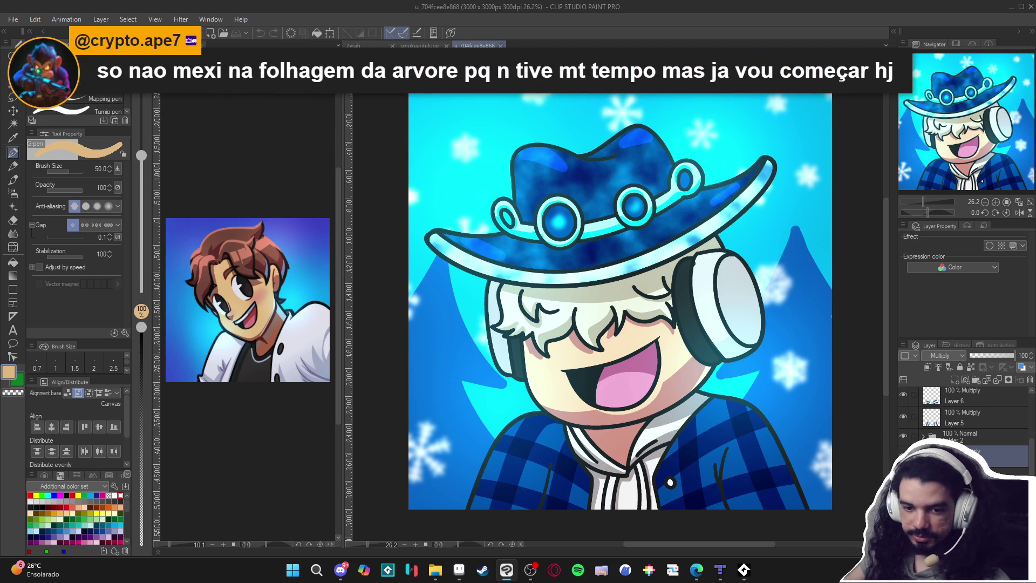
pyautogui.click(501, 45)
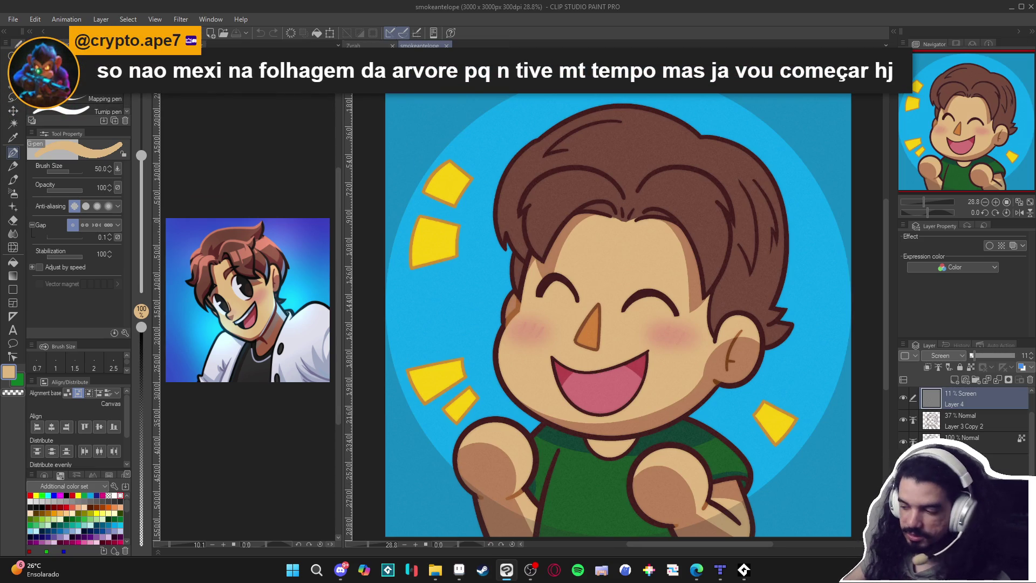
pyautogui.click(372, 45)
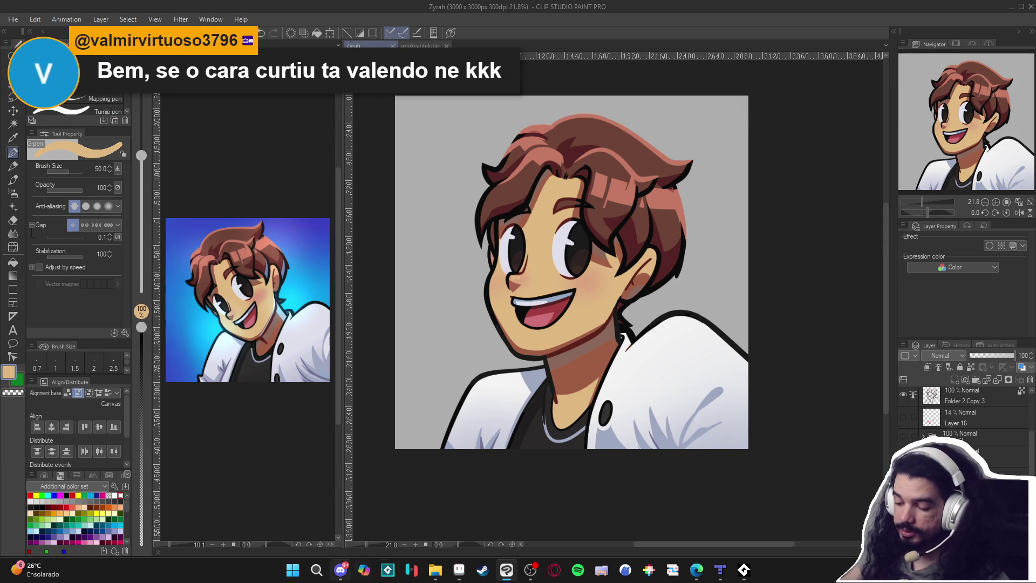
pyautogui.click(435, 569)
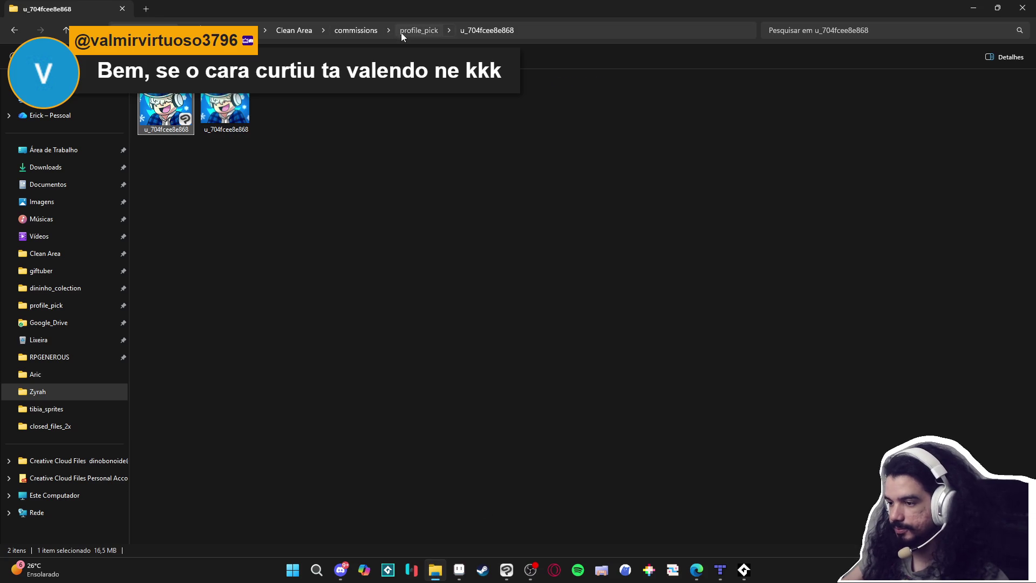
# Go up to profile_pick, enter the burninit folder, and open its first artwork
pyautogui.click(418, 30)
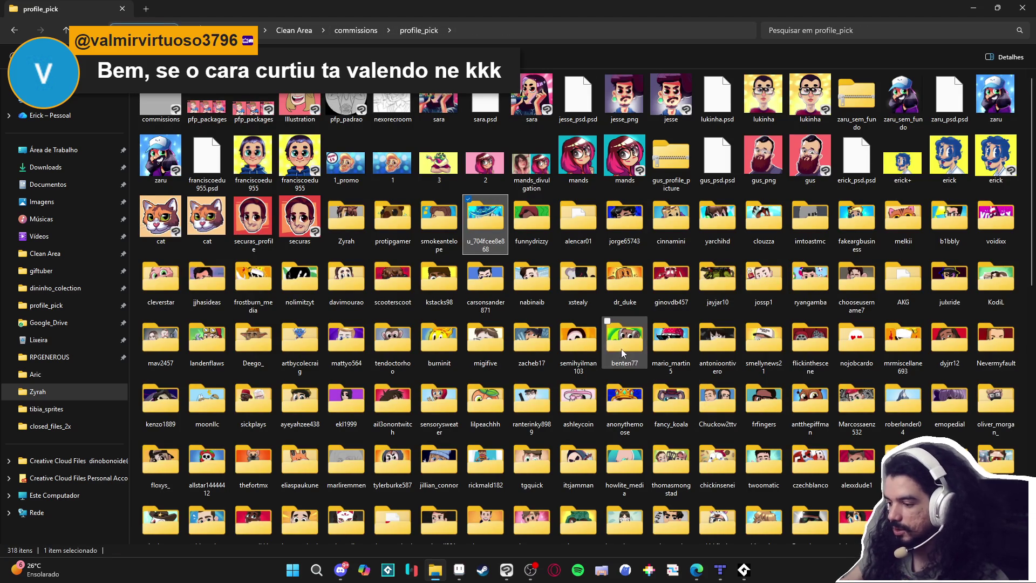
pyautogui.click(432, 354)
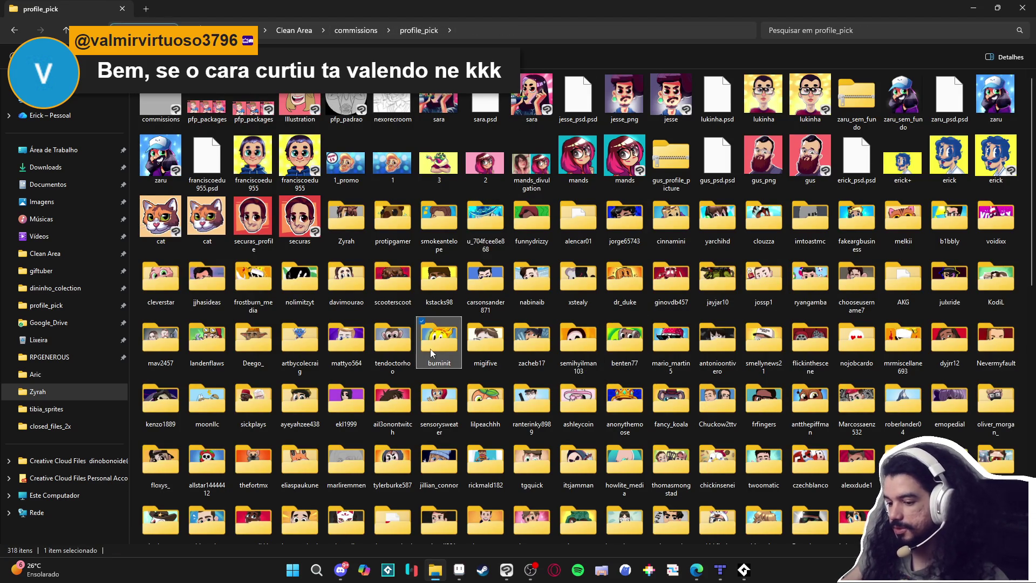
pyautogui.doubleClick(431, 353)
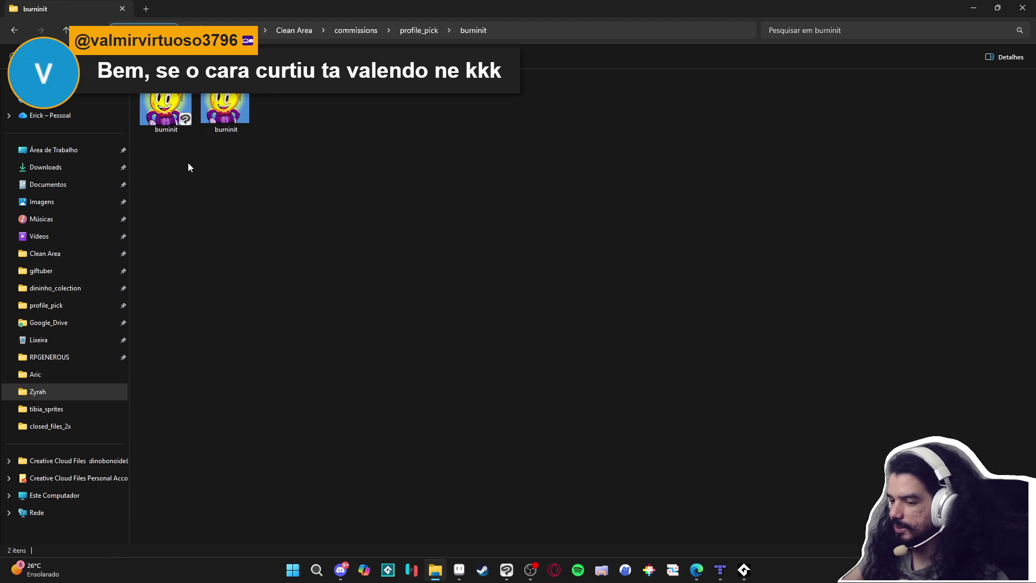
pyautogui.click(169, 120)
pyautogui.hotkey('alt', 'Tab')
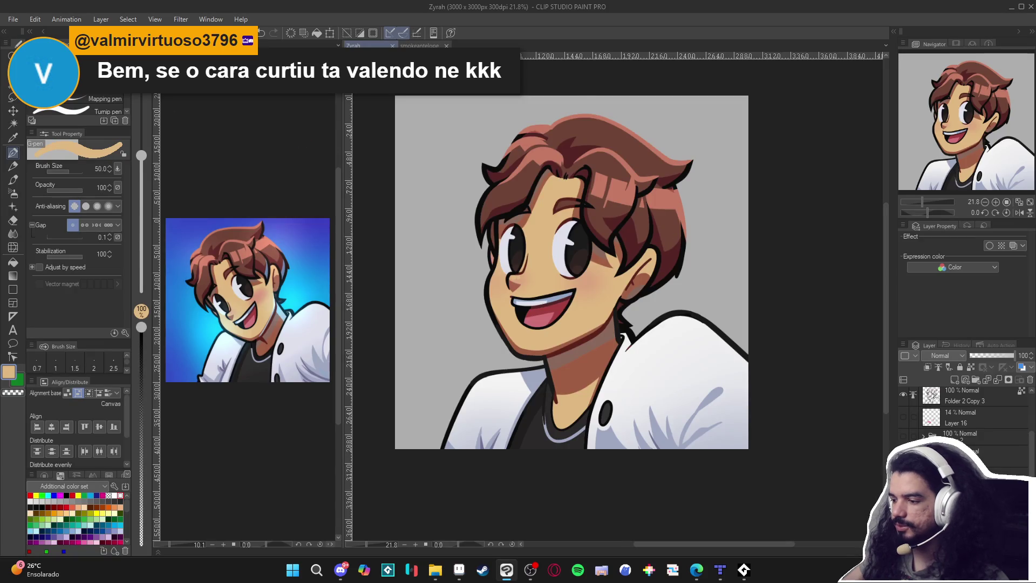
pyautogui.scroll(-1, 641, 299)
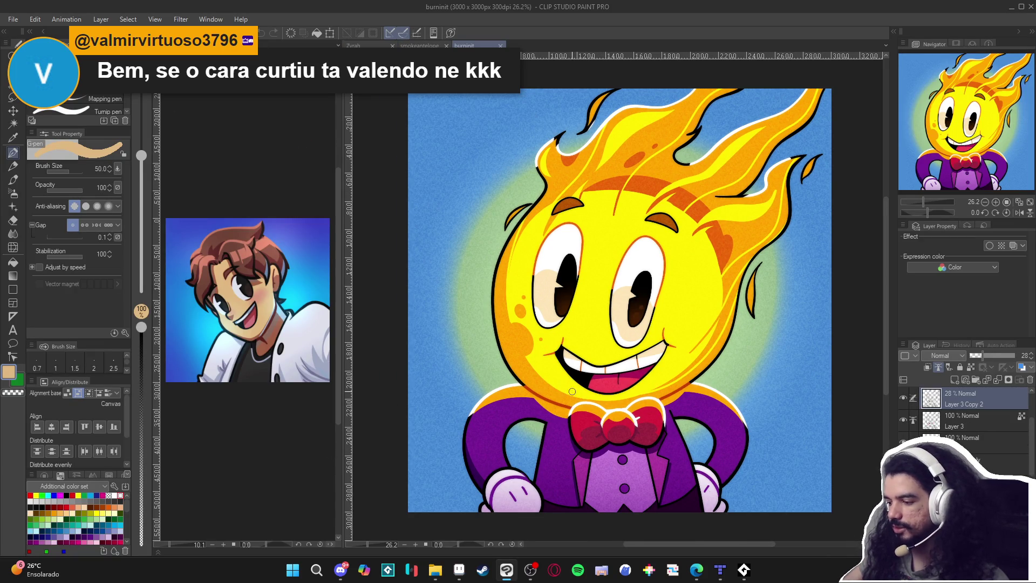
# Go back up with Alt+Up, enter the benten77 folder, and open its first image
pyautogui.click(436, 570)
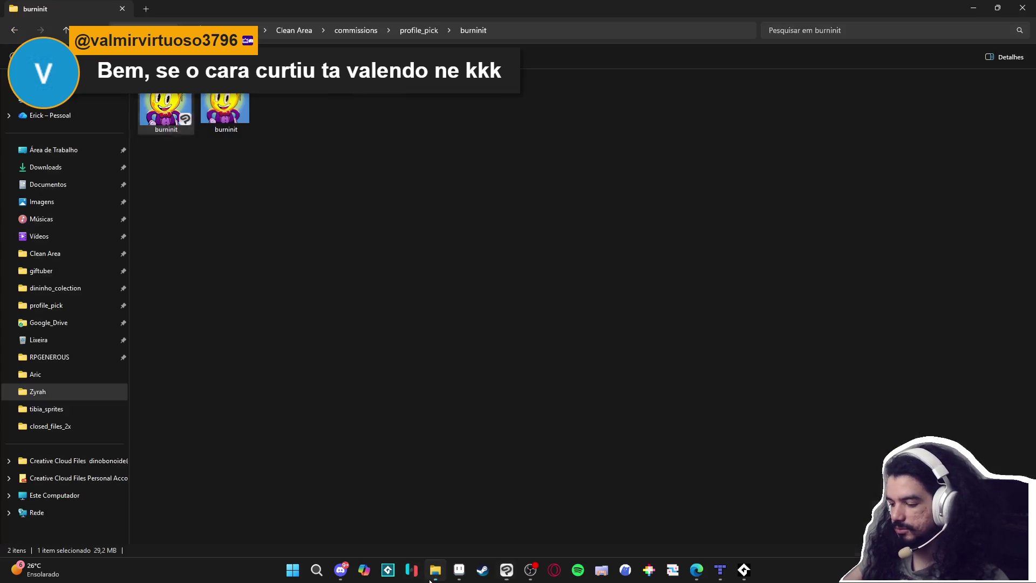
pyautogui.click(410, 28)
pyautogui.click(527, 451)
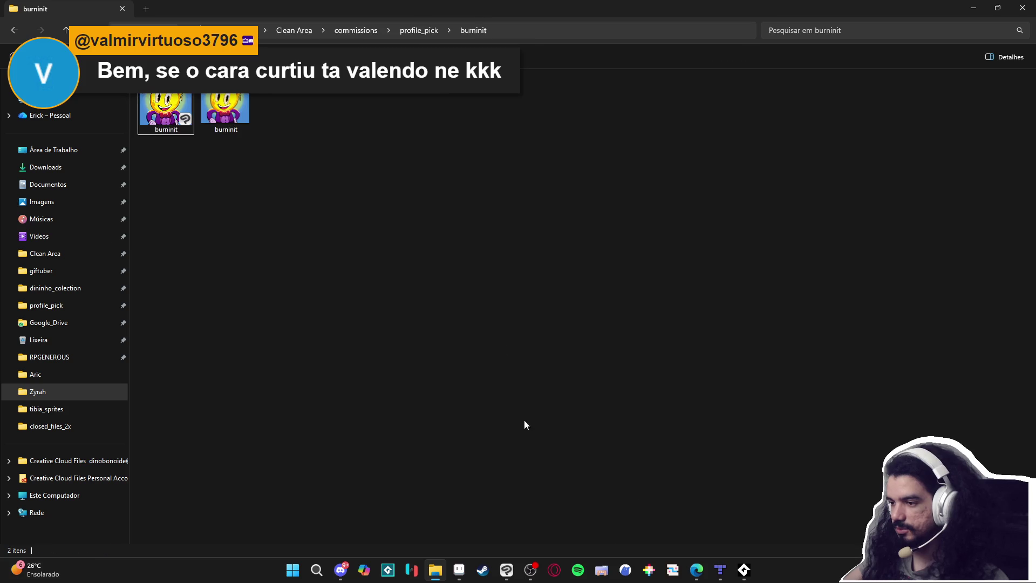
pyautogui.hotkey('alt', 'Up')
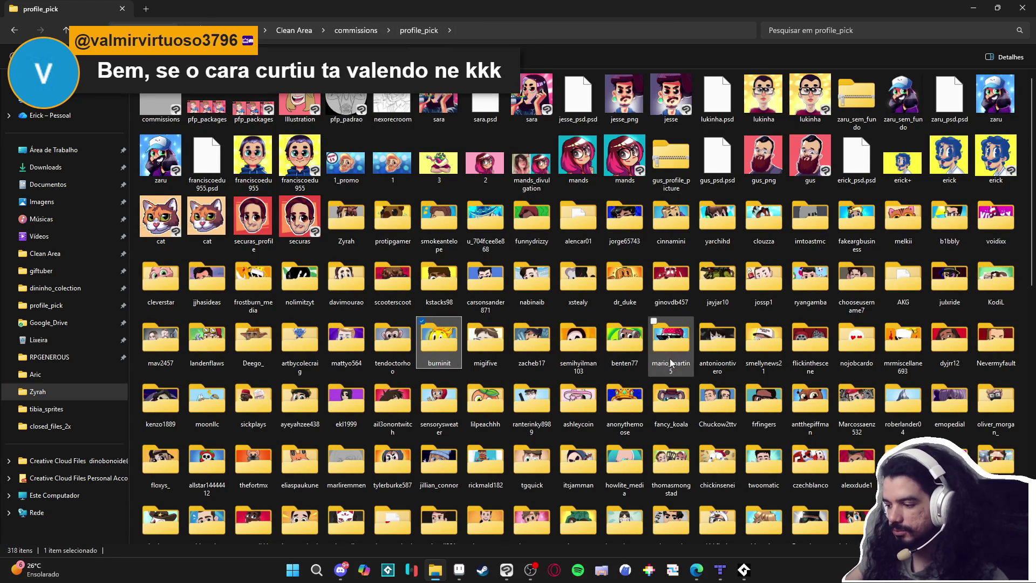
pyautogui.click(639, 351)
pyautogui.doubleClick(639, 351)
pyautogui.click(162, 113)
pyautogui.hotkey('alt', 'Tab')
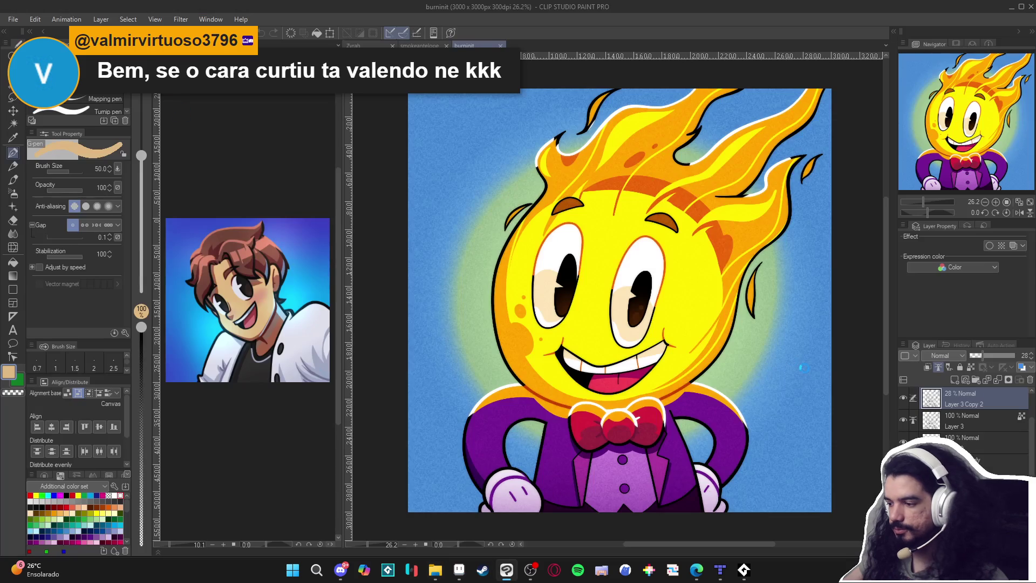
pyautogui.scroll(-1, 667, 328)
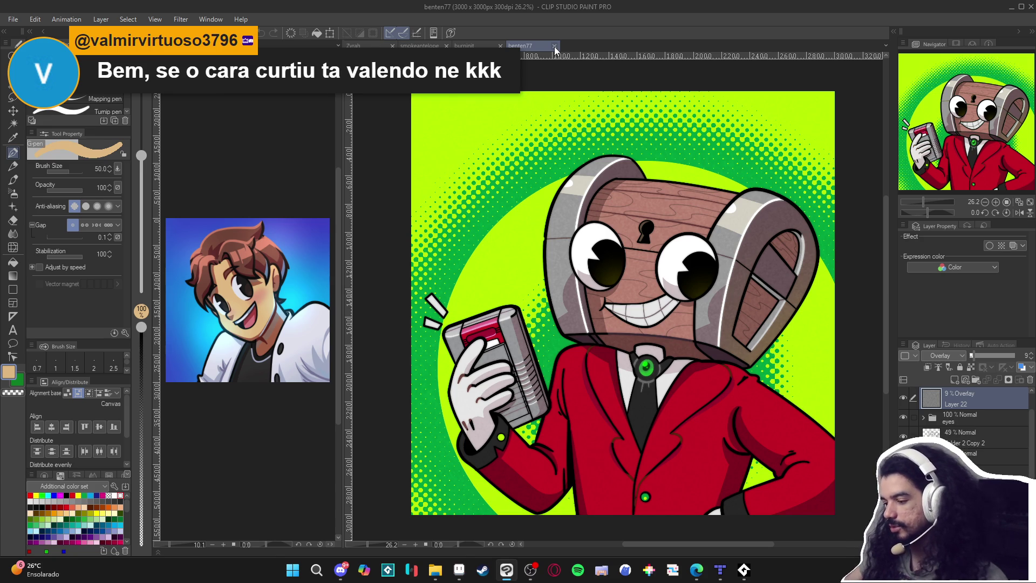
pyautogui.click(555, 47)
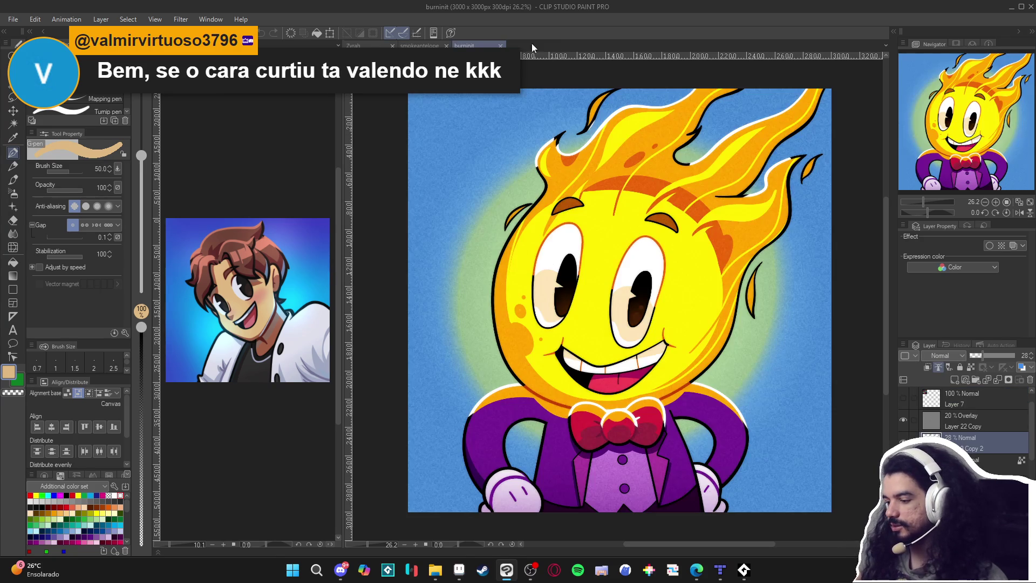
pyautogui.click(500, 45)
pyautogui.click(354, 46)
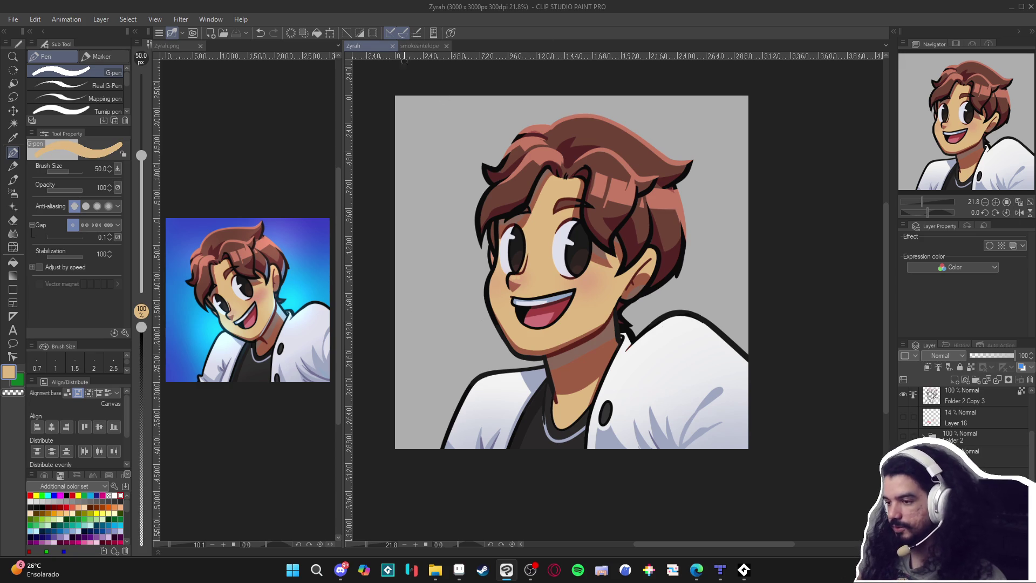
pyautogui.click(409, 49)
# Return to Zyrah, select the layer below Layer 17, pan slightly, and save
pyautogui.click(370, 47)
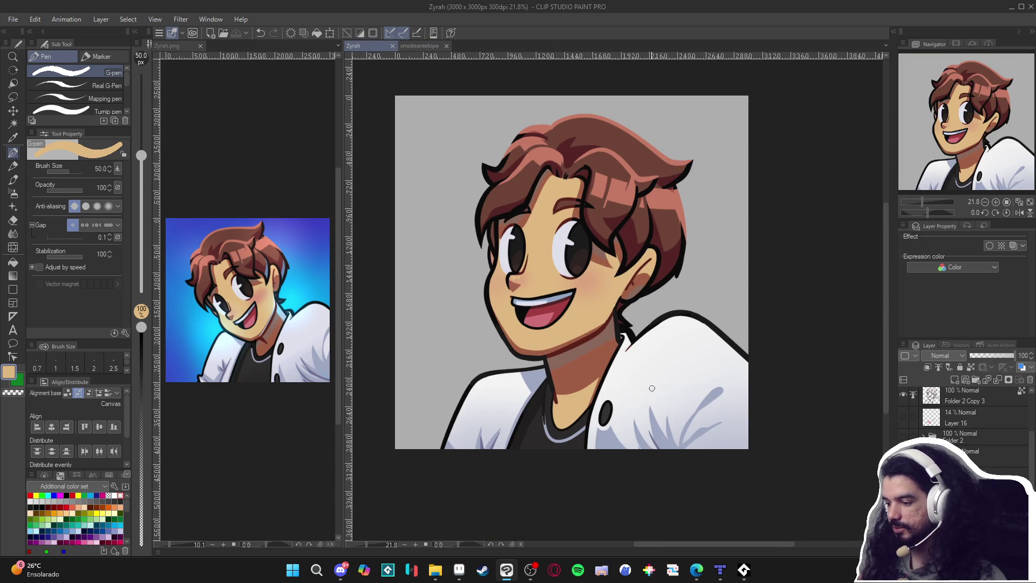
pyautogui.scroll(-5, 966, 421)
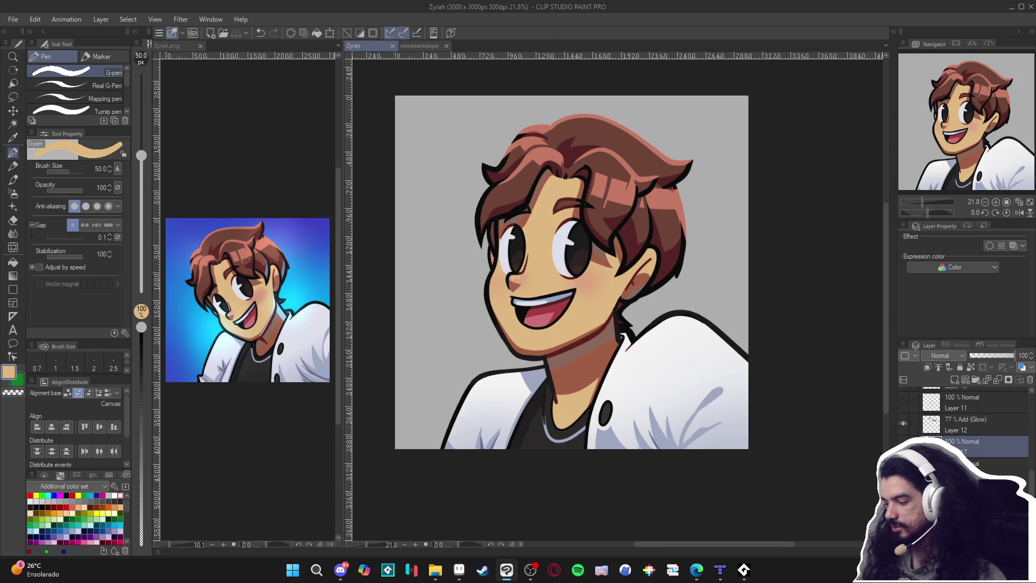
pyautogui.scroll(1, 672, 402)
pyautogui.scroll(-2, 664, 403)
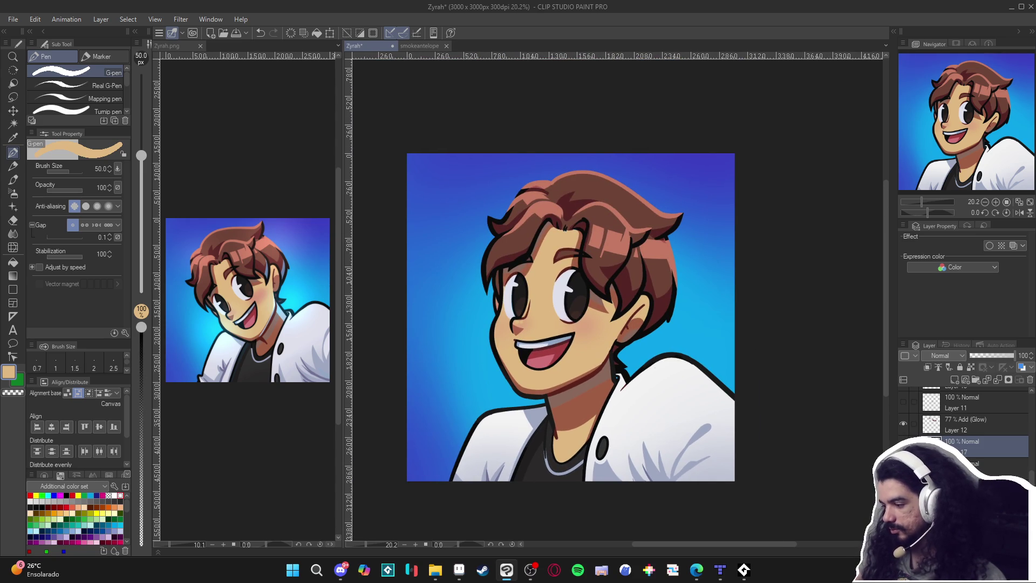
pyautogui.click(966, 467)
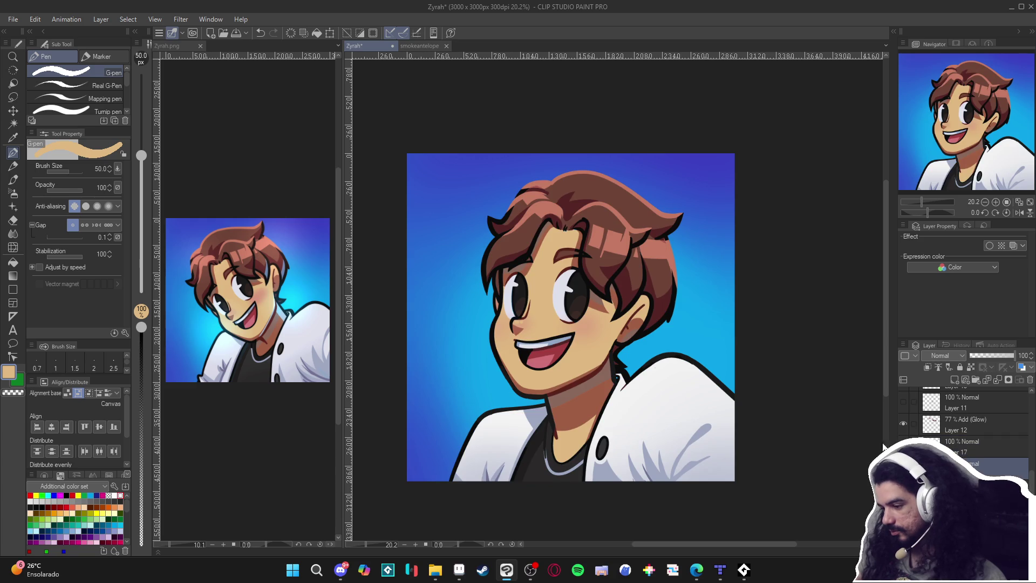
pyautogui.moveTo(779, 393); pyautogui.dragTo(774, 400)
pyautogui.hotkey('ctrl', 's')
# Auto-select the hair area, clear it, pick white with the pen, and save again
pyautogui.click(798, 376)
pyautogui.press('w')
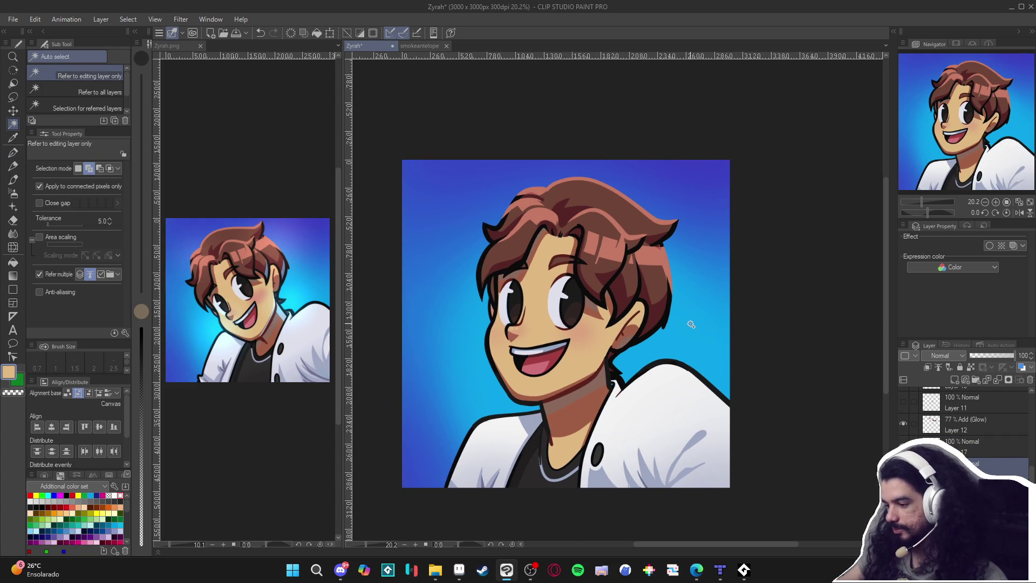
pyautogui.click(666, 321)
pyautogui.click(808, 438)
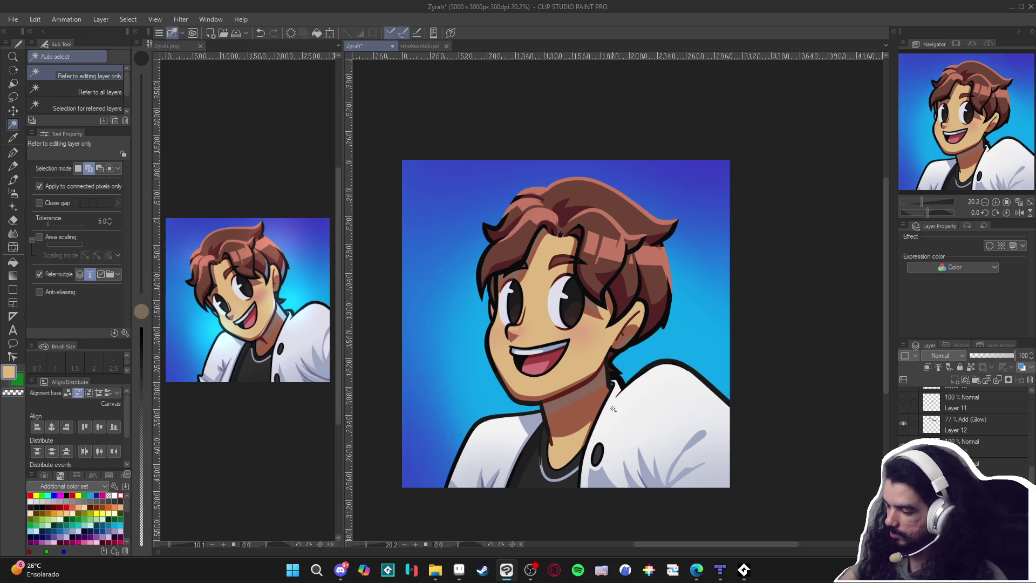
pyautogui.press('p')
pyautogui.keyDown('alt'); pyautogui.click(614, 385); pyautogui.keyUp('alt')
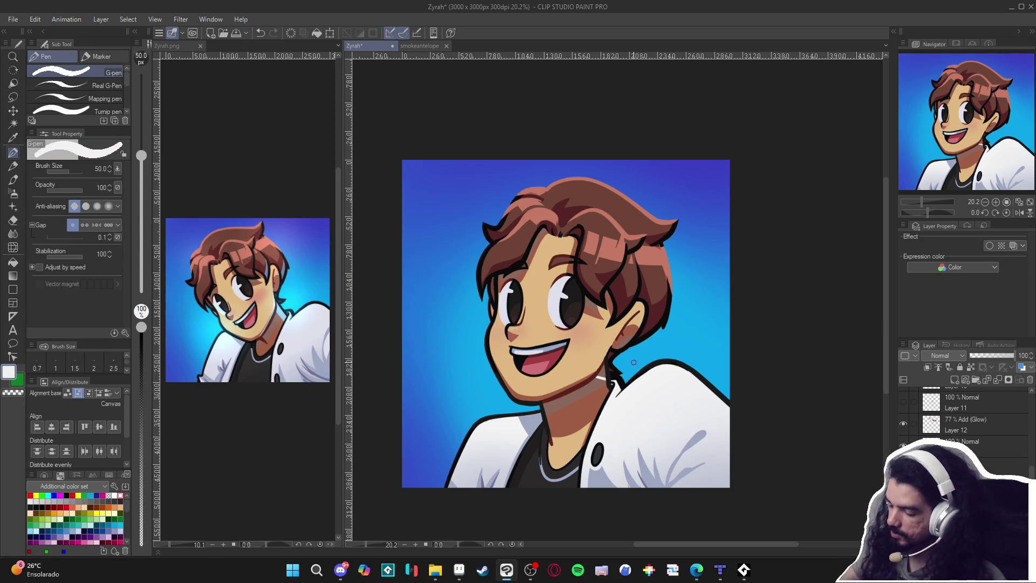
pyautogui.scroll(2, 634, 362)
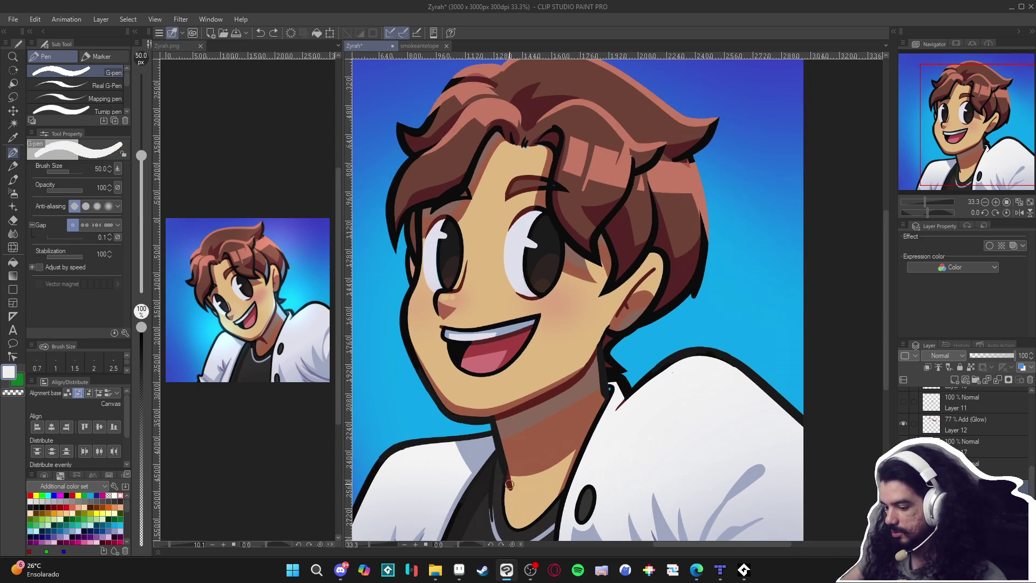
pyautogui.scroll(-1, 508, 484)
pyautogui.scroll(-1, 573, 488)
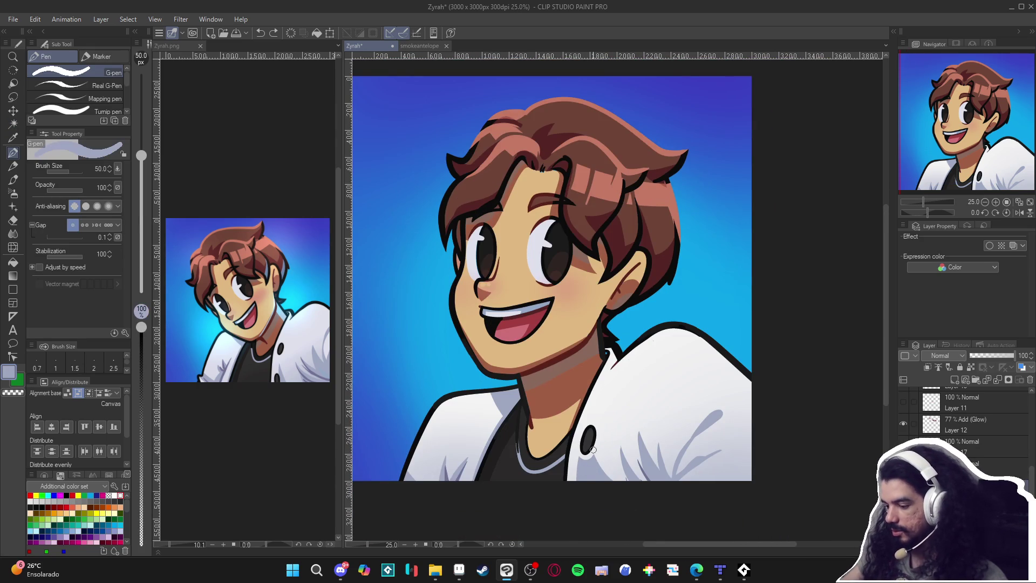
pyautogui.scroll(1, 607, 353)
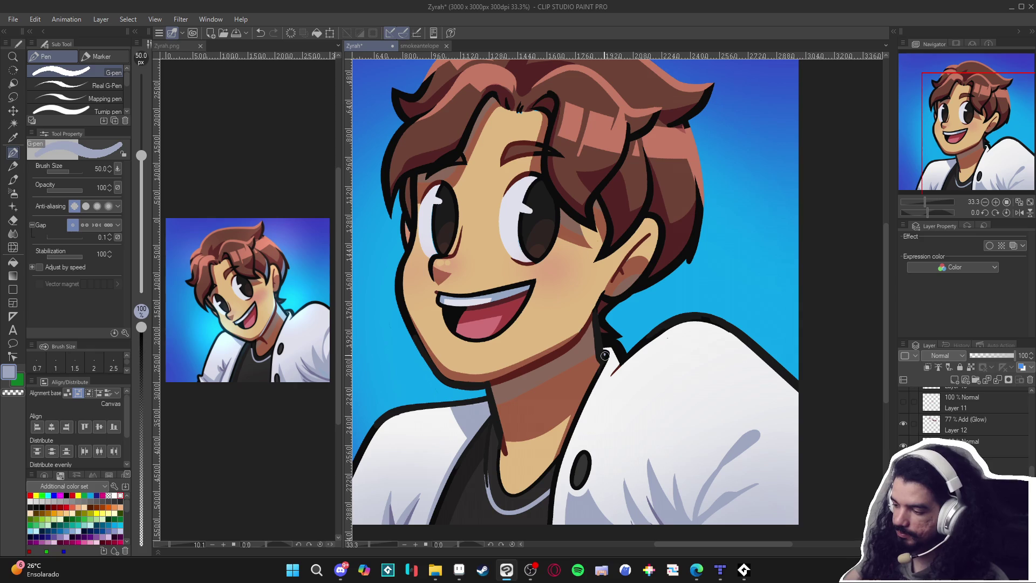
pyautogui.scroll(-2, 618, 341)
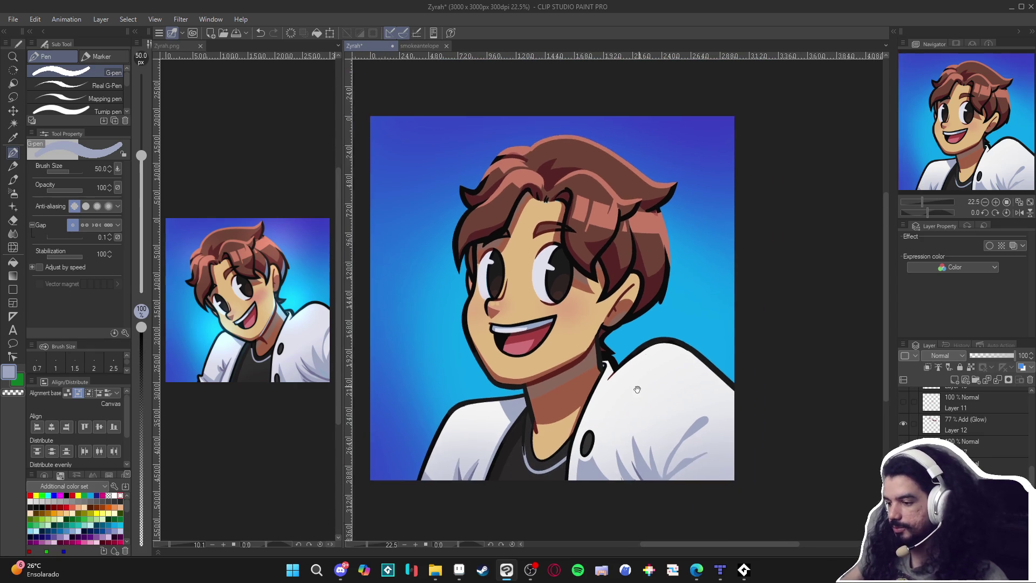
pyautogui.hotkey('ctrl', 's')
# Try auto-selecting the white shirt and neck, deselect, then set the layer blending to Add (Glow)
pyautogui.press('w')
pyautogui.click(631, 383)
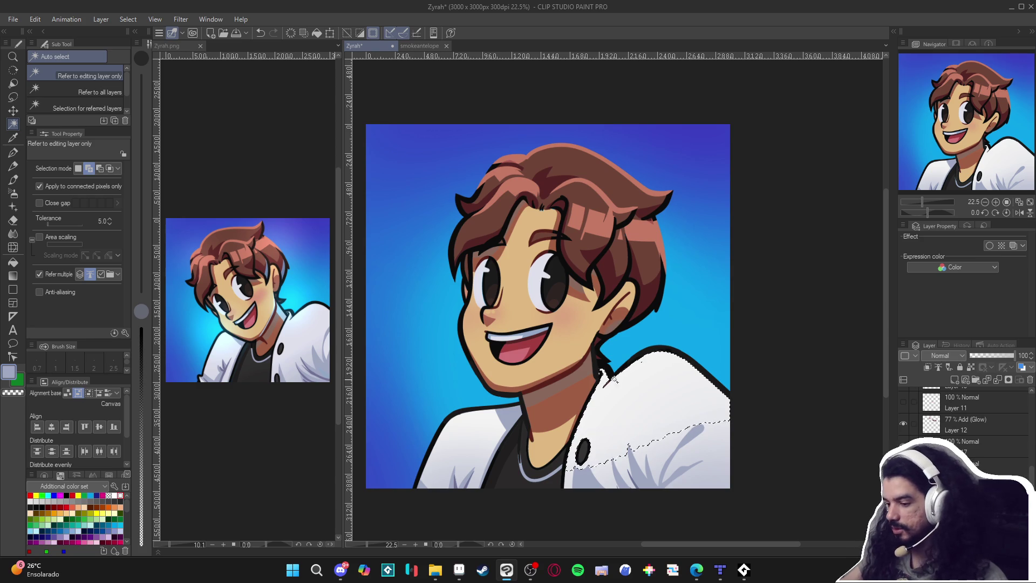
pyautogui.hotkey('ctrl', 'd')
pyautogui.click(585, 380)
pyautogui.click(570, 429)
pyautogui.hotkey('ctrl', 'd')
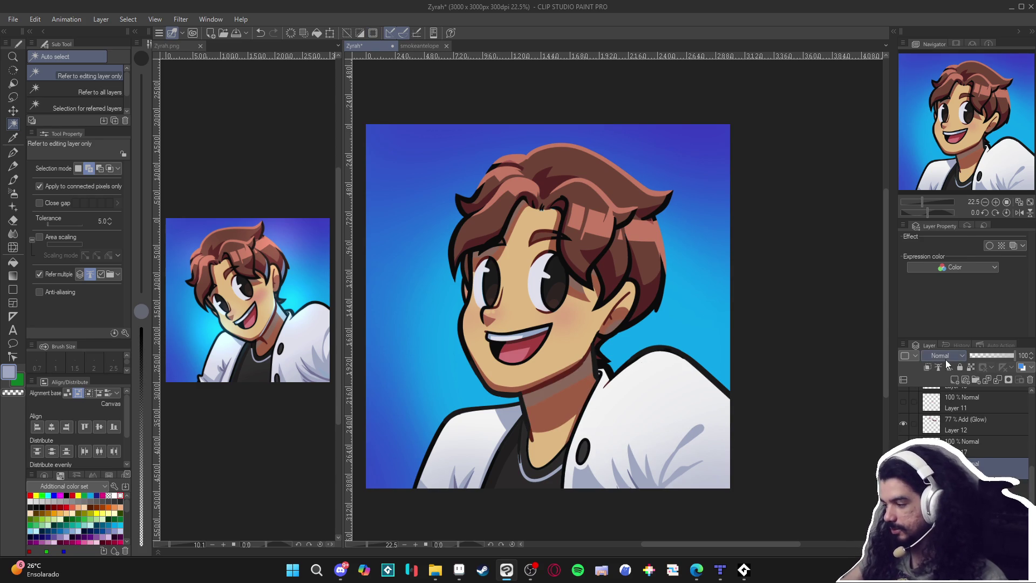
pyautogui.click(943, 358)
pyautogui.click(947, 182)
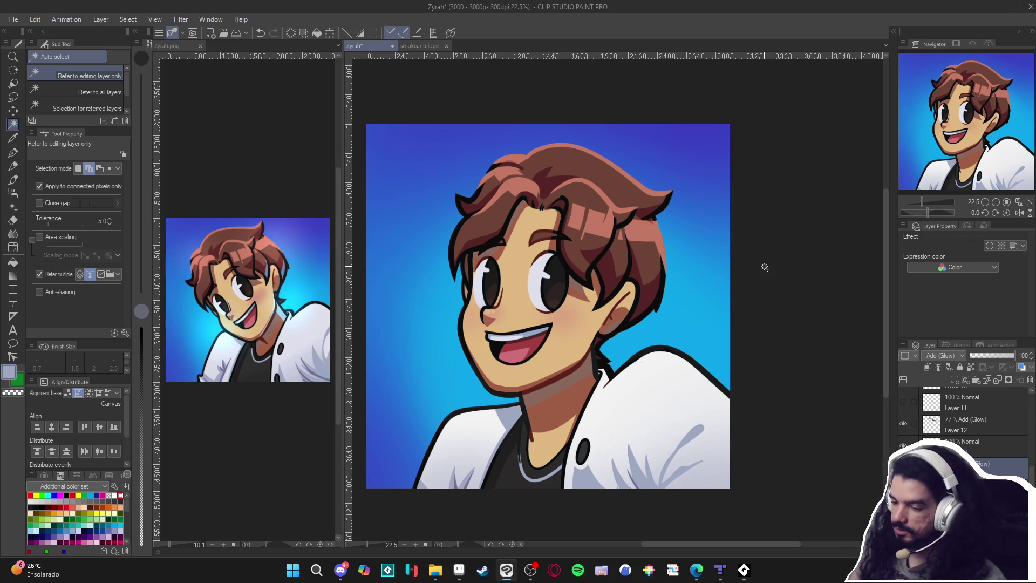
# Eyedrop the background cyan and paint a glow down the neck, with the glow layer at 69% opacity
pyautogui.press('p')
pyautogui.keyDown('alt'); pyautogui.click(690, 326); pyautogui.keyUp('alt')
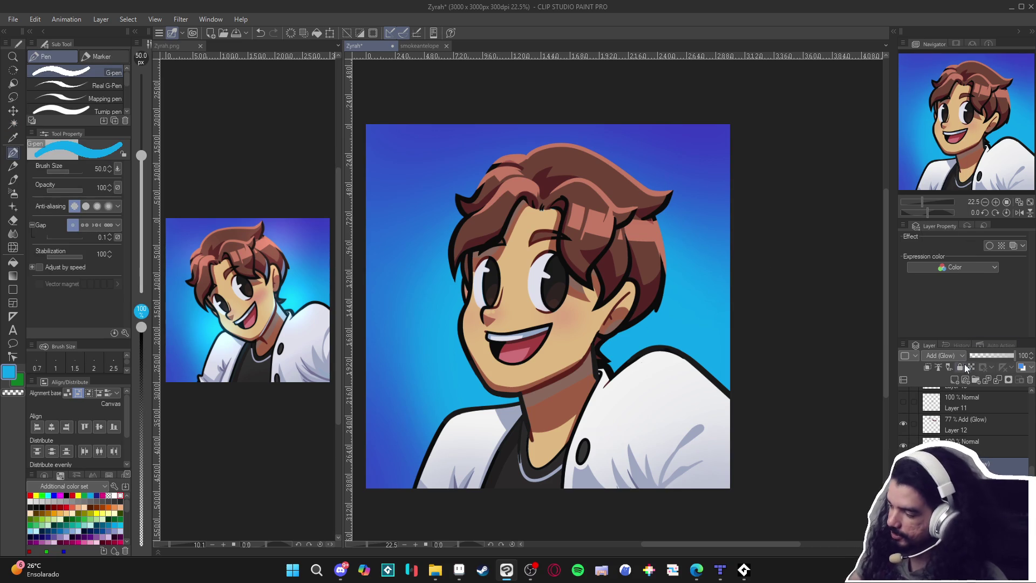
pyautogui.moveTo(590, 345); pyautogui.dragTo(597, 383)
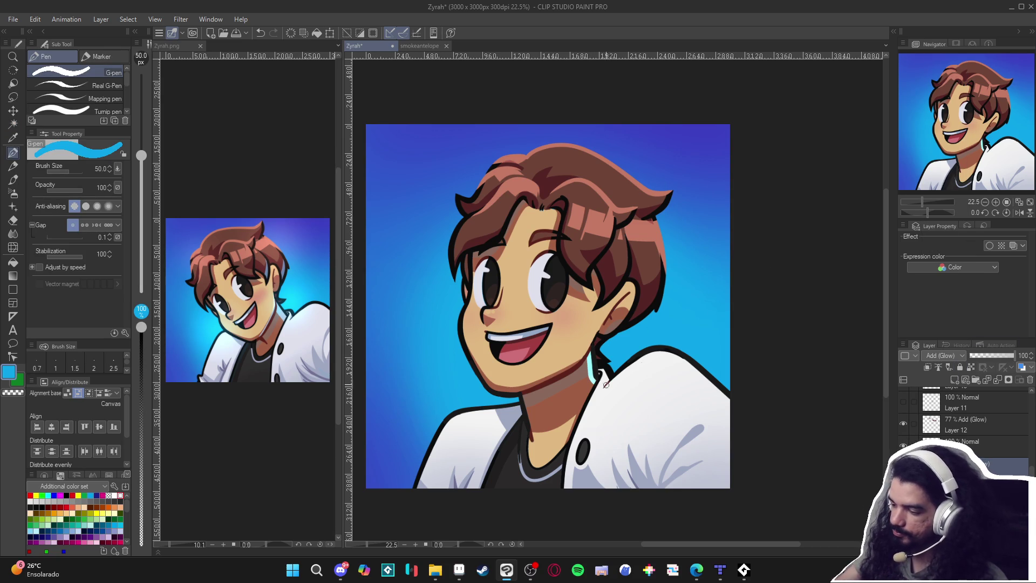
pyautogui.moveTo(1001, 356); pyautogui.dragTo(986, 355)
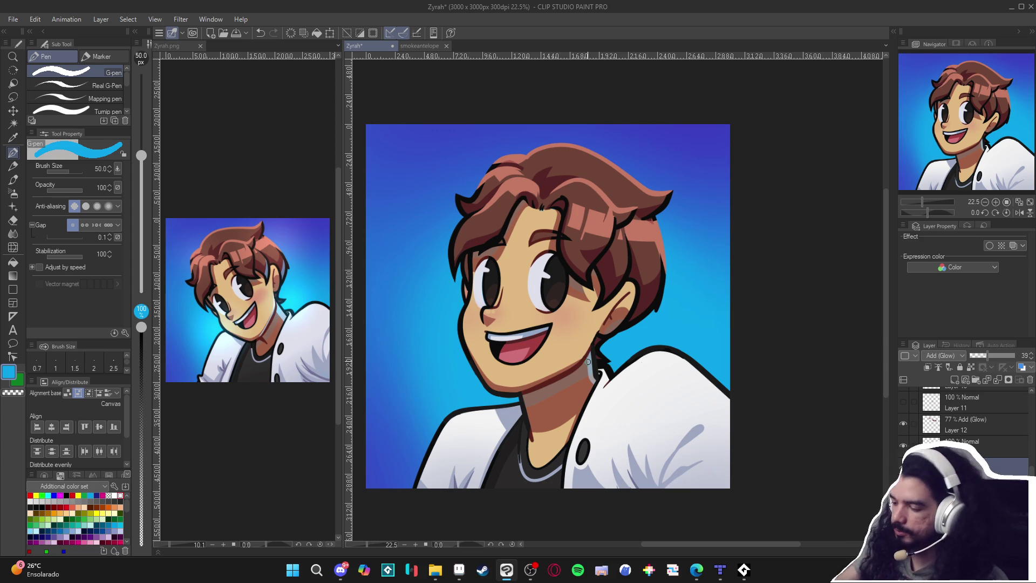
pyautogui.moveTo(587, 350)
pyautogui.mouseDown()
pyautogui.moveTo(591, 389)
pyautogui.moveTo(645, 397)
pyautogui.mouseUp()
# Add cyan glow strokes along the hair's right edge and the ear
pyautogui.press('w')
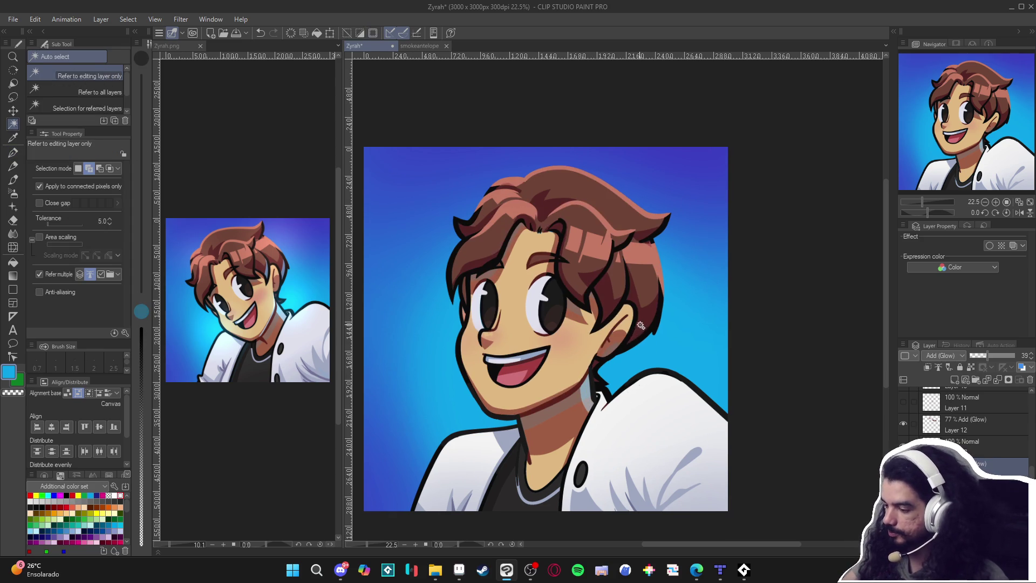
pyautogui.press('p')
pyautogui.moveTo(625, 341)
pyautogui.mouseDown()
pyautogui.moveTo(649, 314)
pyautogui.moveTo(652, 243)
pyautogui.moveTo(657, 290)
pyautogui.moveTo(640, 330)
pyautogui.mouseUp()
pyautogui.hotkey('ctrl', 'z')
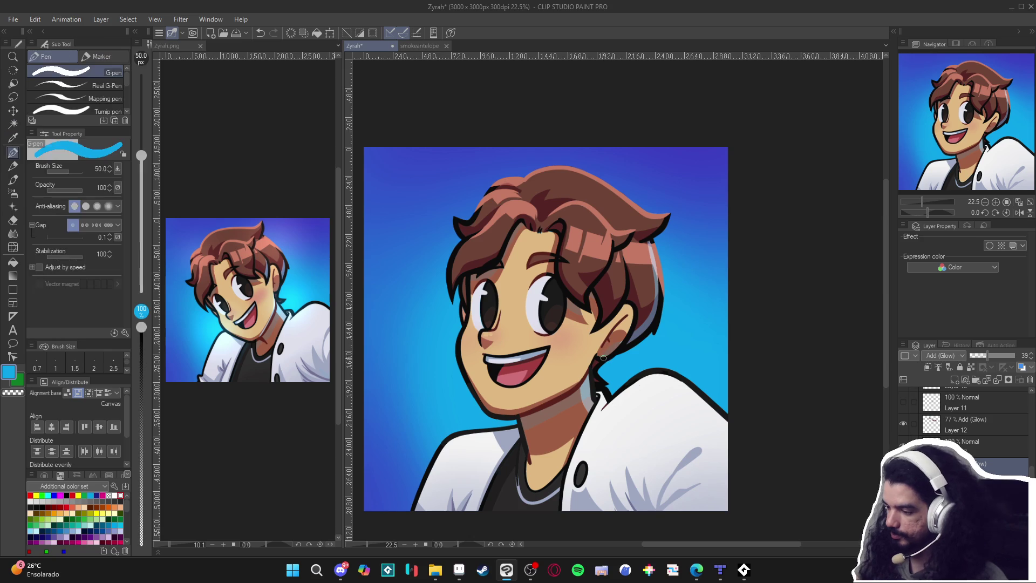
pyautogui.moveTo(609, 353); pyautogui.dragTo(632, 328)
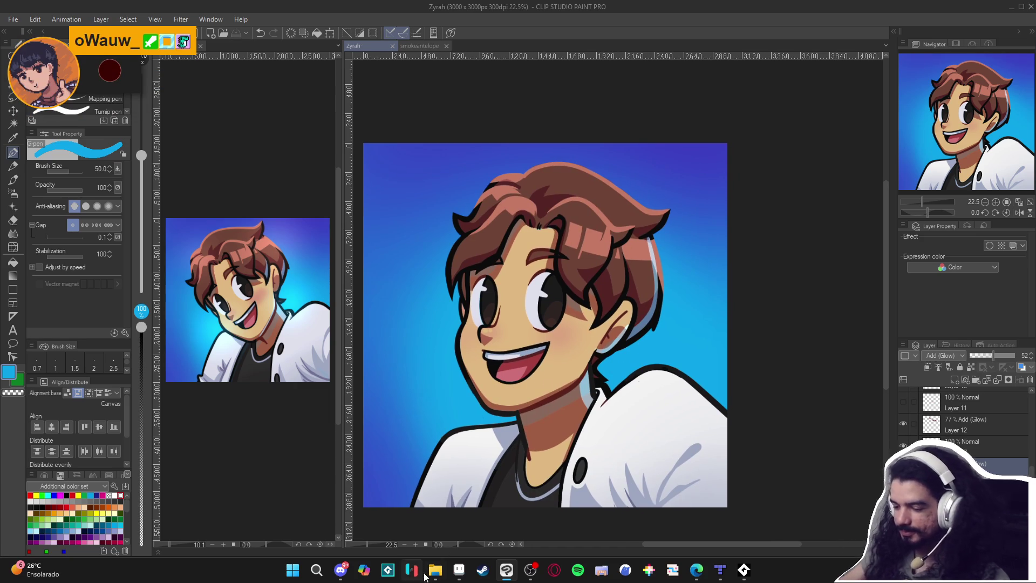
# In Tiled, look over the open map.tmx and the spr_tileset tileset
pyautogui.moveTo(435, 571)
pyautogui.click(720, 570)
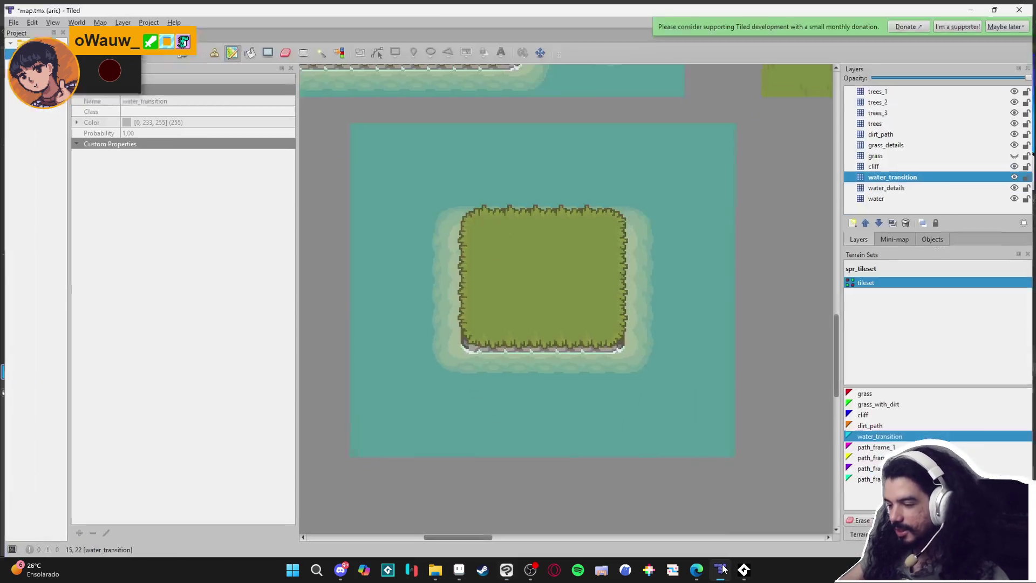
pyautogui.scroll(-3, 461, 225)
pyautogui.scroll(5, 559, 362)
pyautogui.scroll(-1, 611, 420)
pyautogui.hscroll(2, 611, 419)
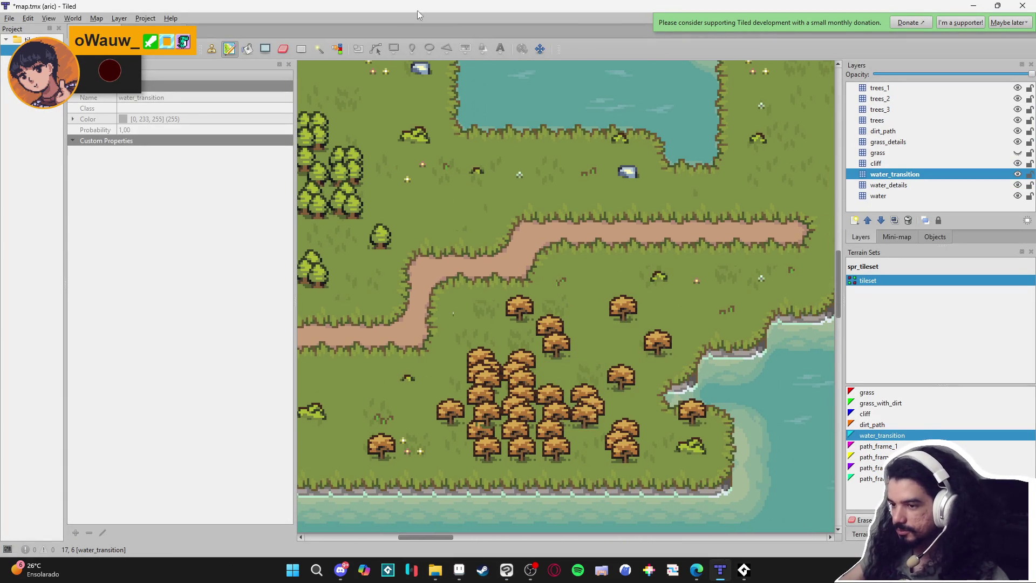
pyautogui.hotkey('ctrl', 'Tab')
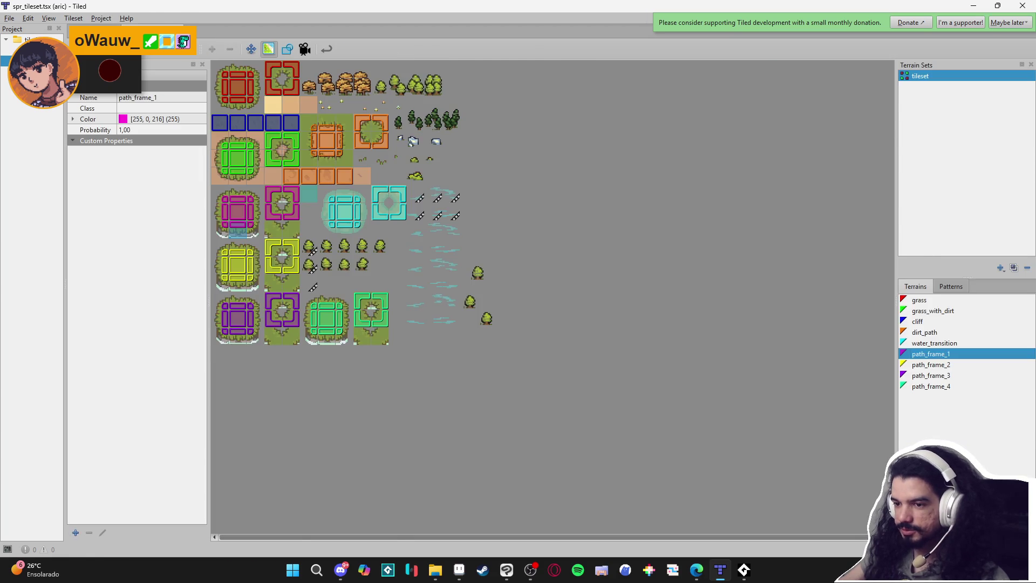
pyautogui.hotkey('ctrl', 'Tab')
# Load the wise recent project and bring up beach_sample_map.tmx
pyautogui.click(11, 18)
pyautogui.moveTo(132, 83)
pyautogui.click(190, 96)
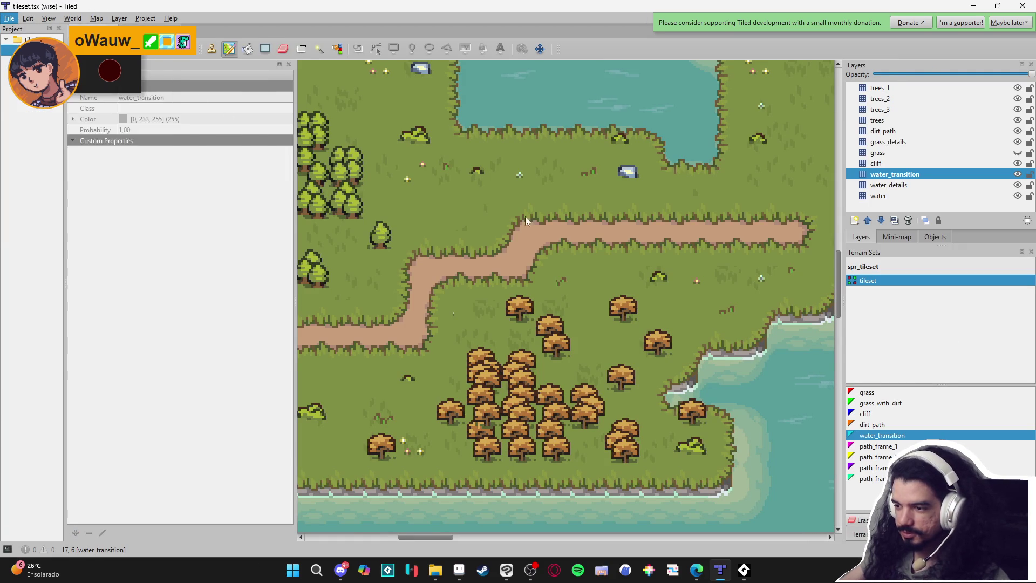
pyautogui.scroll(-2, 576, 278)
pyautogui.scroll(-5, 463, 205)
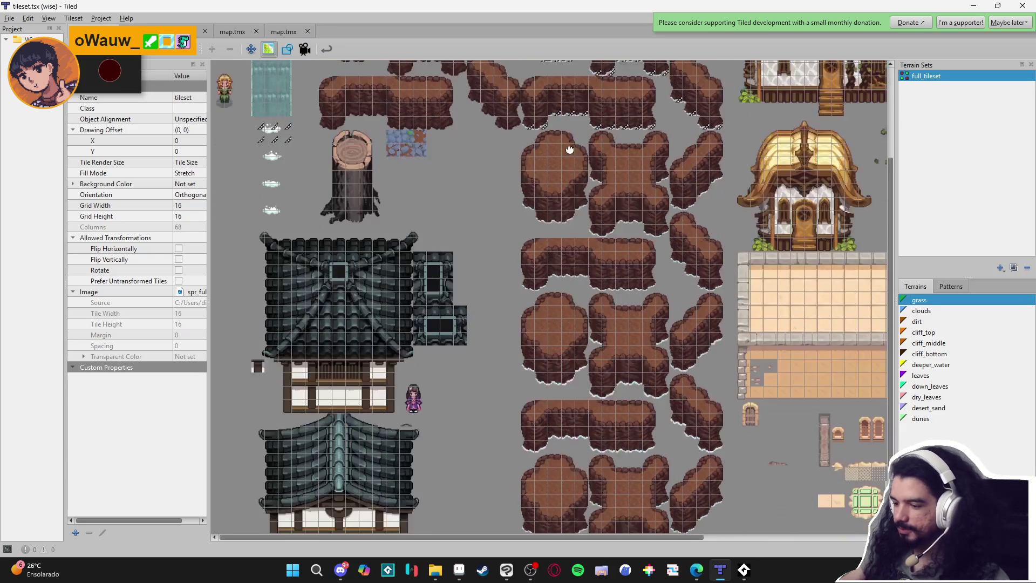
pyautogui.scroll(5, 433, 427)
pyautogui.hscroll(6, 405, 440)
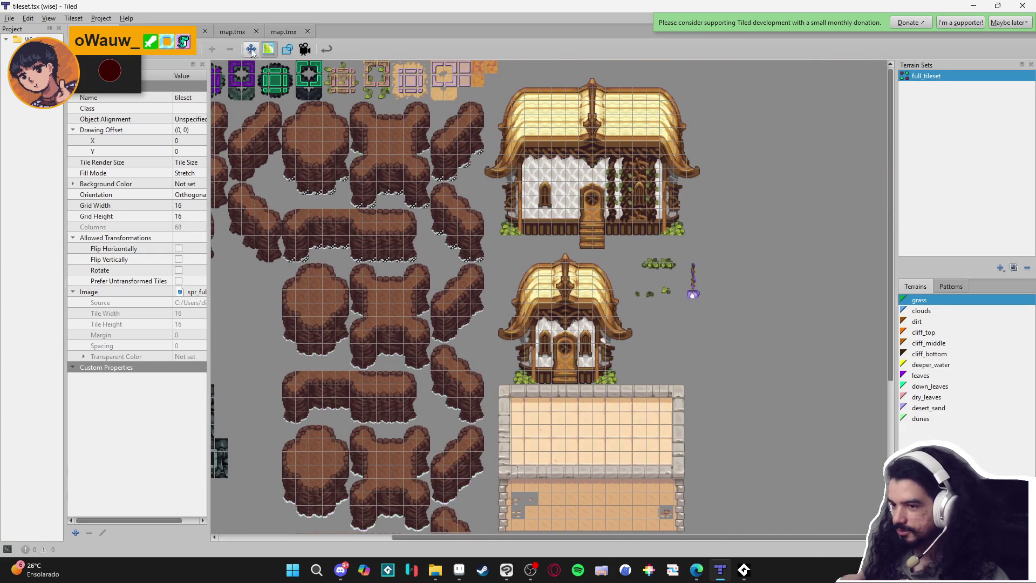
pyautogui.click(178, 31)
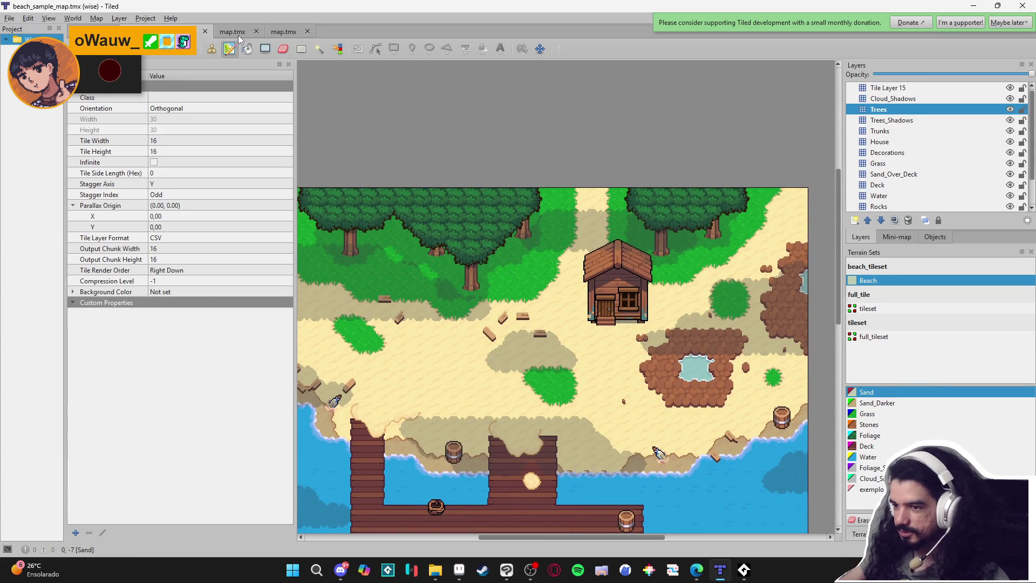
# Open the desert-and-waterfall map.tmx and zoom around it
pyautogui.click(232, 31)
pyautogui.keyDown('ctrl'); pyautogui.scroll(-4, 649, 318); pyautogui.keyUp('ctrl')
pyautogui.scroll(-3, 545, 338)
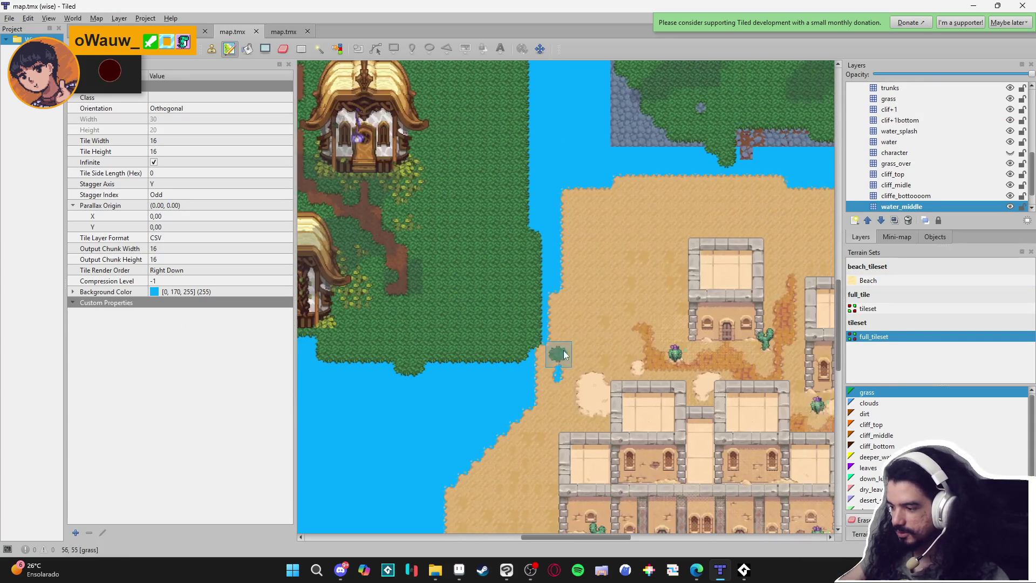
pyautogui.keyDown('ctrl'); pyautogui.scroll(2, 408, 226); pyautogui.keyUp('ctrl')
pyautogui.keyDown('ctrl'); pyautogui.scroll(5, 507, 351); pyautogui.keyUp('ctrl')
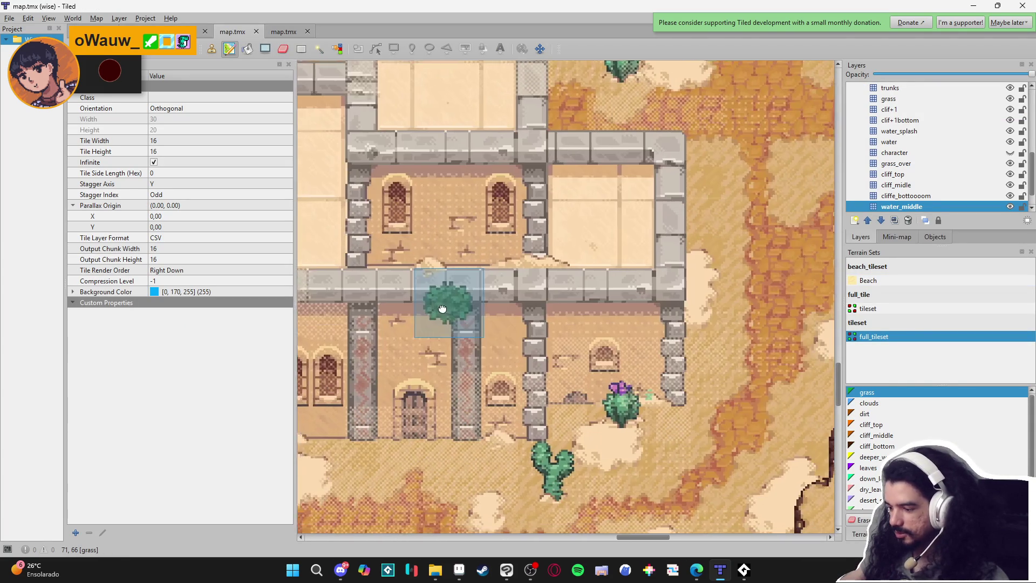
pyautogui.keyDown('ctrl'); pyautogui.scroll(-1, 481, 310); pyautogui.keyUp('ctrl')
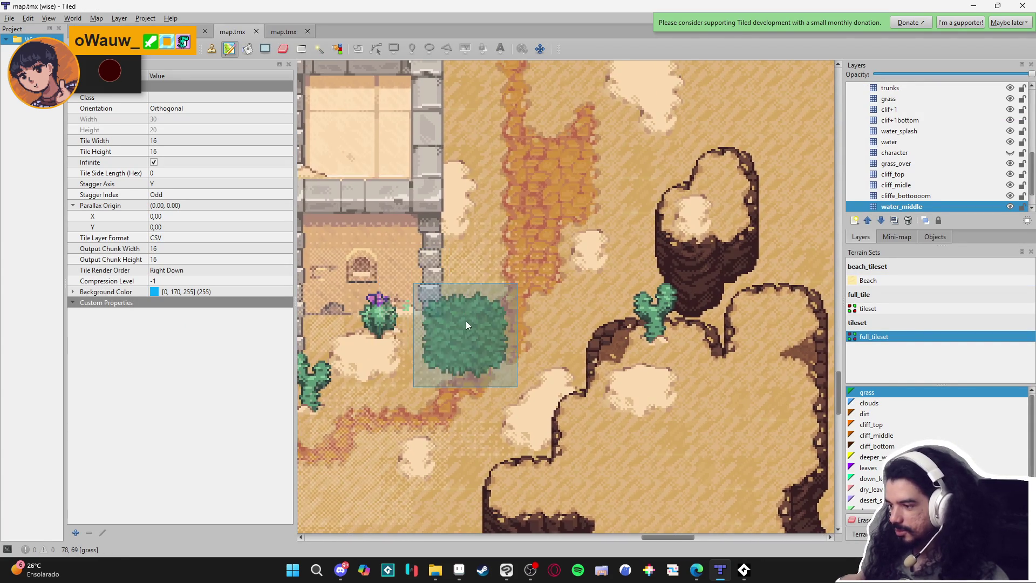
pyautogui.keyDown('ctrl'); pyautogui.scroll(-1, 459, 316); pyautogui.keyUp('ctrl')
pyautogui.keyDown('ctrl'); pyautogui.scroll(1, 500, 309); pyautogui.keyUp('ctrl')
# Pan to the waterfall island, stamp grass tiles onto its water, and move to the second map.tmx
pyautogui.moveTo(473, 477)
pyautogui.mouseDown()
pyautogui.moveTo(494, 448)
pyautogui.moveTo(531, 440)
pyautogui.moveTo(577, 443)
pyautogui.moveTo(587, 455)
pyautogui.mouseUp()
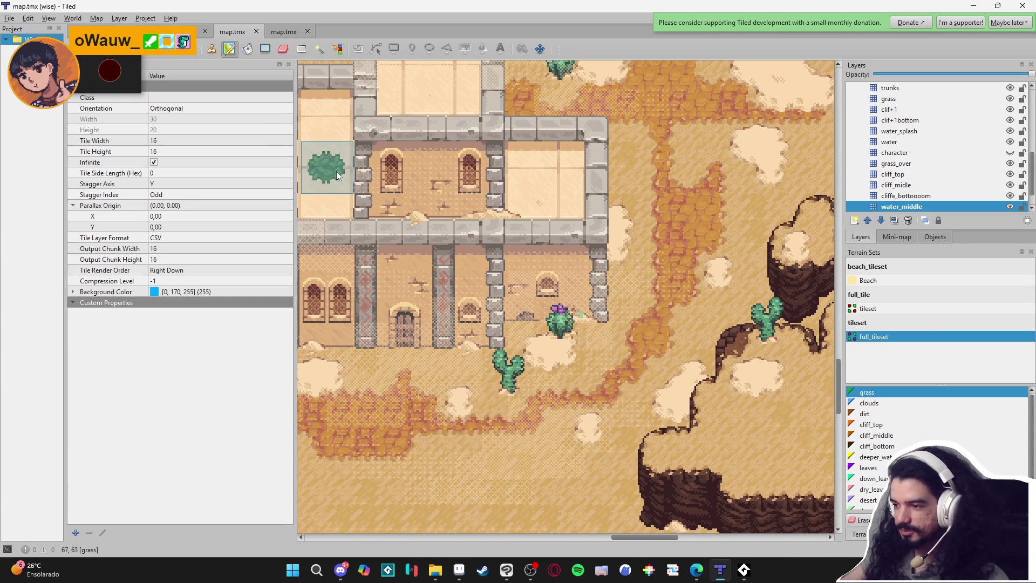
pyautogui.moveTo(509, 245); pyautogui.dragTo(542, 460)
pyautogui.scroll(5, 593, 282)
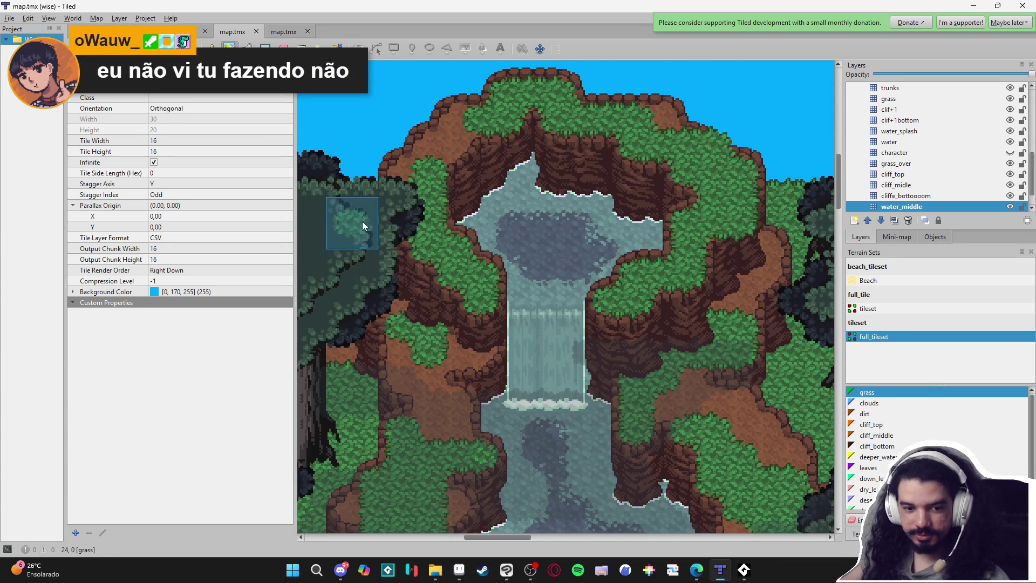
pyautogui.moveTo(686, 349); pyautogui.dragTo(674, 295)
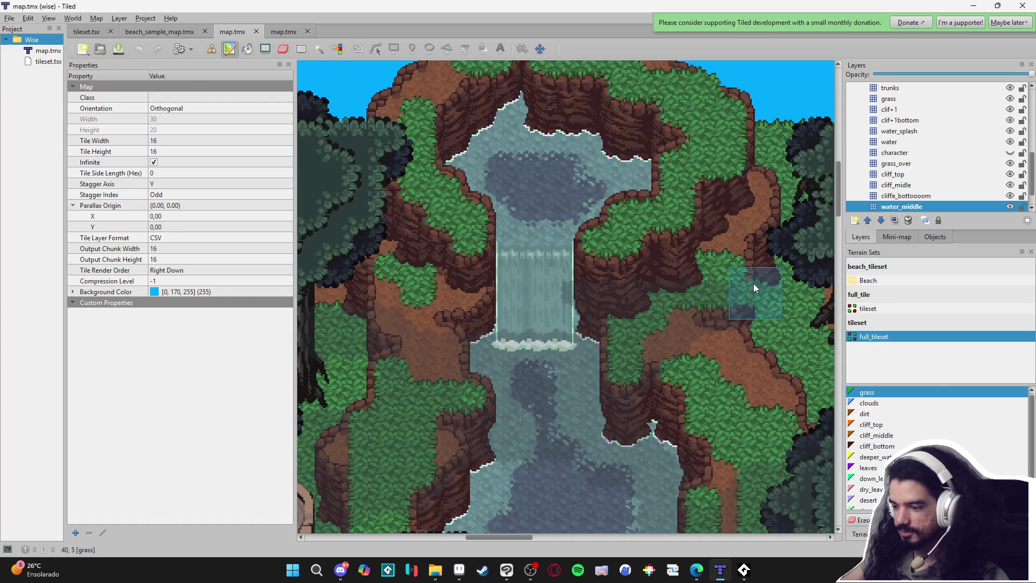
pyautogui.click(624, 222)
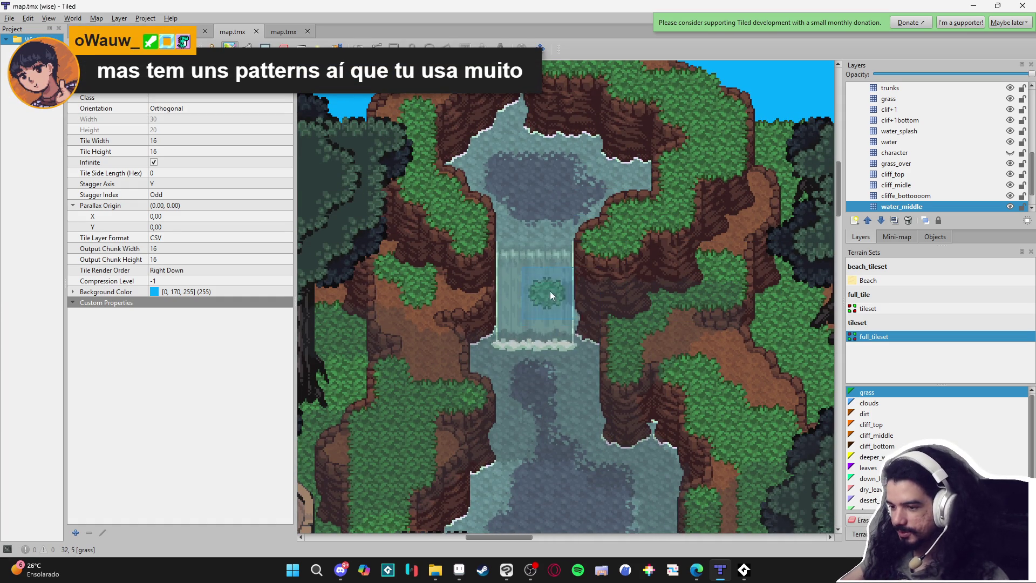
pyautogui.click(295, 33)
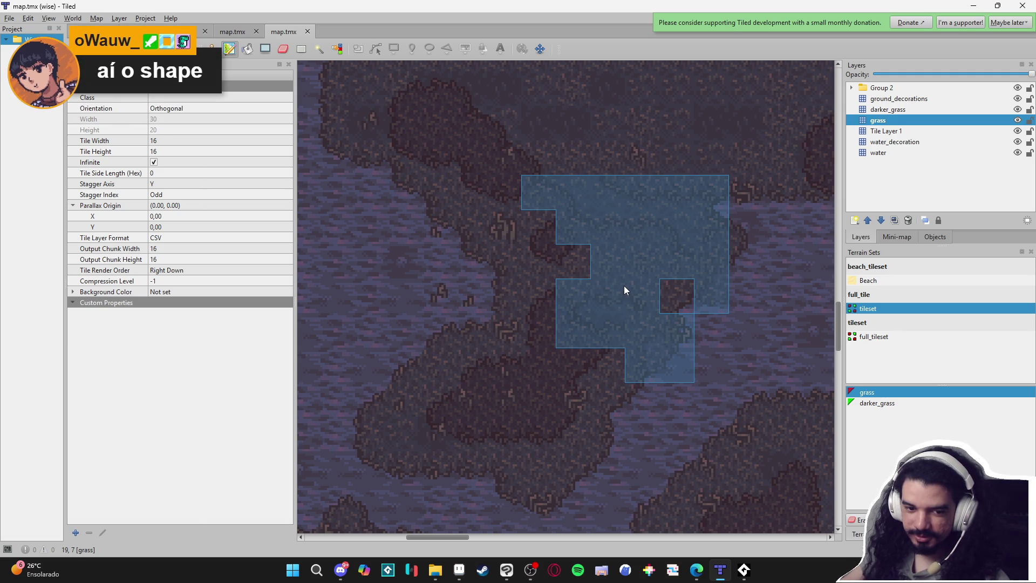
# Paint a grass terrain patch into the dark map, then look around the beach map near the cabin
pyautogui.click(566, 241)
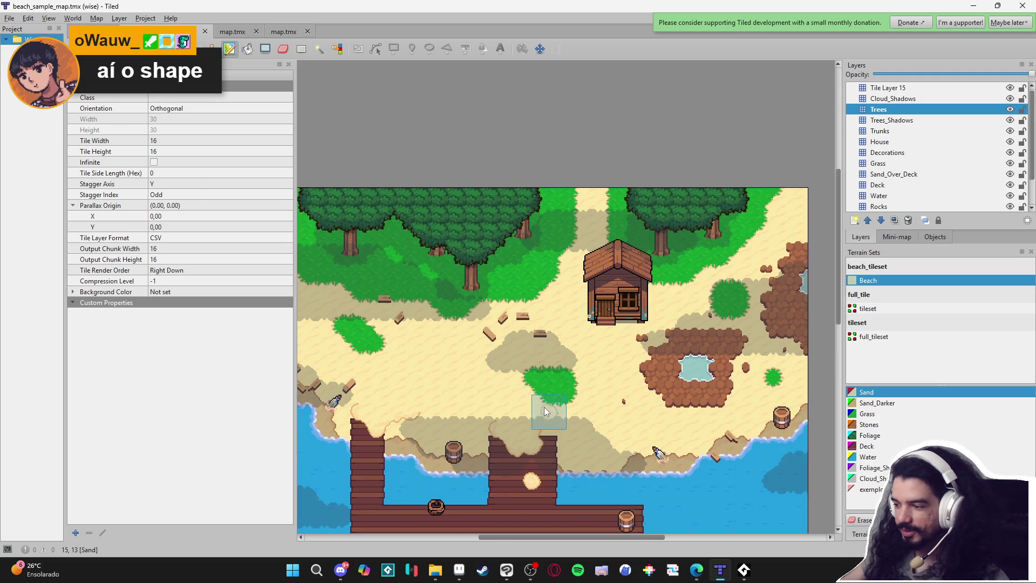
pyautogui.scroll(2, 620, 422)
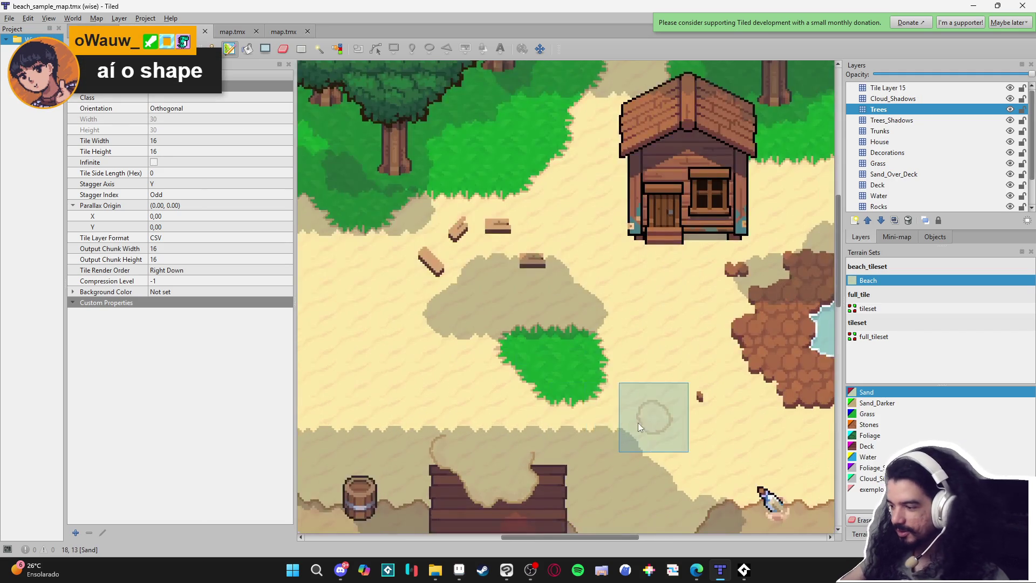
pyautogui.moveTo(620, 422); pyautogui.dragTo(452, 389)
pyautogui.scroll(3, 461, 280)
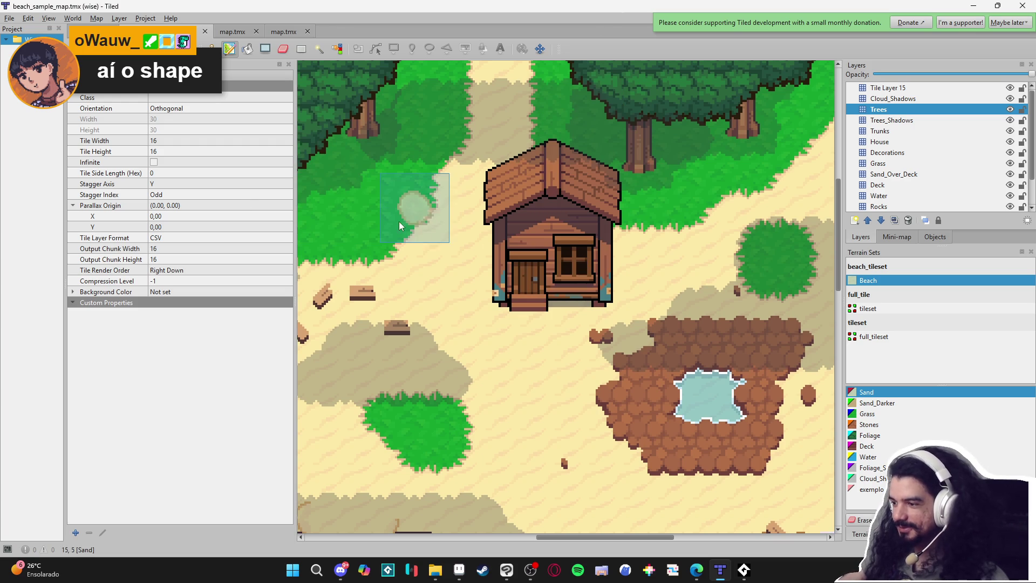
pyautogui.scroll(-5, 399, 323)
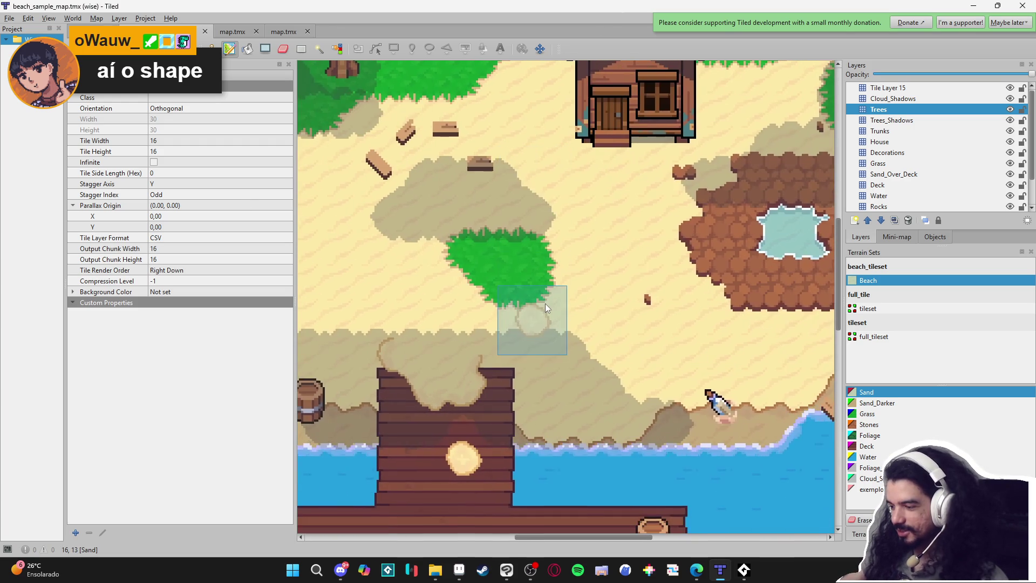
pyautogui.scroll(5, 519, 214)
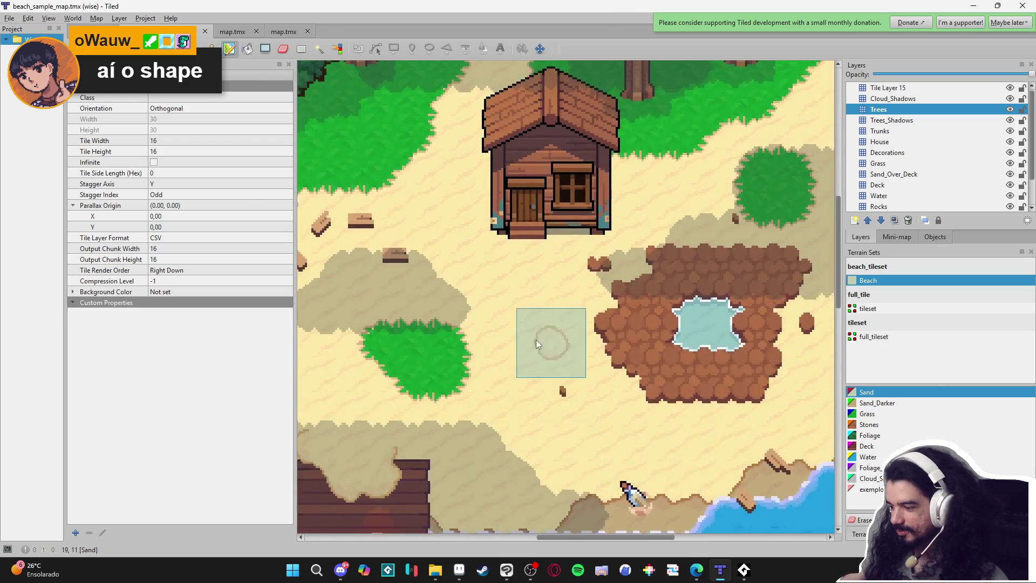
# Zoom around the beach map, then return via the waterfall map to the dark water-and-grass map
pyautogui.scroll(2, 548, 407)
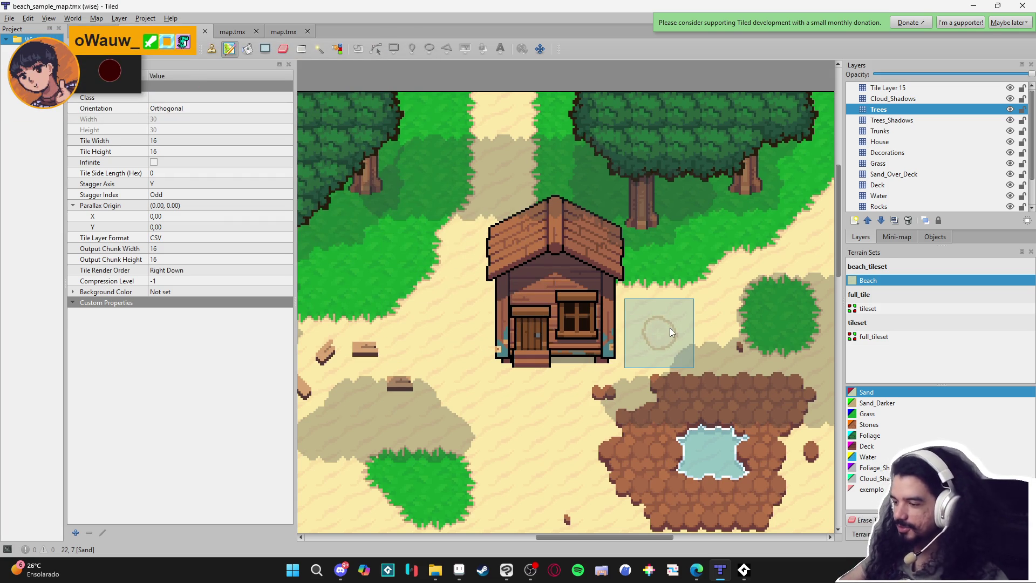
pyautogui.keyDown('ctrl'); pyautogui.scroll(-1, 672, 325); pyautogui.keyUp('ctrl')
pyautogui.scroll(-3, 654, 363)
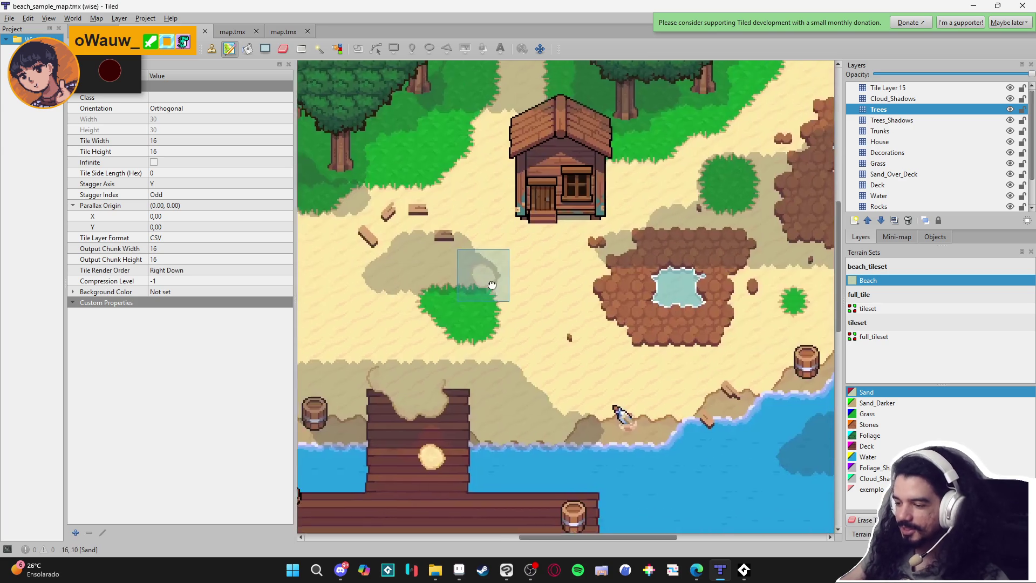
pyautogui.scroll(-3, 475, 359)
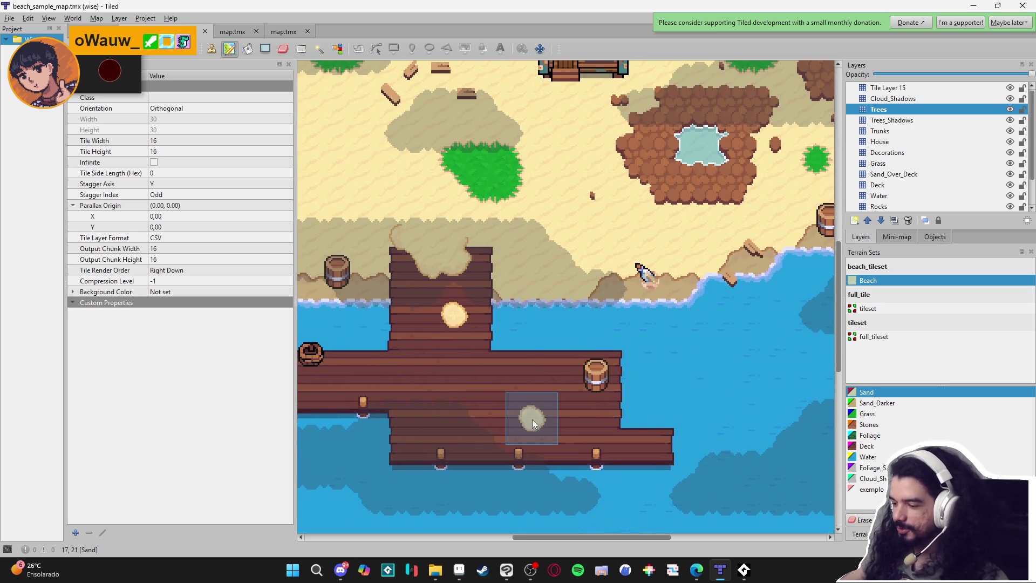
pyautogui.scroll(5, 513, 413)
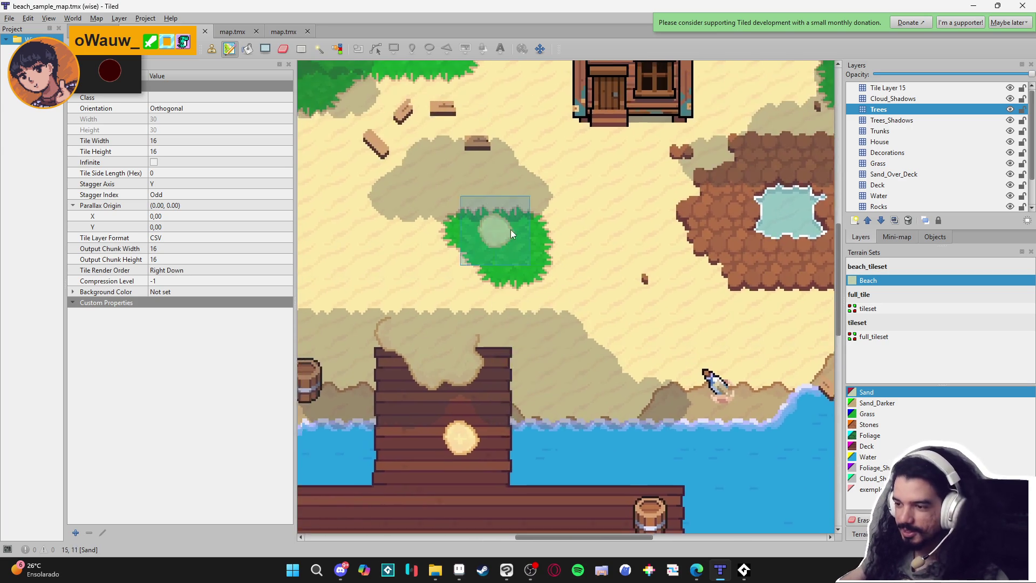
pyautogui.scroll(1, 514, 285)
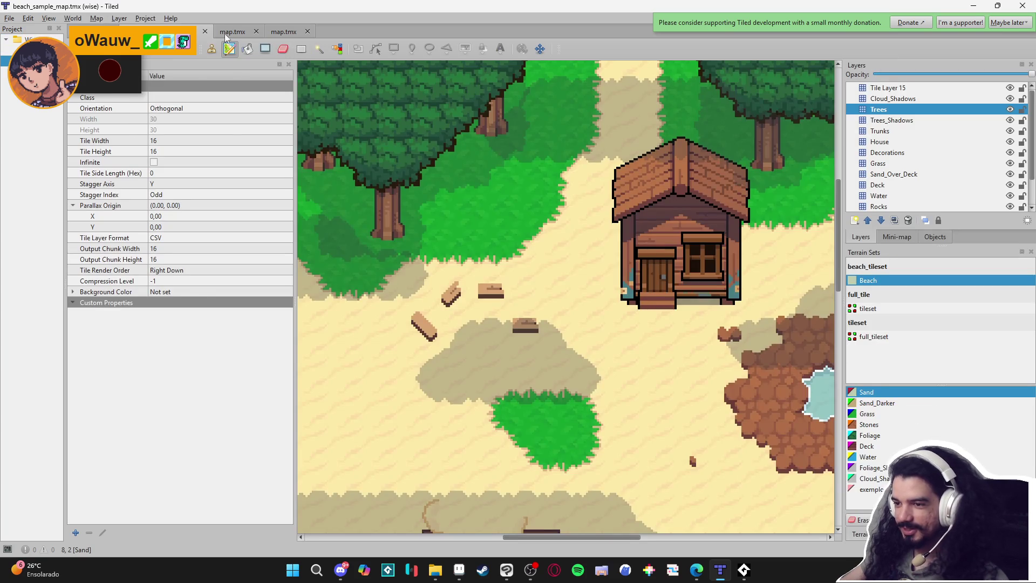
pyautogui.click(226, 33)
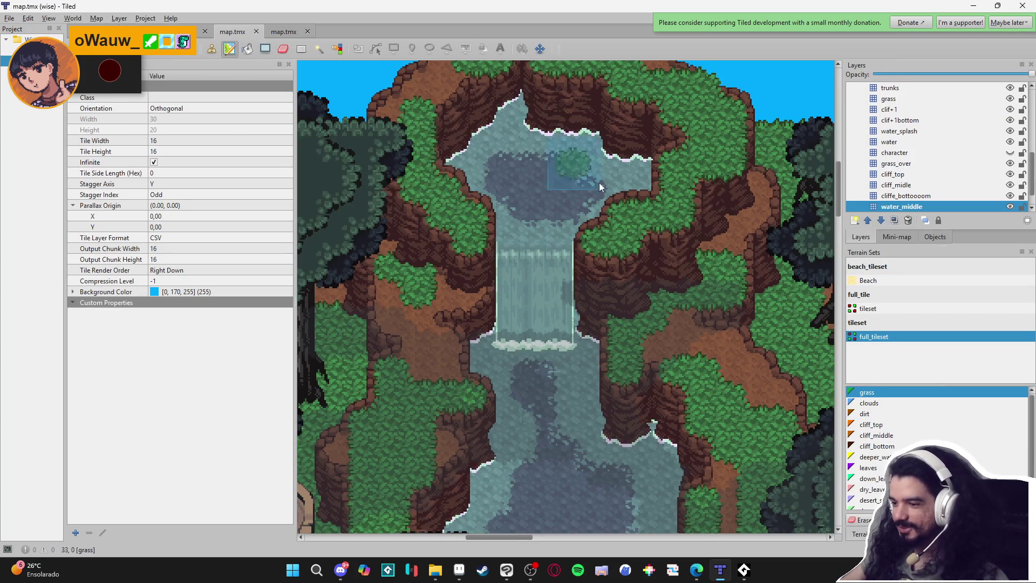
pyautogui.click(273, 34)
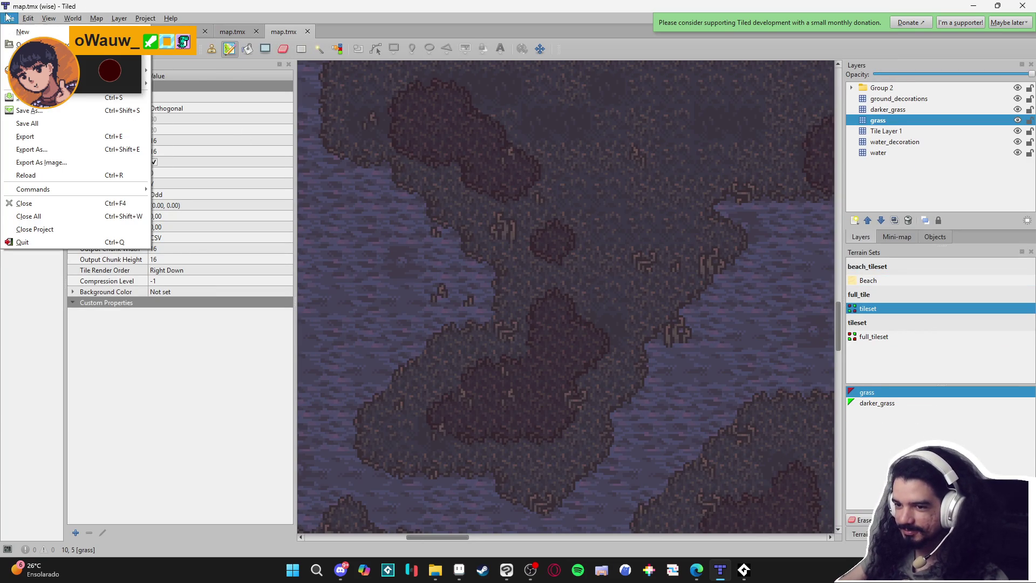
pyautogui.moveTo(7, 84)
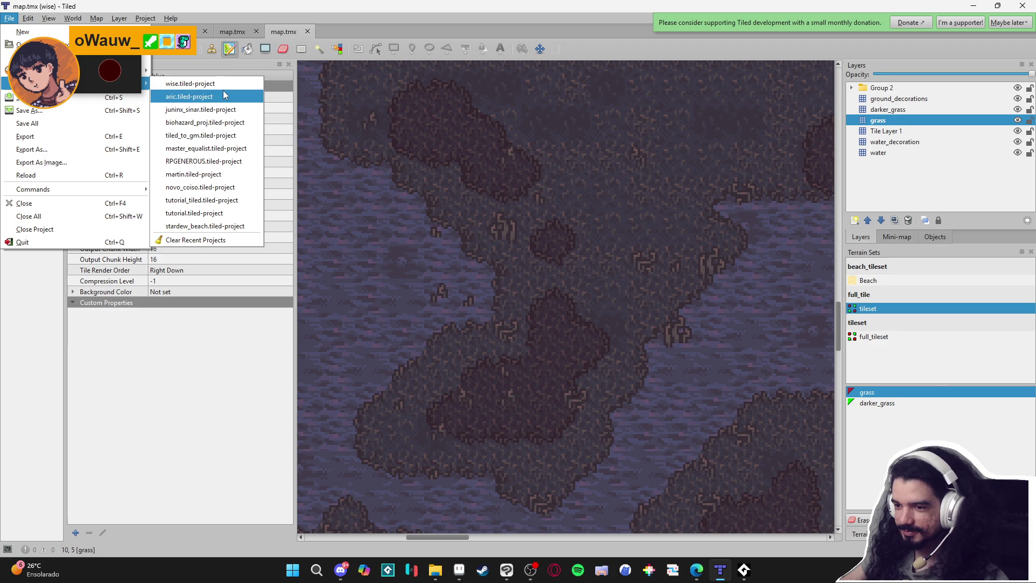
# Load the juninx_sinar recent project and view its tls_sinar tileset
pyautogui.click(241, 110)
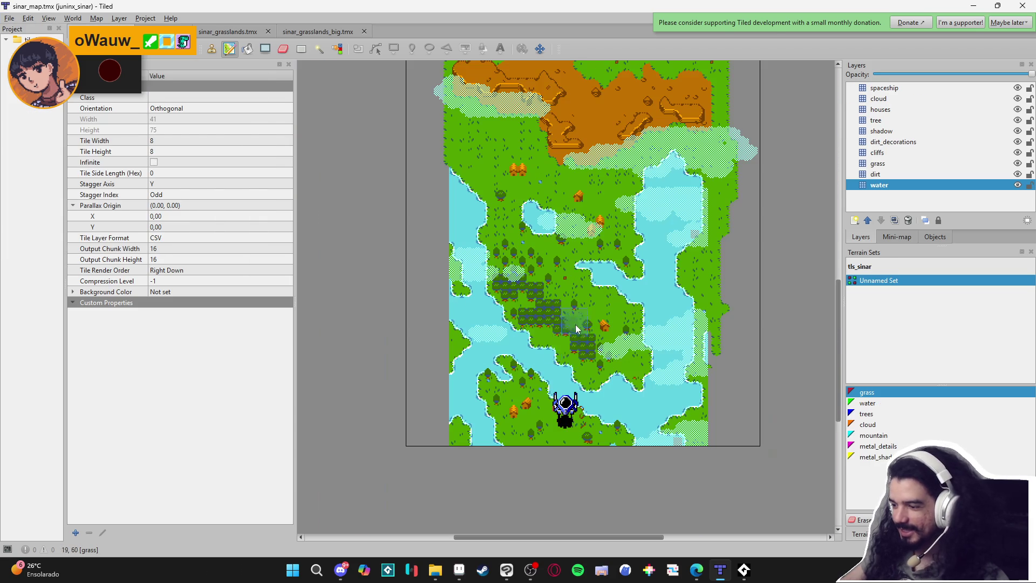
pyautogui.scroll(5, 579, 134)
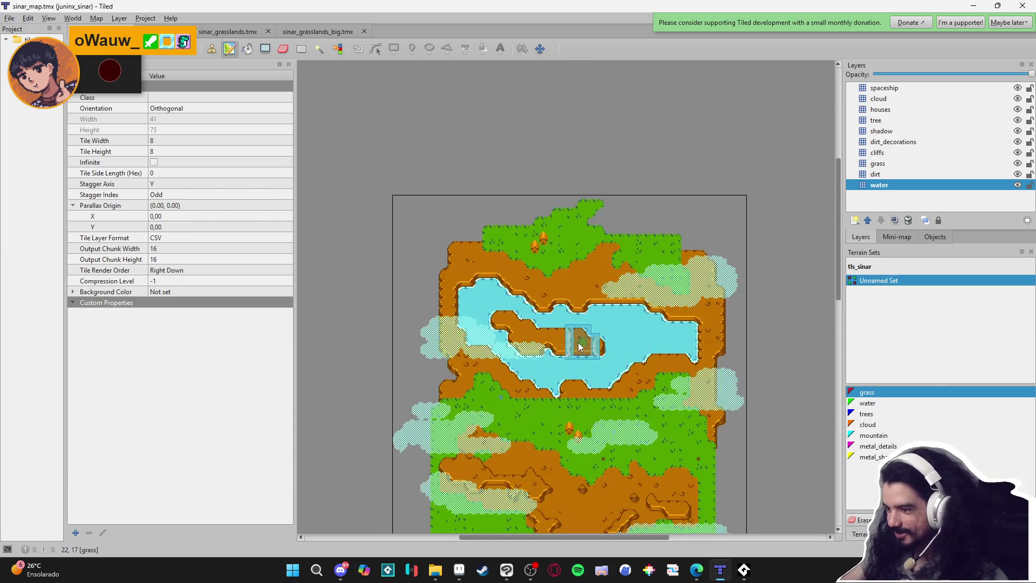
pyautogui.click(8, 18)
pyautogui.moveTo(8, 83)
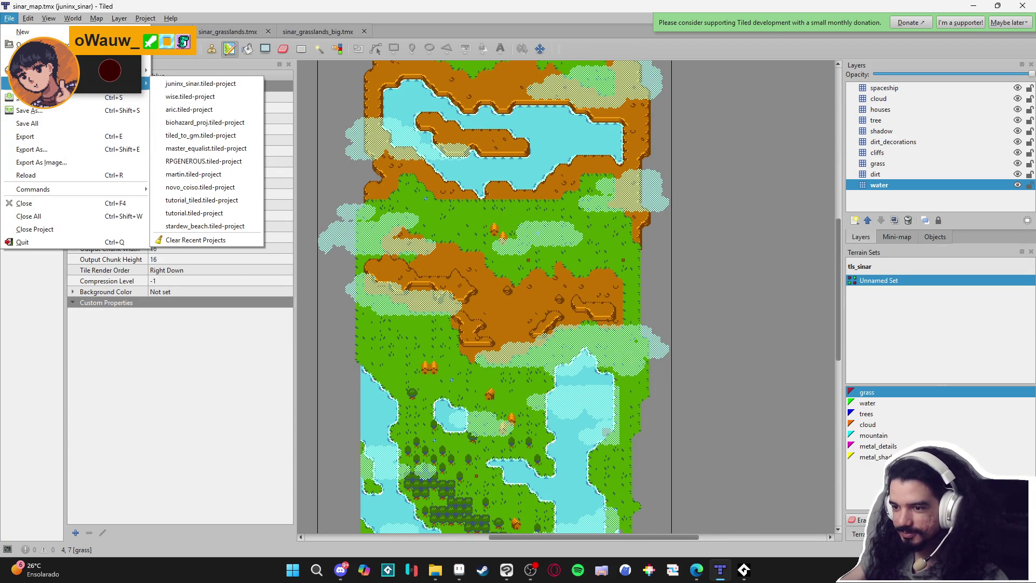
pyautogui.click(192, 84)
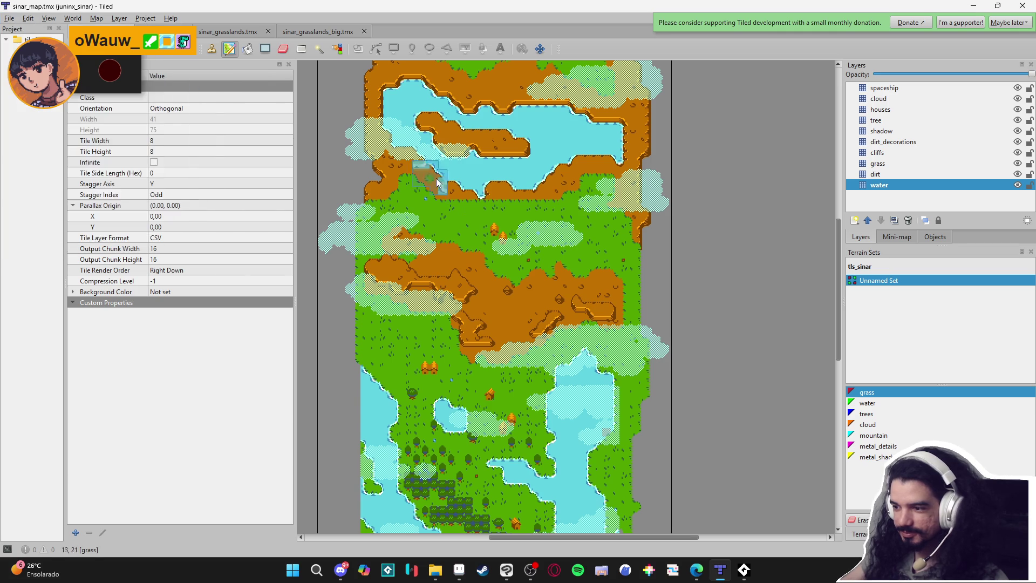
pyautogui.click(157, 28)
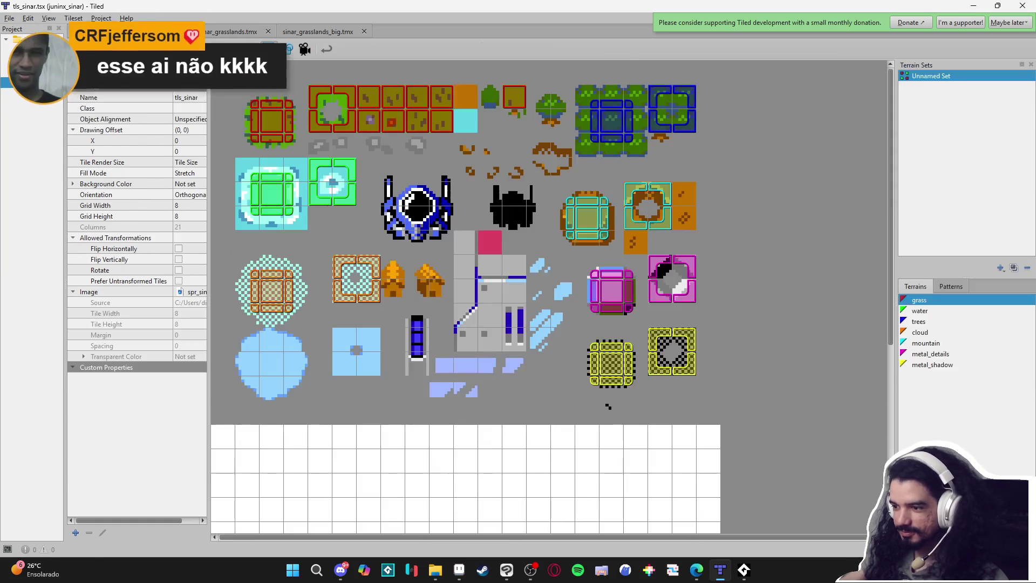
# Open sinar_grasslands, then sinar_grasslands_big, and start scrolling up the big map
pyautogui.click(258, 34)
pyautogui.scroll(4, 468, 205)
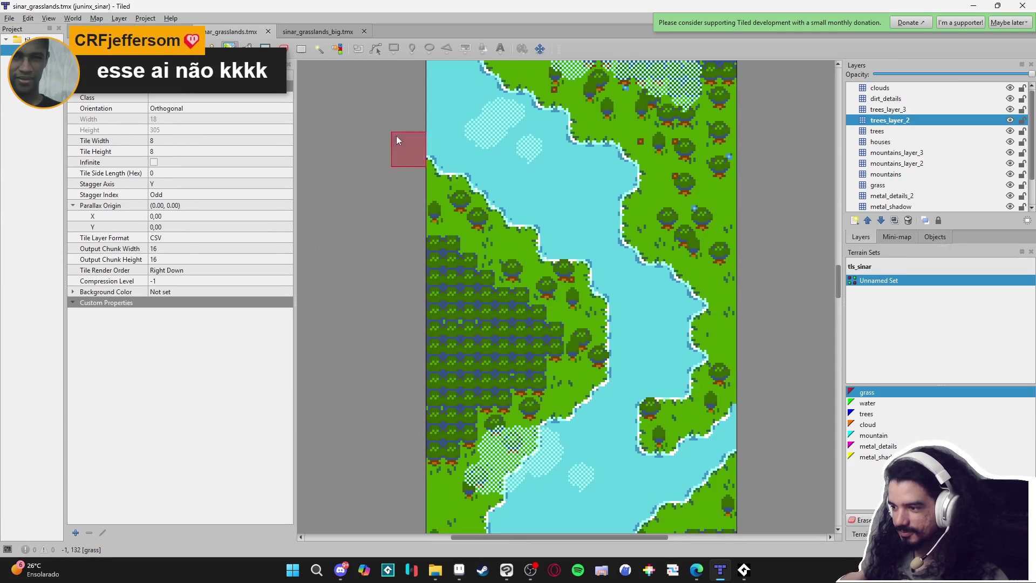
pyautogui.click(320, 34)
pyautogui.scroll(-5, 601, 286)
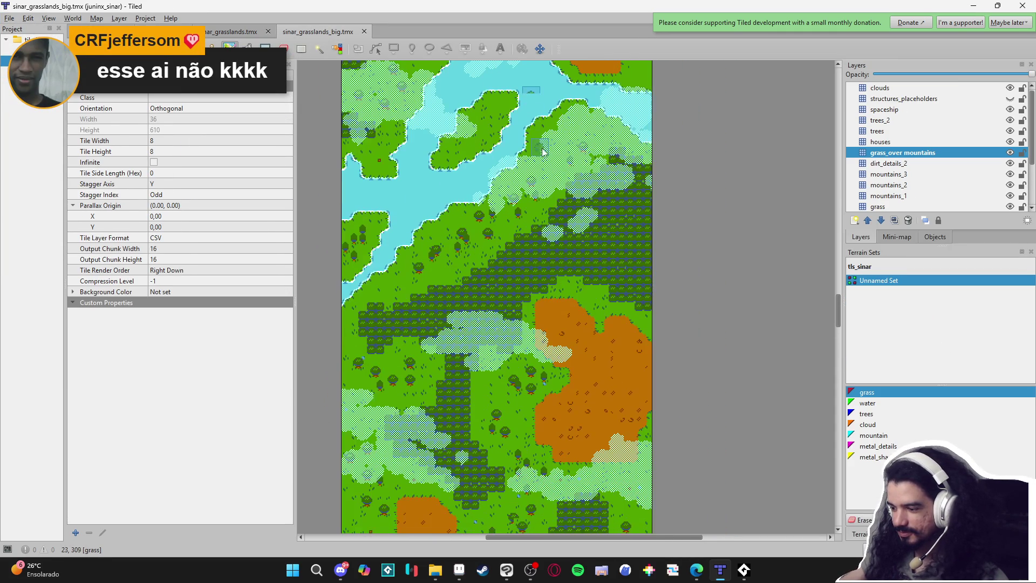
pyautogui.scroll(1, 567, 313)
pyautogui.scroll(10, 593, 316)
pyautogui.scroll(10, 594, 302)
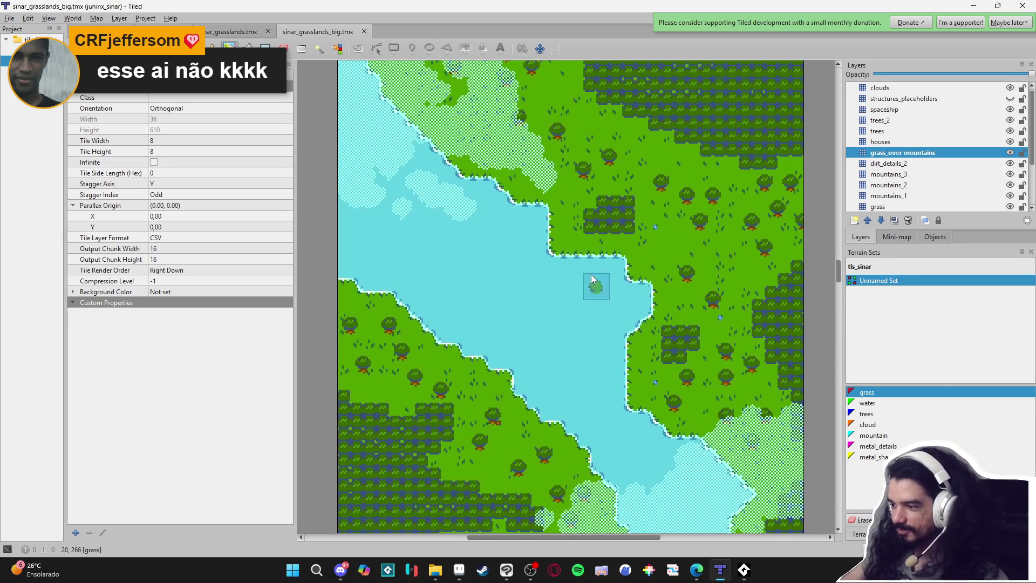
pyautogui.scroll(10, 580, 319)
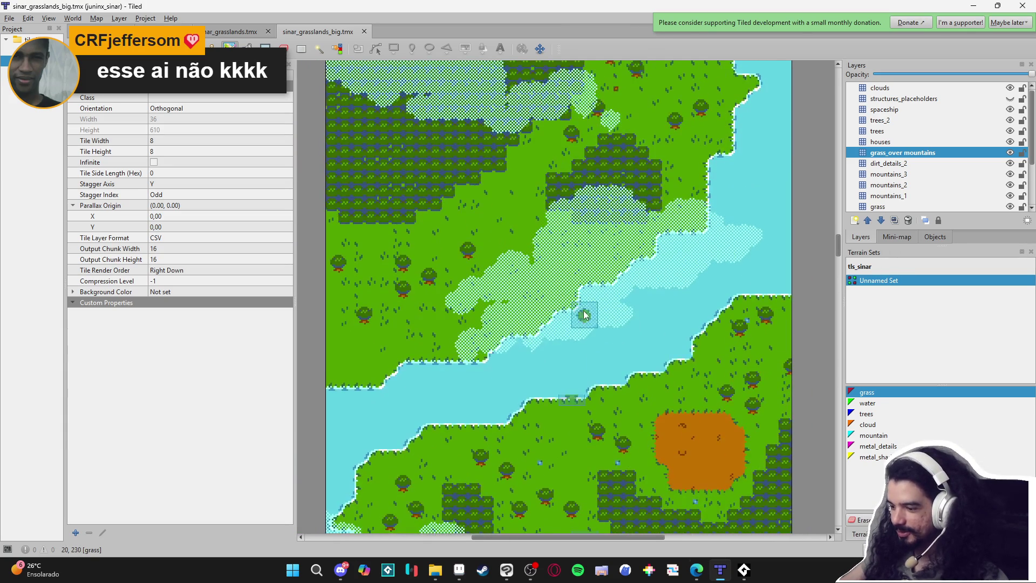
pyautogui.scroll(10, 589, 335)
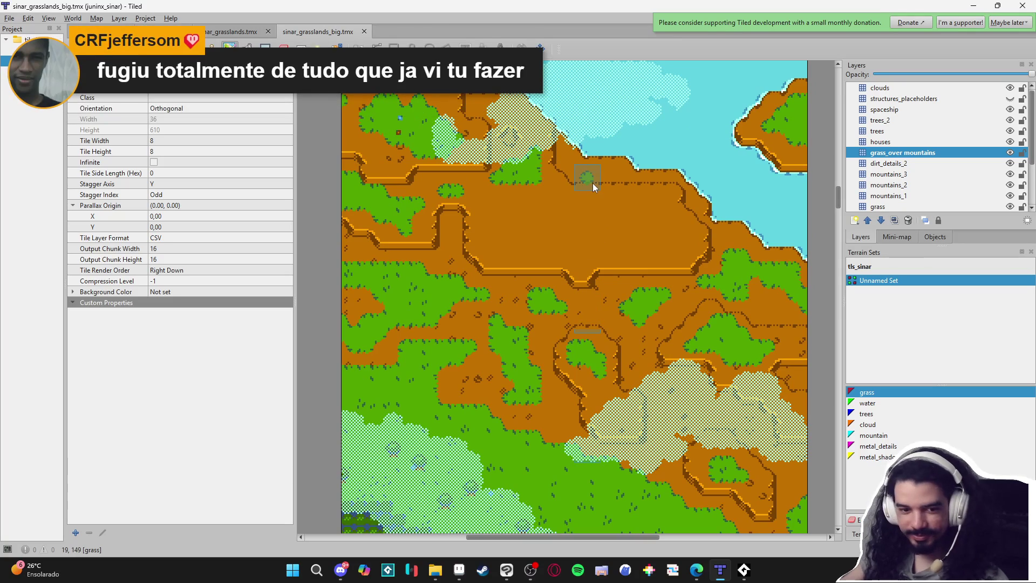
# Continue up to where grass meets the spaceship metal floor, then switch to the tileset document
pyautogui.scroll(1, 600, 163)
pyautogui.scroll(12, 600, 163)
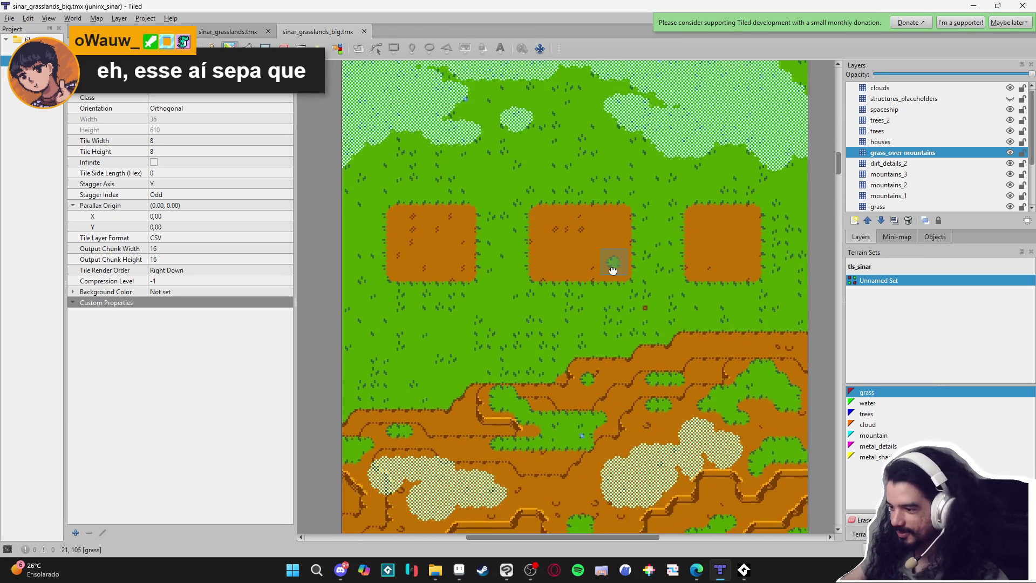
pyautogui.scroll(15, 613, 248)
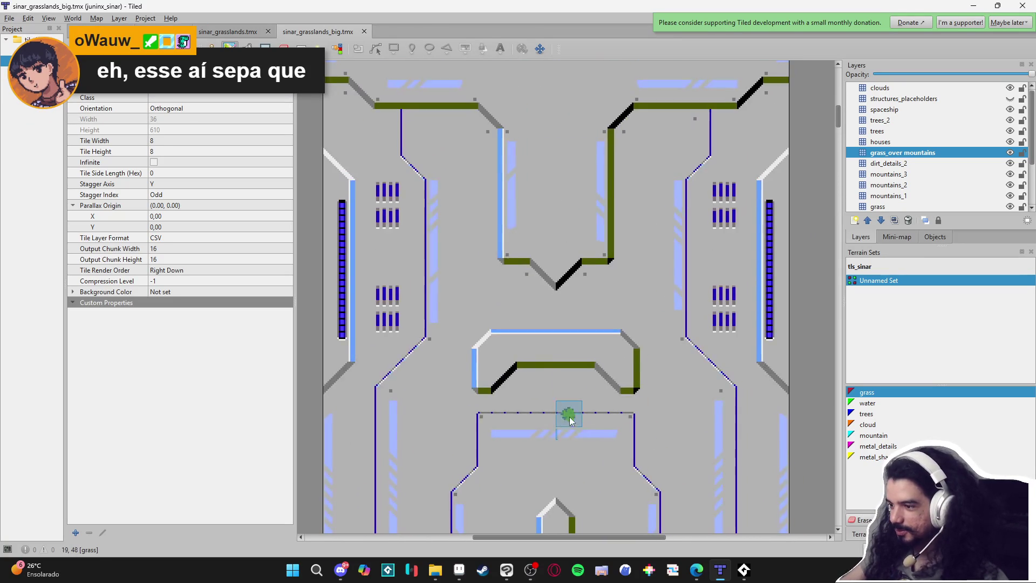
pyautogui.scroll(-2, 573, 424)
pyautogui.moveTo(563, 381)
pyautogui.mouseDown()
pyautogui.moveTo(550, 347)
pyautogui.moveTo(555, 166)
pyautogui.moveTo(562, 307)
pyautogui.moveTo(585, 342)
pyautogui.moveTo(584, 215)
pyautogui.mouseUp()
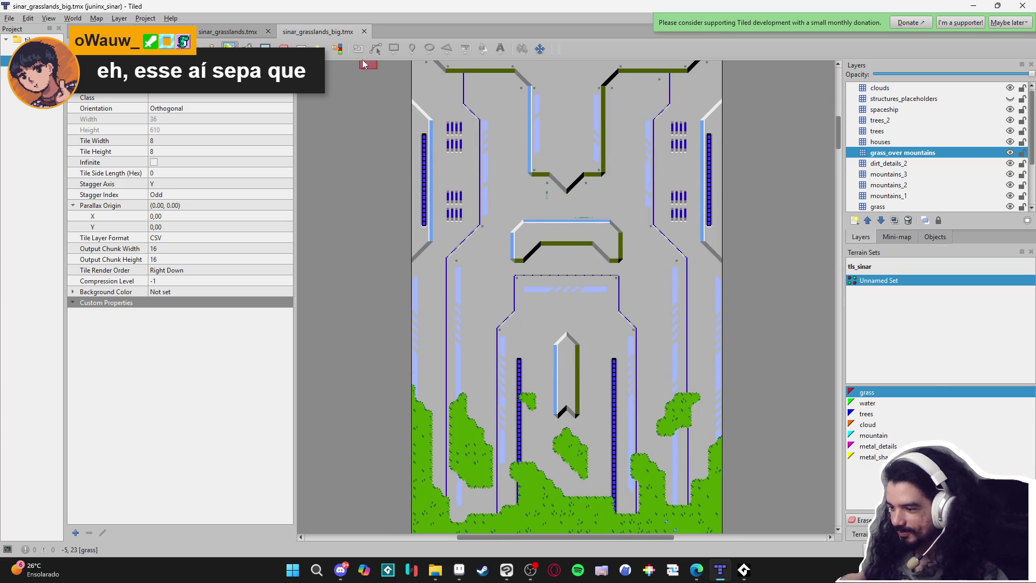
pyautogui.scroll(3, 486, 306)
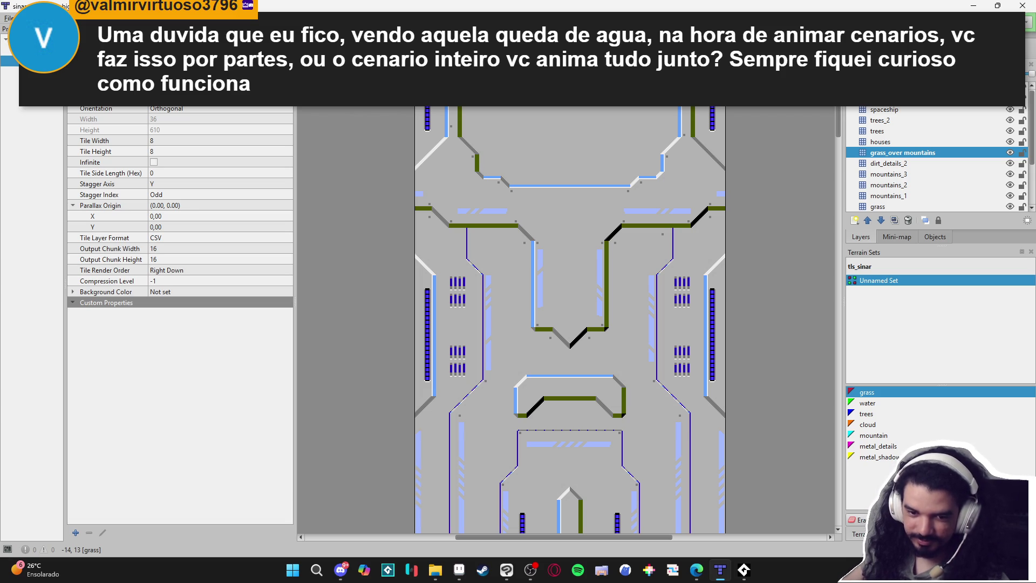
pyautogui.hotkey('ctrl', 'Tab')
pyautogui.hotkey('ctrl', 'Tab')
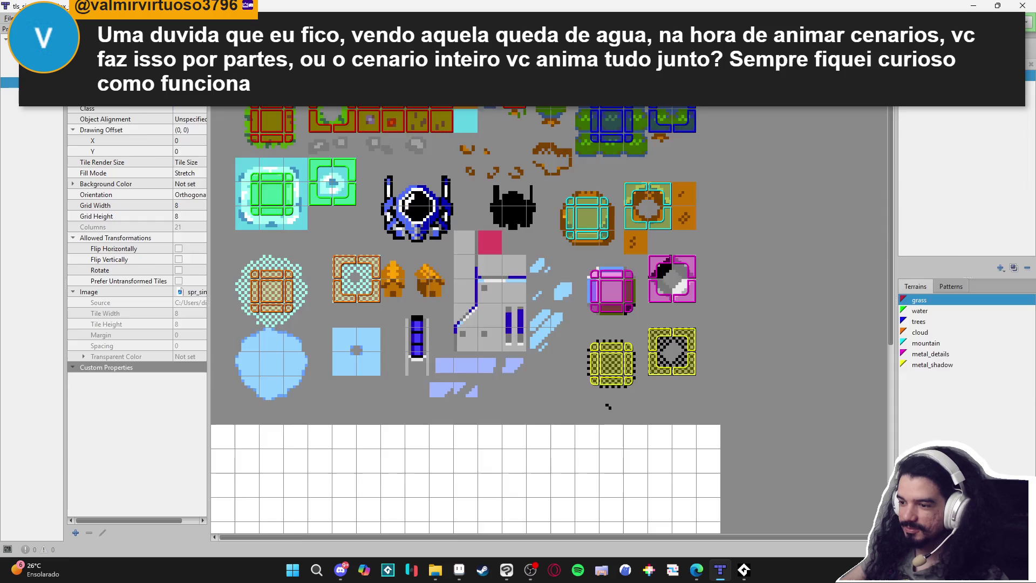
# Switch to the waterfall map.tmx and extend the test waterfall two rows lower
pyautogui.click(8, 18)
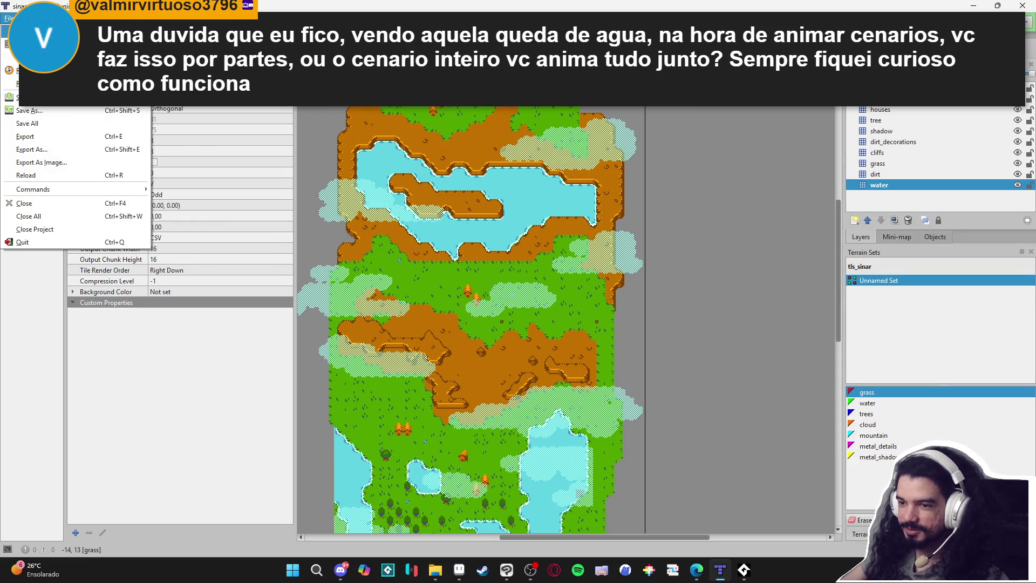
pyautogui.click(24, 203)
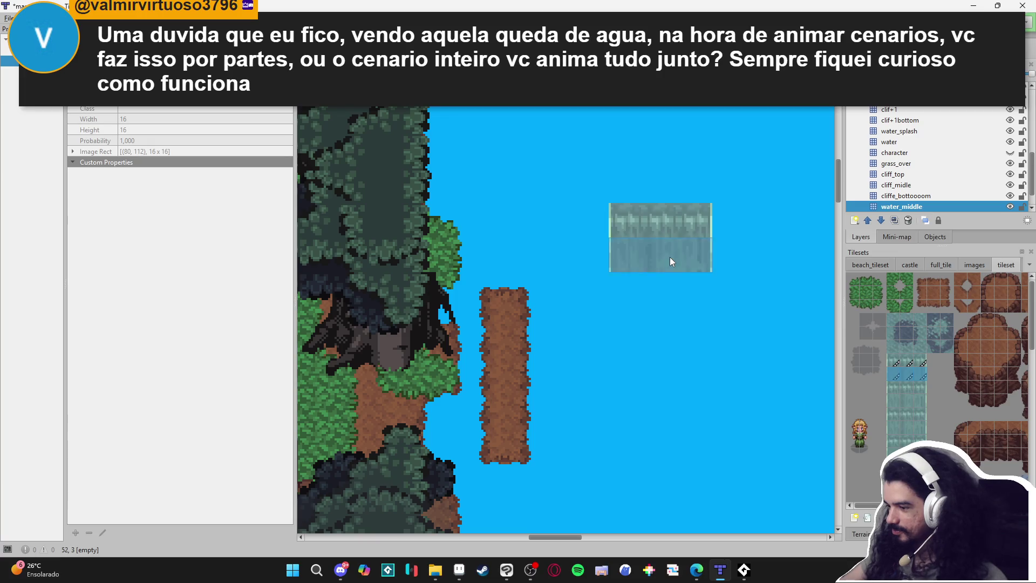
pyautogui.click(675, 357)
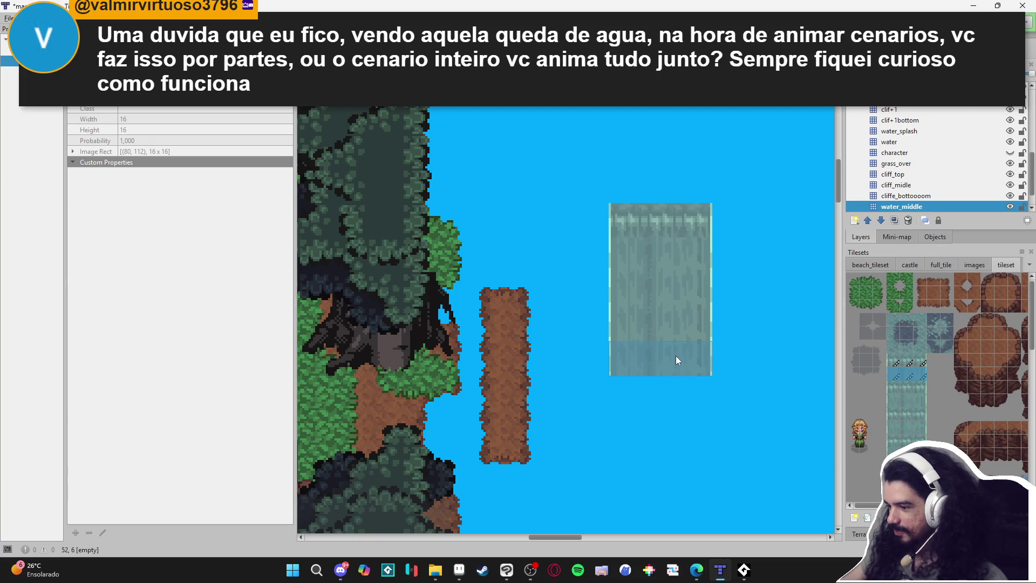
pyautogui.click(676, 404)
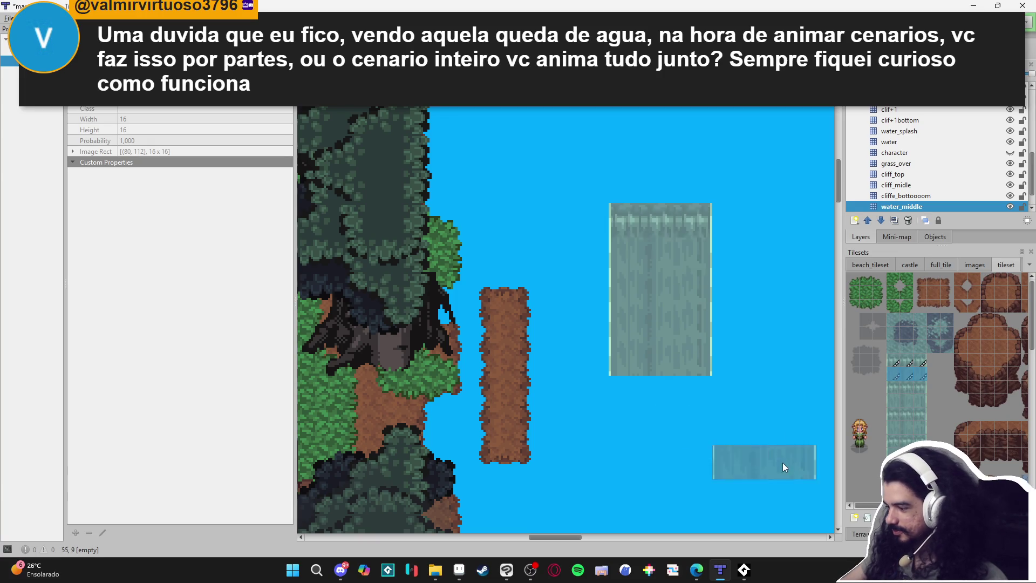
# Try a water splash tile below the waterfall, undo it, and pan to show the island
pyautogui.click(896, 469)
pyautogui.click(920, 470)
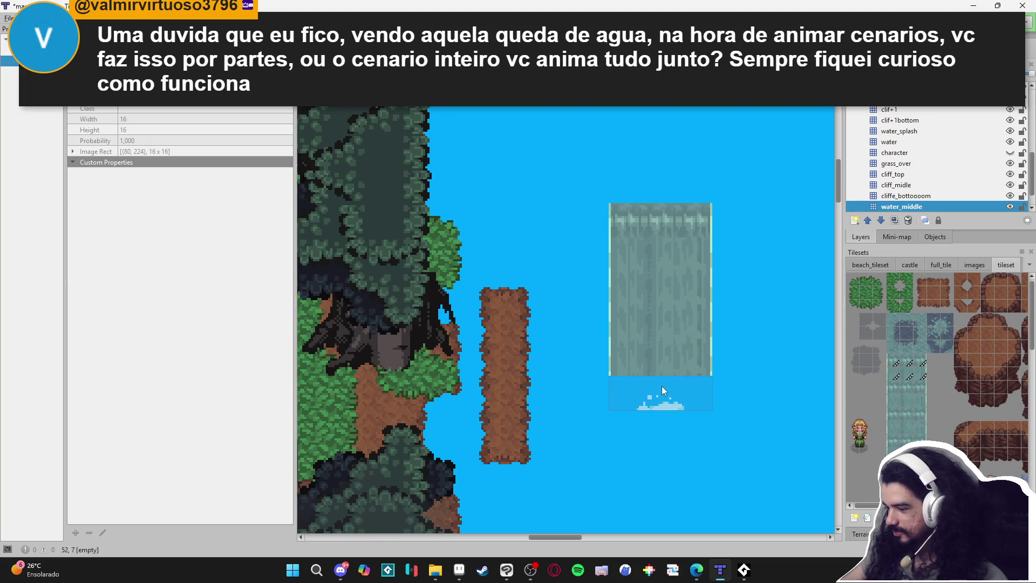
pyautogui.click(650, 393)
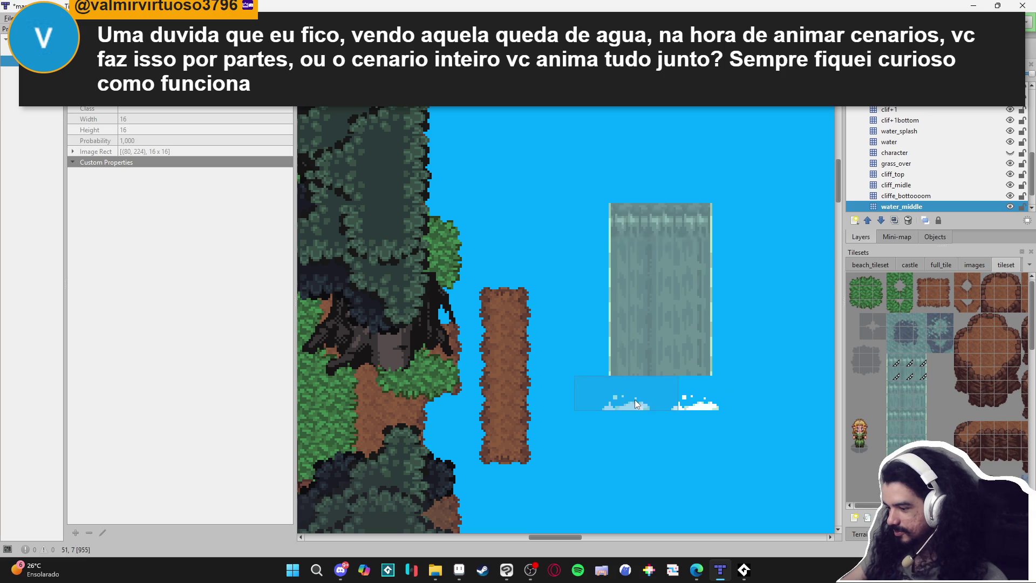
pyautogui.hotkey('ctrl', 'z')
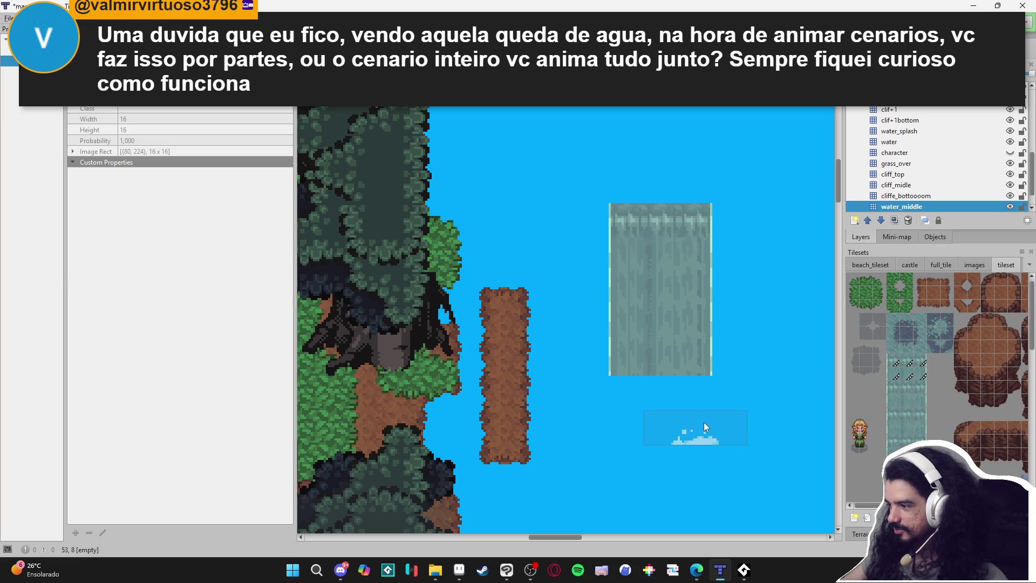
pyautogui.keyDown('ctrl'); pyautogui.scroll(-2, 550, 410); pyautogui.keyUp('ctrl')
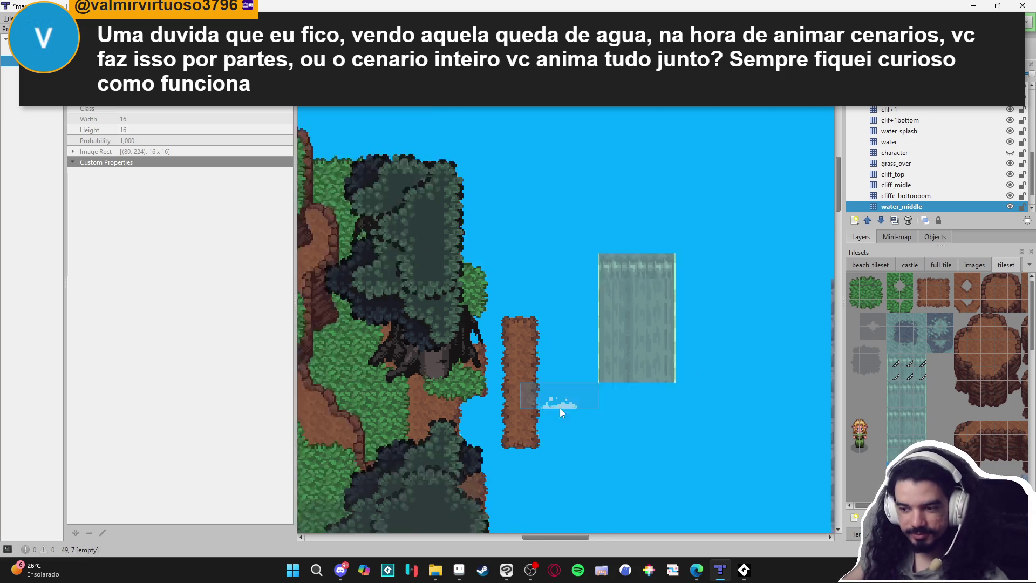
pyautogui.moveTo(539, 418); pyautogui.dragTo(656, 322)
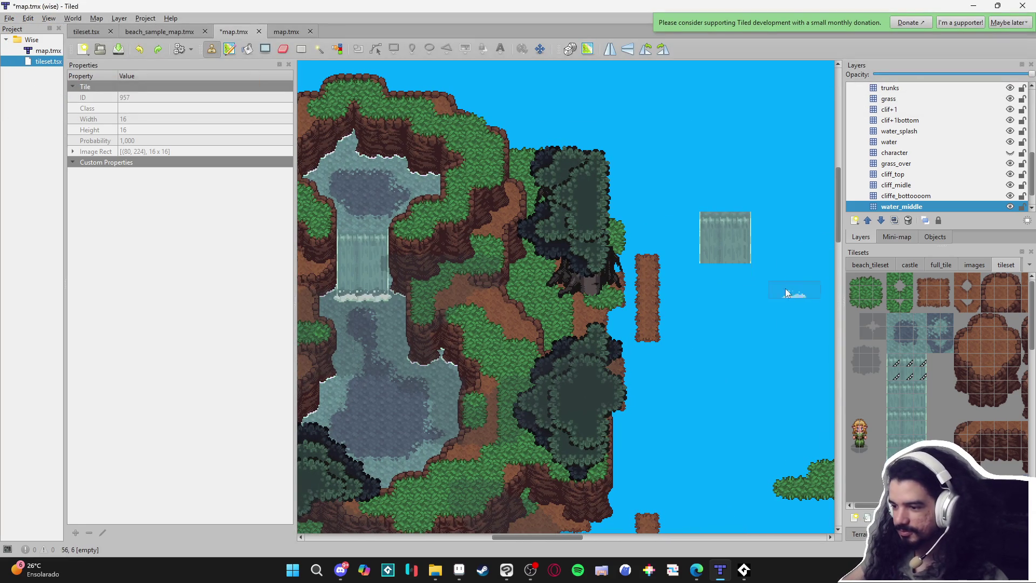
# Show the upper_leaves canopy layer and check the clif+1bottom cliff layer by toggling it
pyautogui.keyDown('ctrl'); pyautogui.scroll(3, 685, 279); pyautogui.keyUp('ctrl')
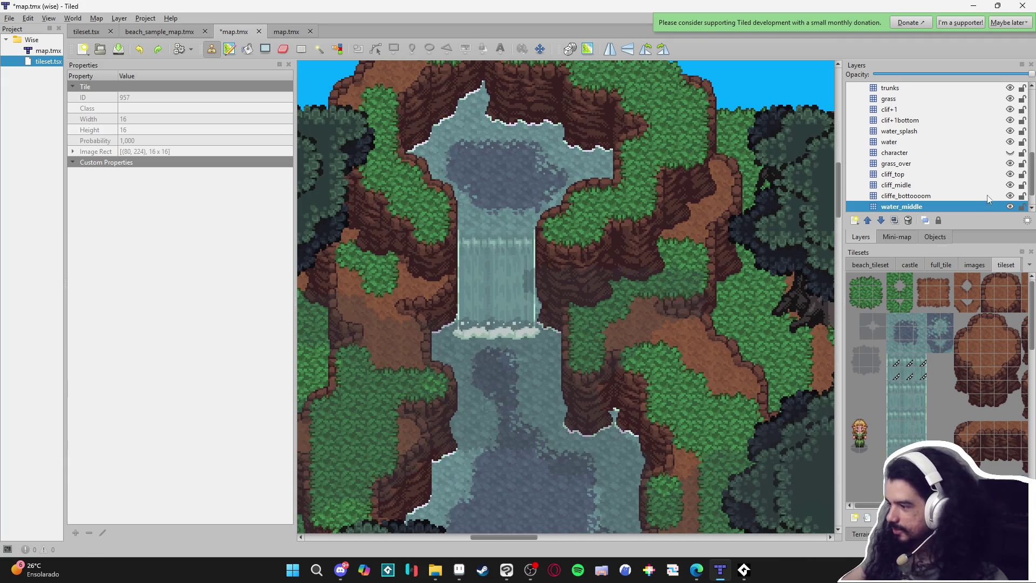
pyautogui.scroll(4, 976, 188)
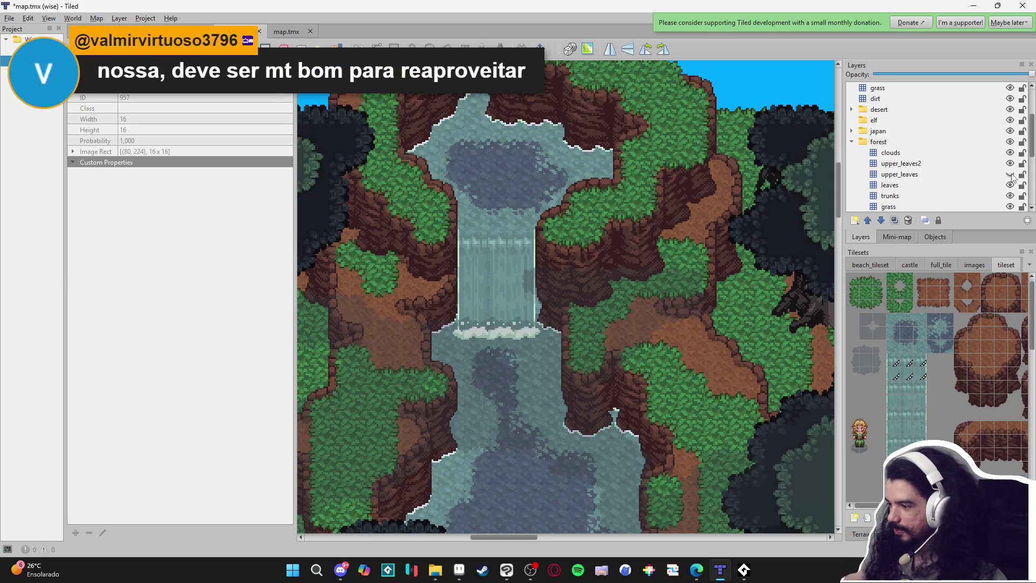
pyautogui.click(1011, 174)
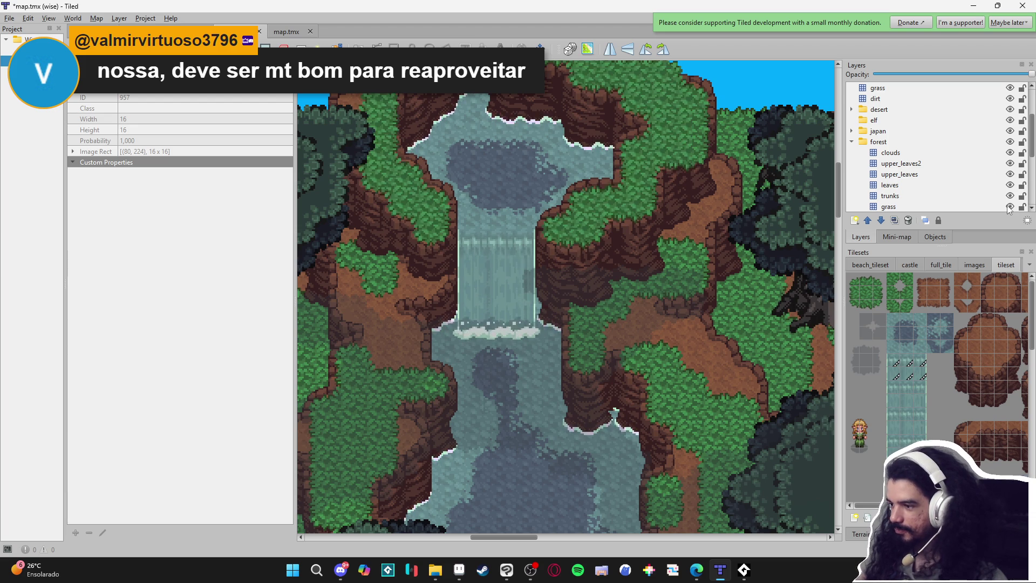
pyautogui.scroll(-1, 998, 202)
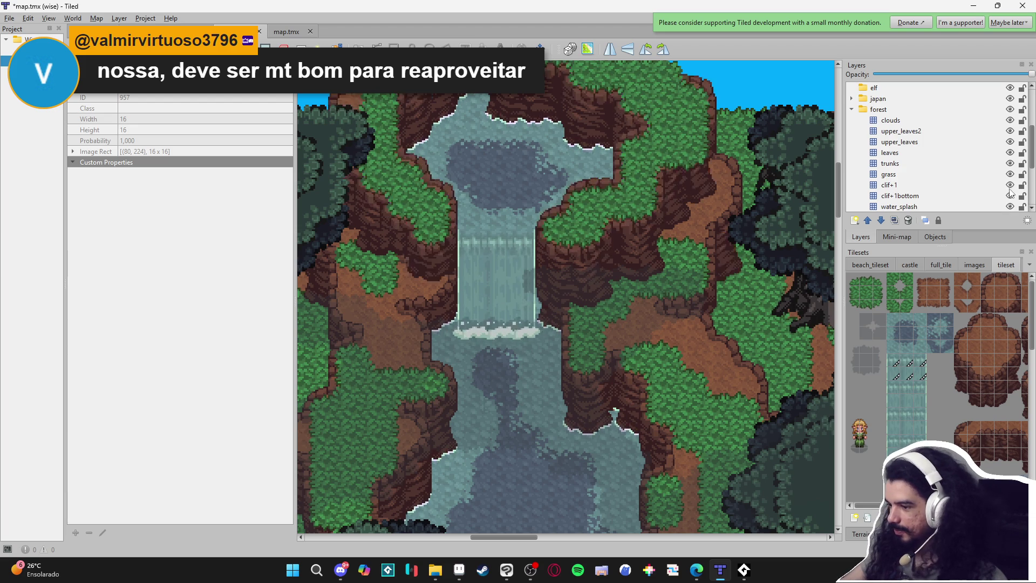
pyautogui.click(1010, 195)
pyautogui.click(1010, 196)
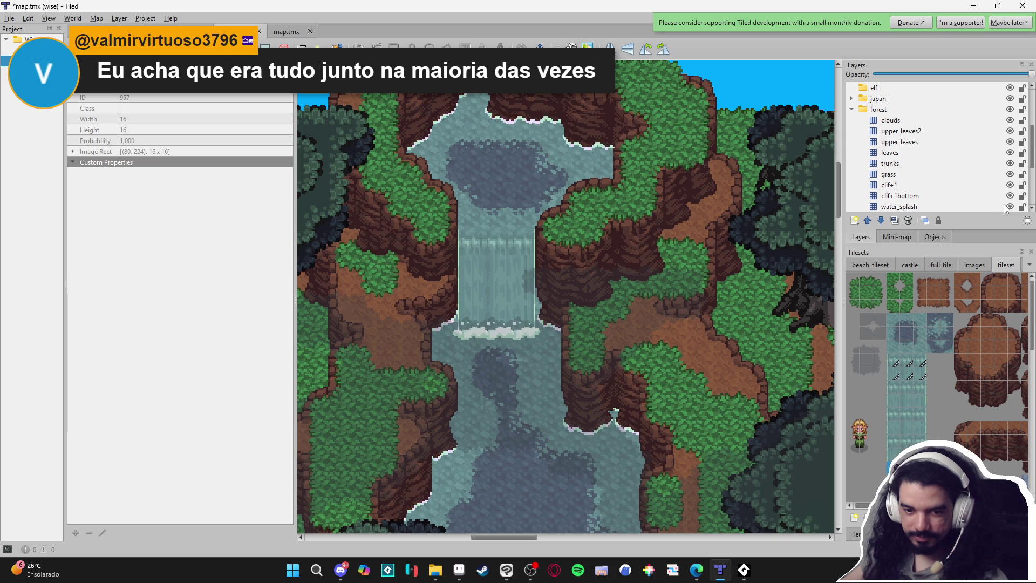
# Show the character sprite and toggle the grass_over and cliffe_bottoooom layers off and back on
pyautogui.scroll(-1, 1004, 208)
pyautogui.click(1010, 196)
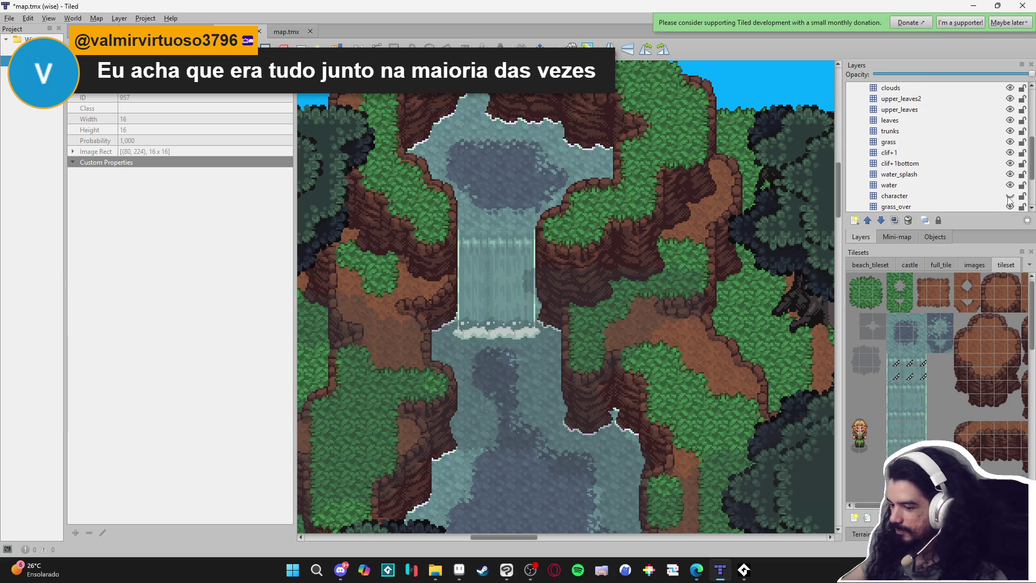
pyautogui.click(1010, 207)
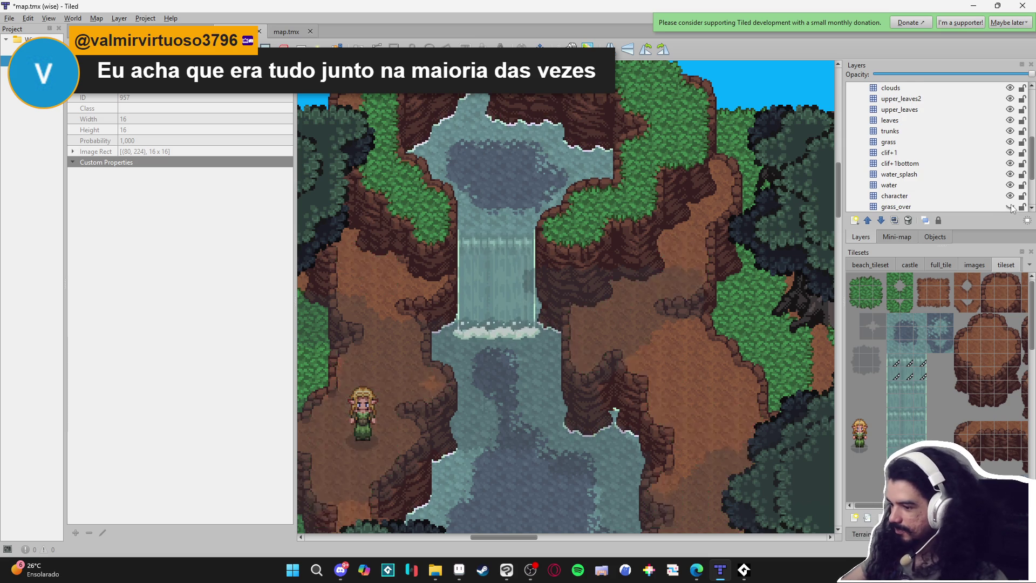
pyautogui.click(1011, 206)
pyautogui.scroll(-1, 1012, 208)
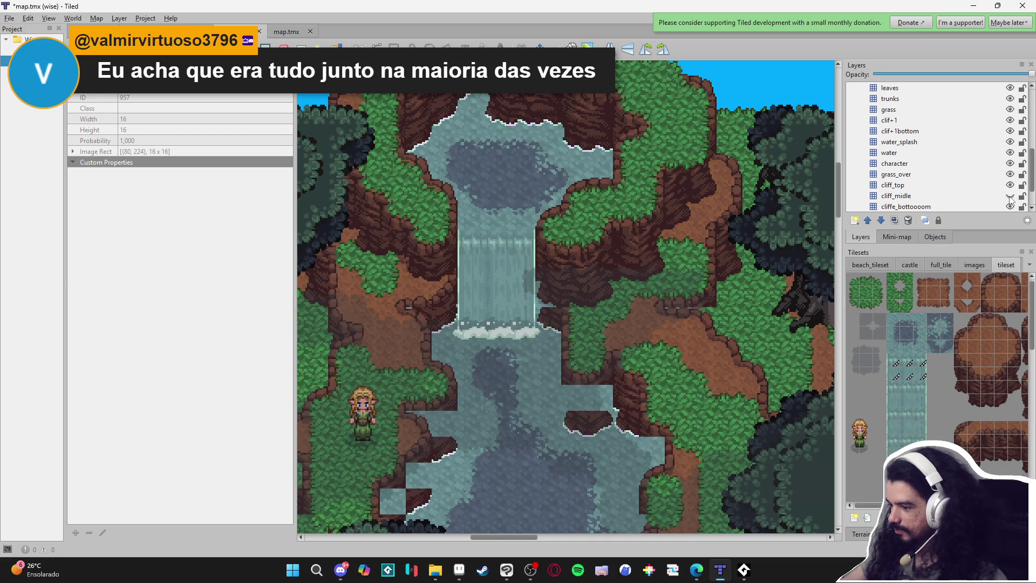
pyautogui.click(1010, 207)
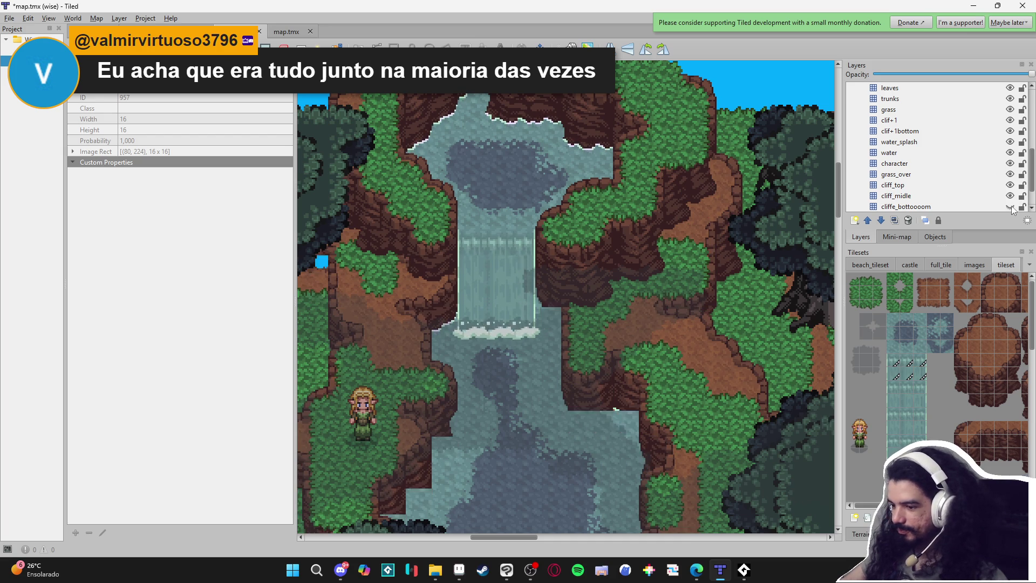
pyautogui.click(1010, 208)
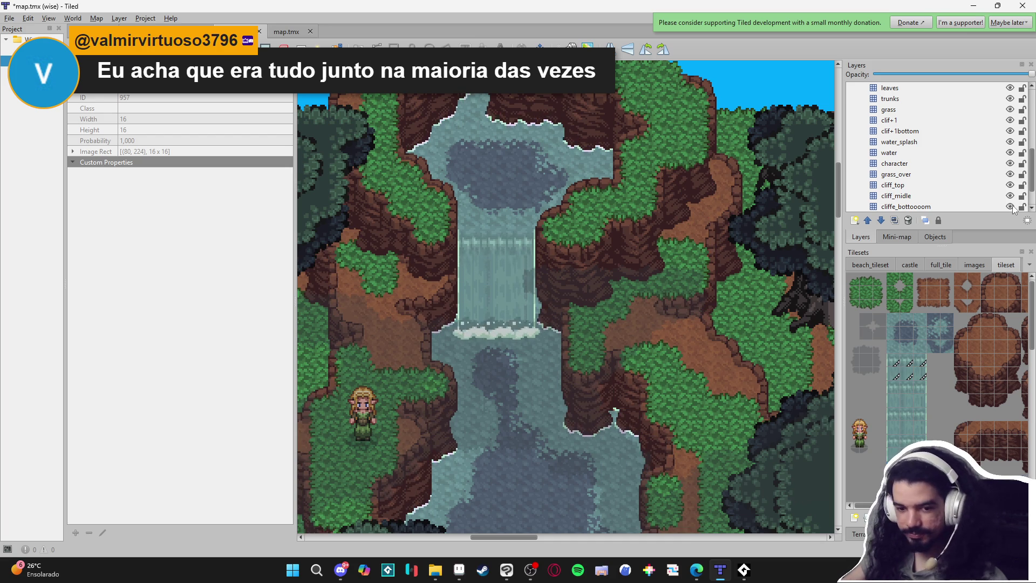
pyautogui.scroll(-1, 1012, 203)
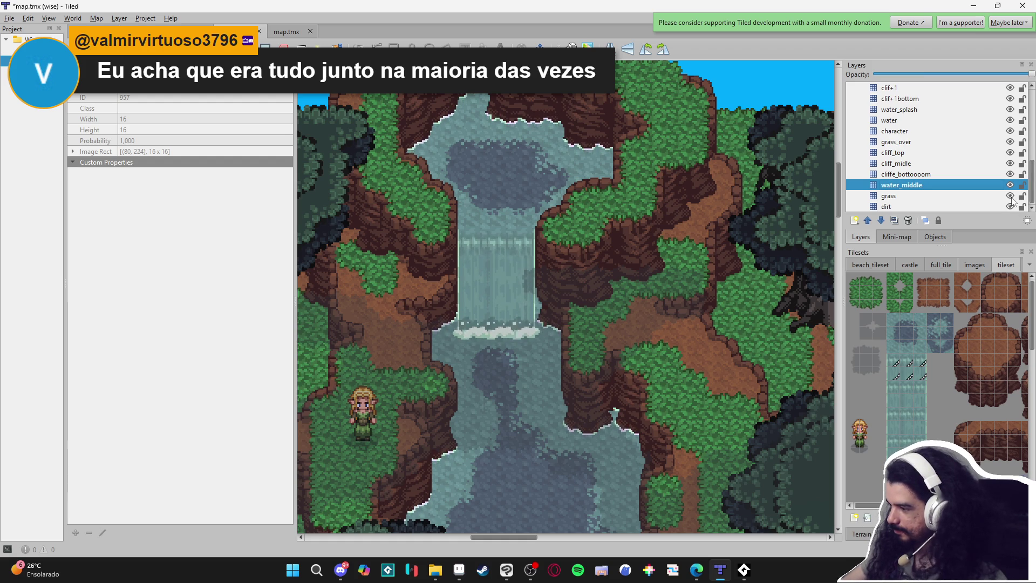
# Hide and reshow the dirt layer, zoom over the waterfall area, then switch to Aseprite
pyautogui.click(1010, 206)
pyautogui.doubleClick(1010, 206)
pyautogui.click(1010, 207)
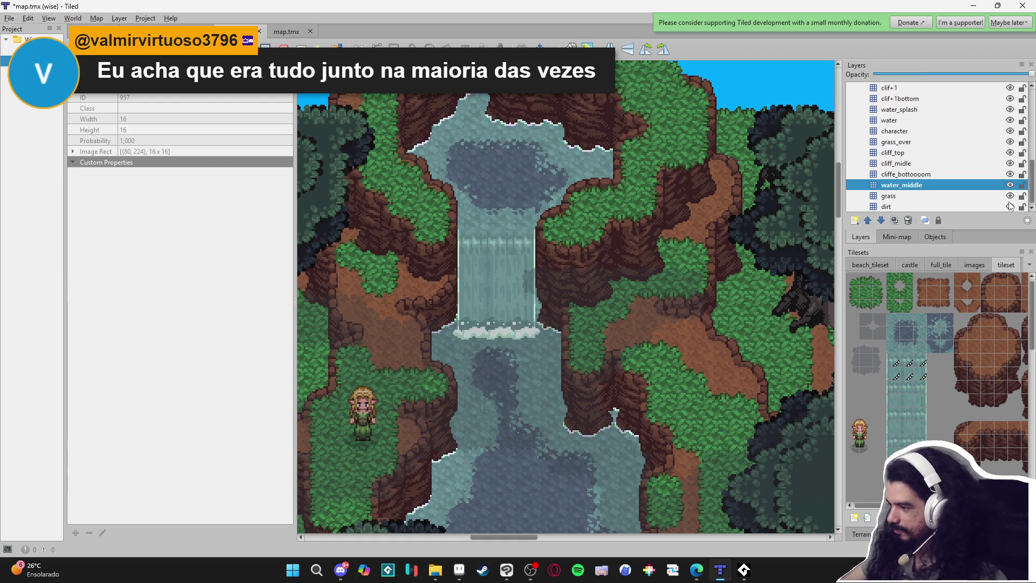
pyautogui.scroll(3, 864, 200)
pyautogui.scroll(3, 597, 238)
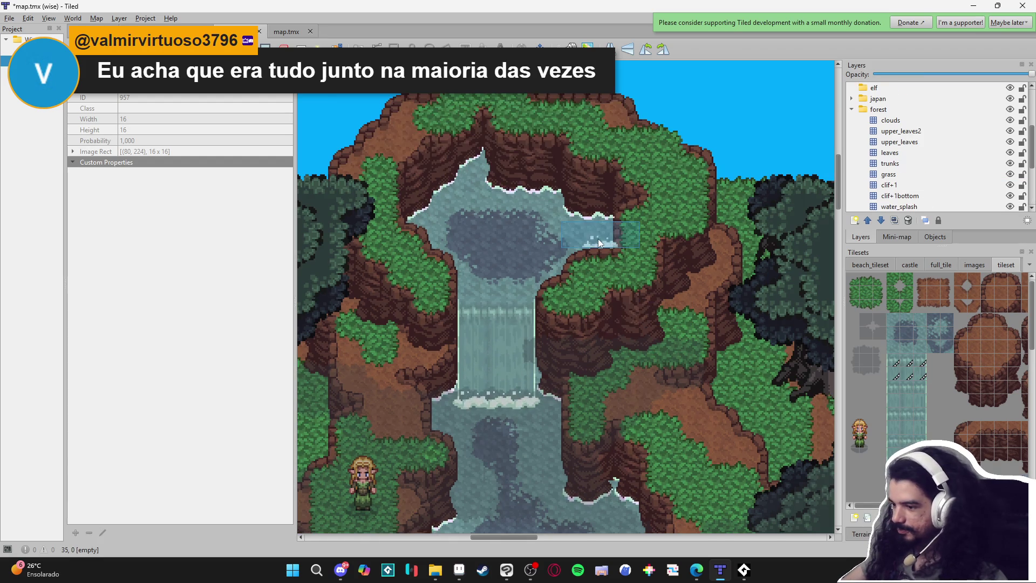
pyautogui.scroll(3, 915, 183)
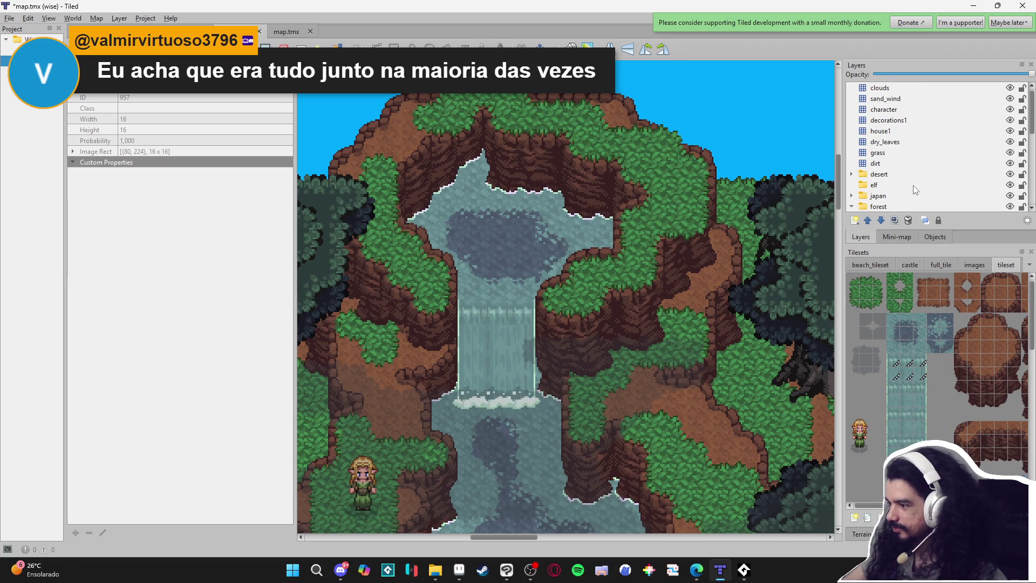
pyautogui.scroll(-2, 603, 251)
pyautogui.scroll(-3, 507, 226)
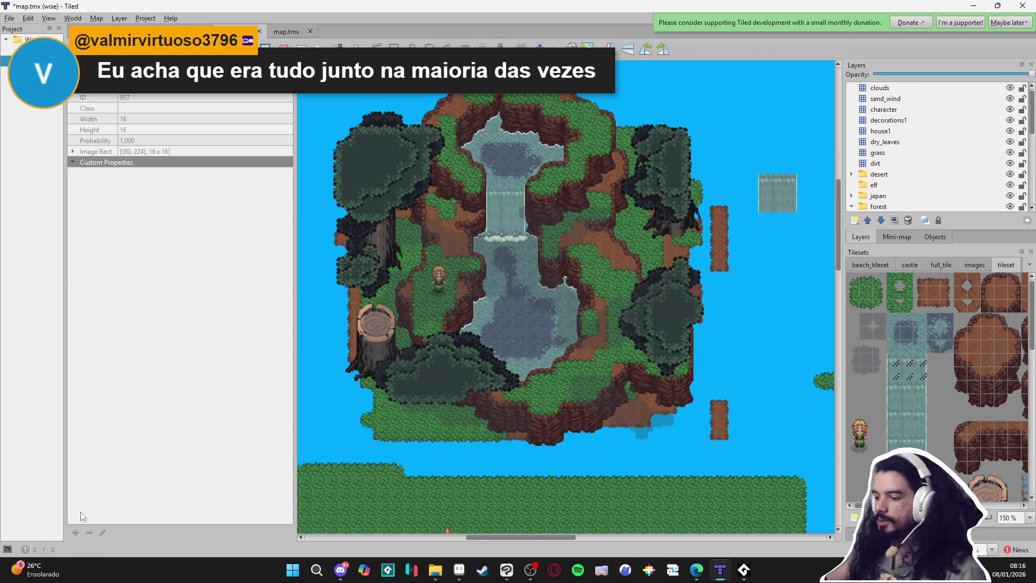
pyautogui.scroll(1, 540, 302)
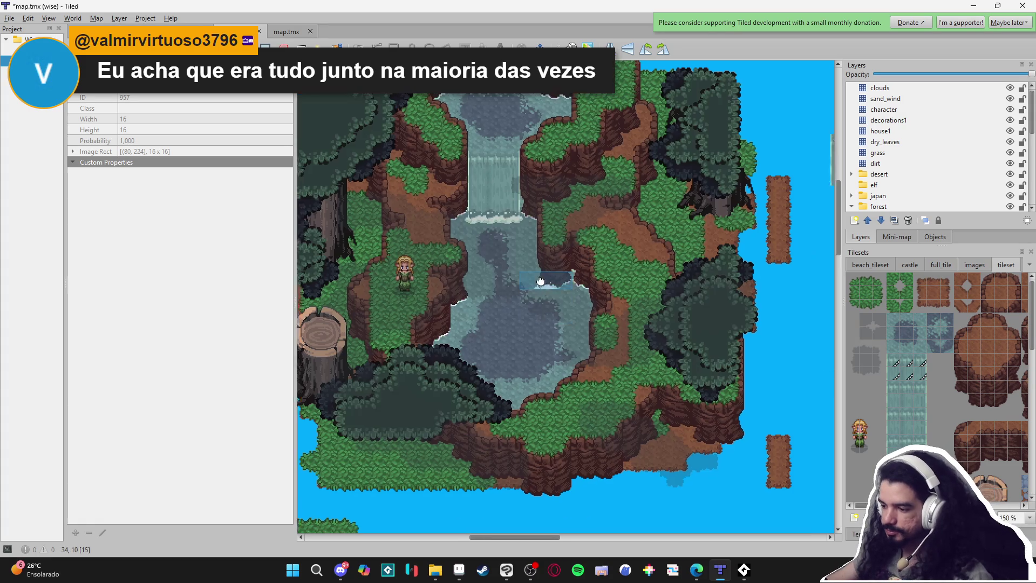
pyautogui.scroll(1, 556, 313)
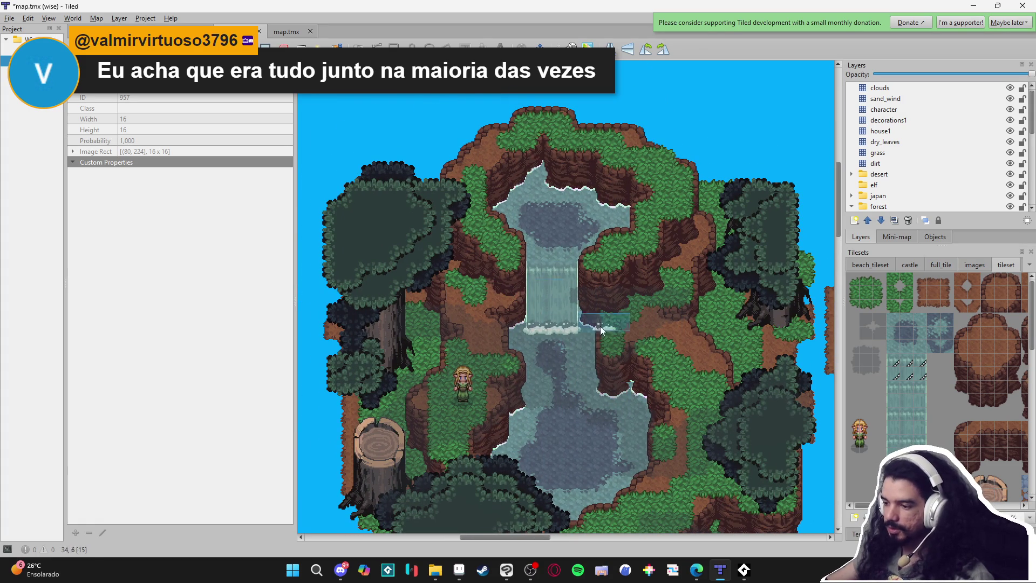
pyautogui.scroll(2, 548, 308)
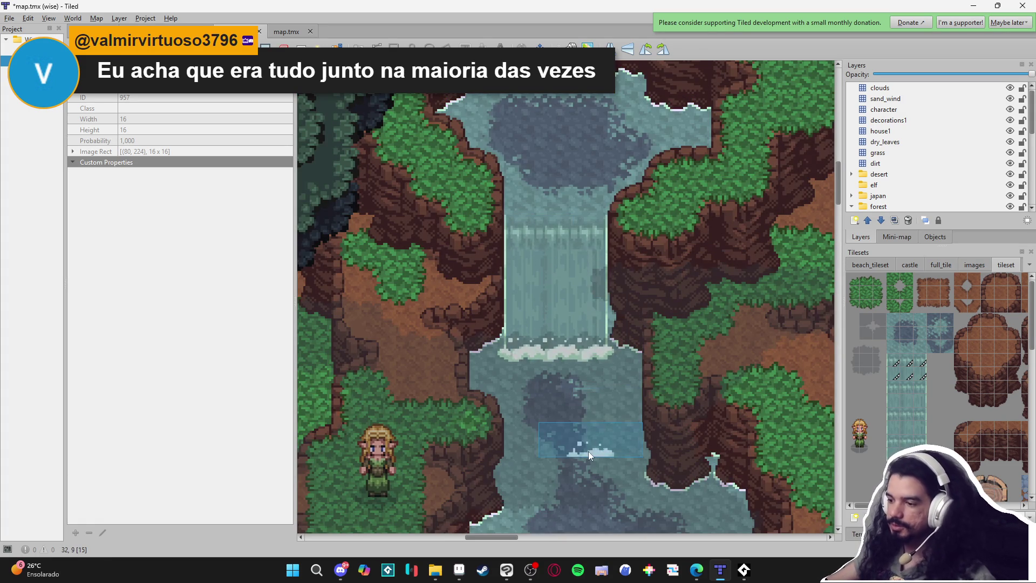
pyautogui.click(460, 570)
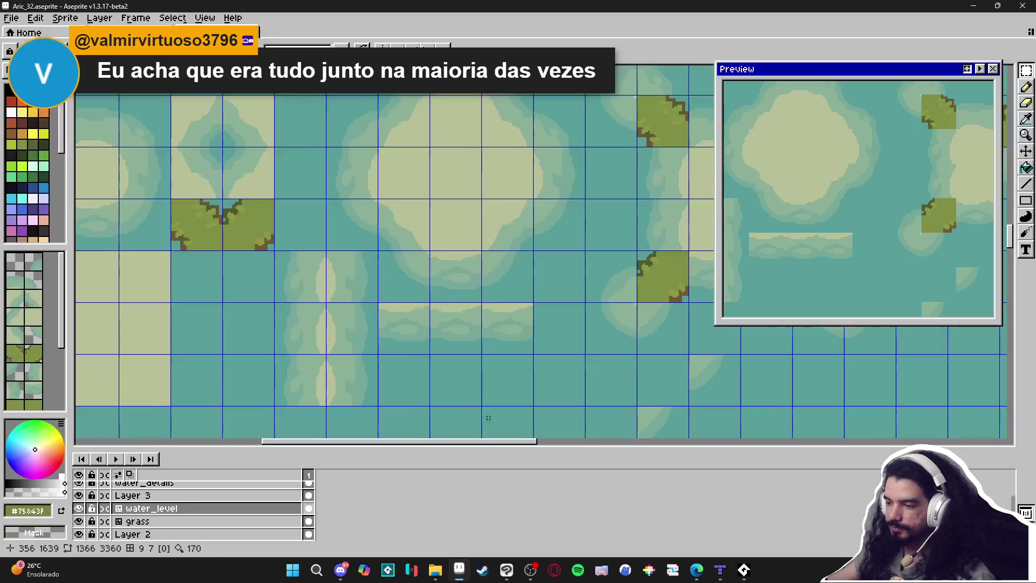
# Zoom in and out over the Aric_32 tileset sheet
pyautogui.scroll(-3, 329, 266)
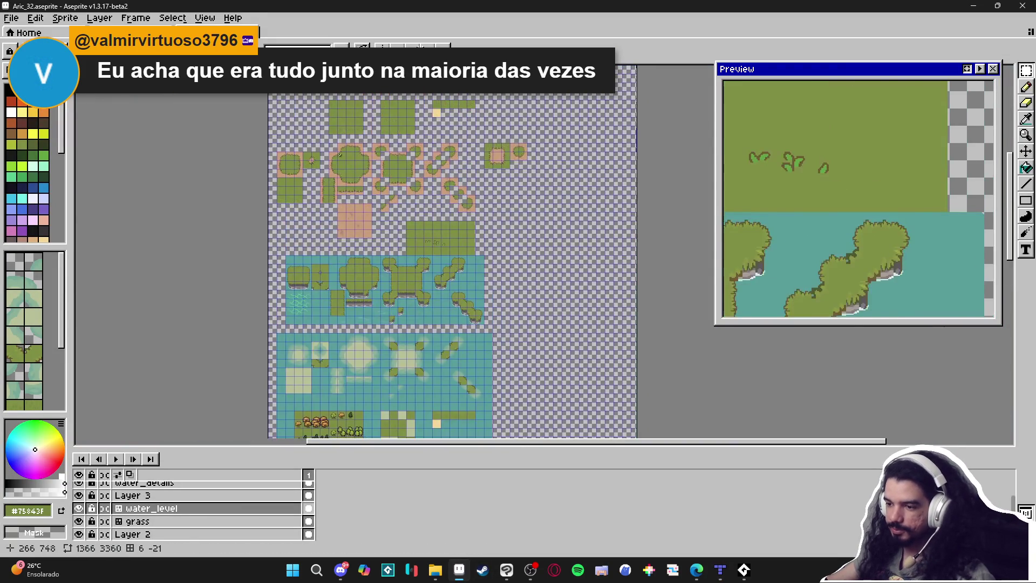
pyautogui.scroll(2, 359, 294)
pyautogui.scroll(-1, 353, 295)
pyautogui.scroll(-3, 445, 147)
pyautogui.scroll(3, 410, 227)
pyautogui.scroll(-1, 382, 297)
pyautogui.scroll(1, 475, 321)
pyautogui.scroll(2, 474, 321)
pyautogui.scroll(1, 442, 324)
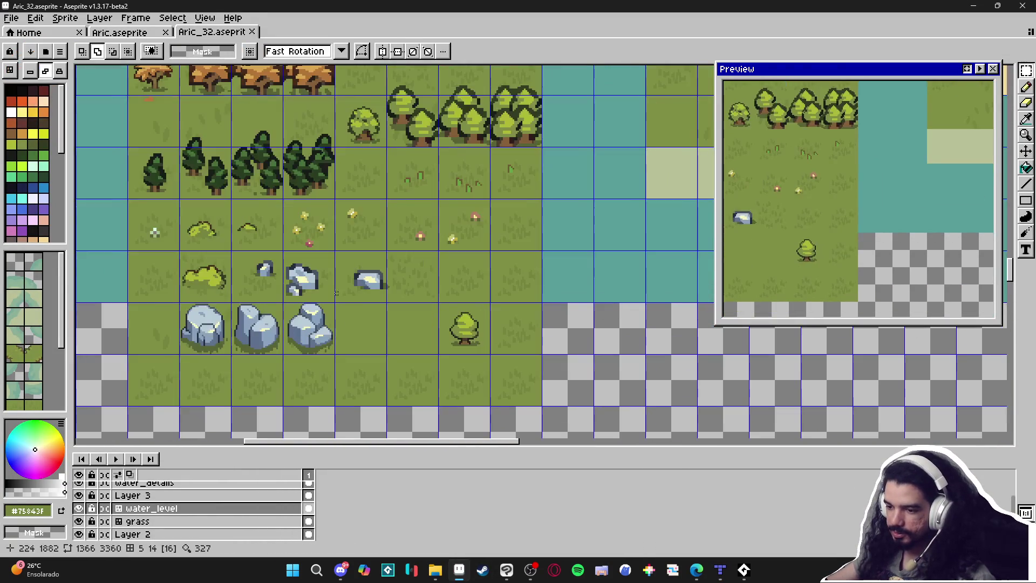
pyautogui.scroll(-1, 426, 323)
# Pan to the water and grass island tiles, then switch to File Explorer
pyautogui.moveTo(417, 81); pyautogui.dragTo(412, 489)
pyautogui.moveTo(389, 280); pyautogui.dragTo(384, 378)
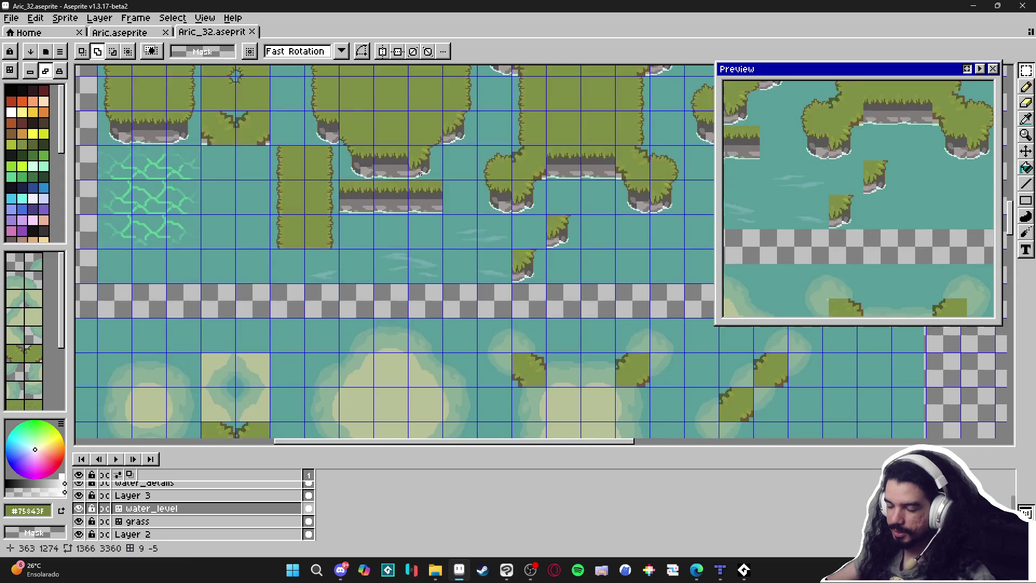
pyautogui.moveTo(377, 323); pyautogui.dragTo(367, 432)
pyautogui.click(427, 573)
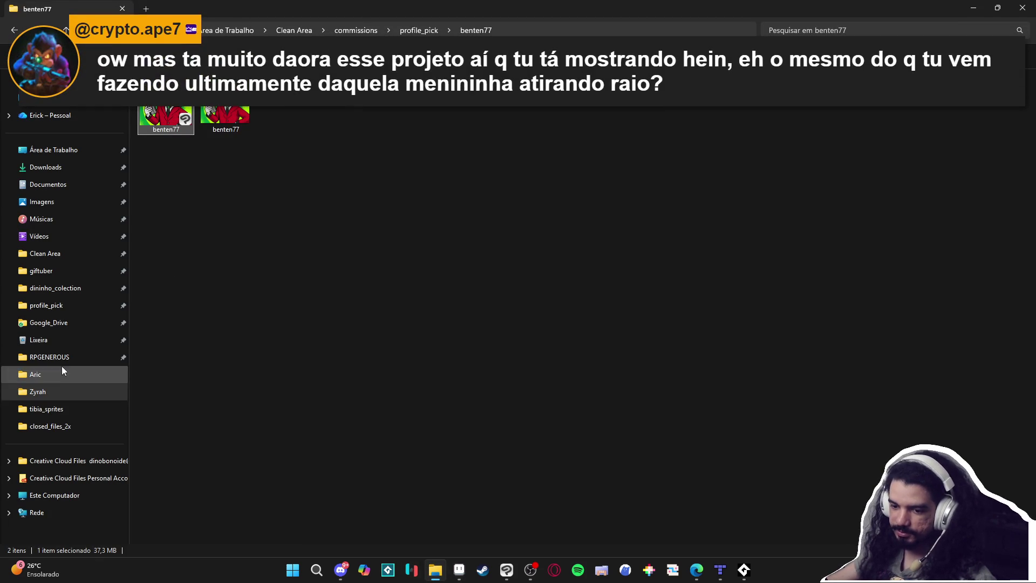
# Open the RPGENEROUS folder to list its 48 items, then bring Tiled back to the front
pyautogui.click(57, 359)
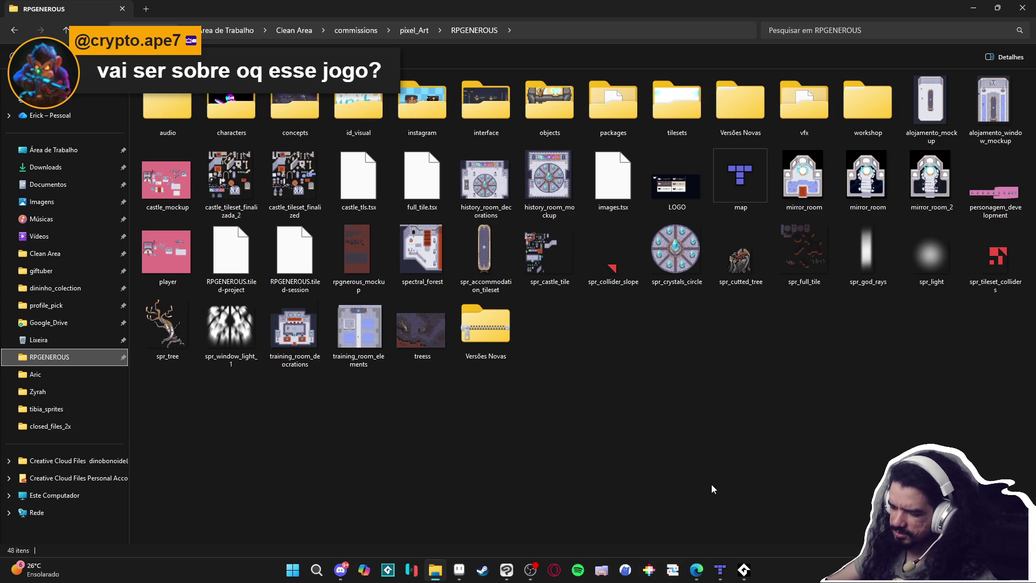
pyautogui.click(722, 571)
# Scroll up and down around map.tmx to look over the map
pyautogui.scroll(-3, 575, 296)
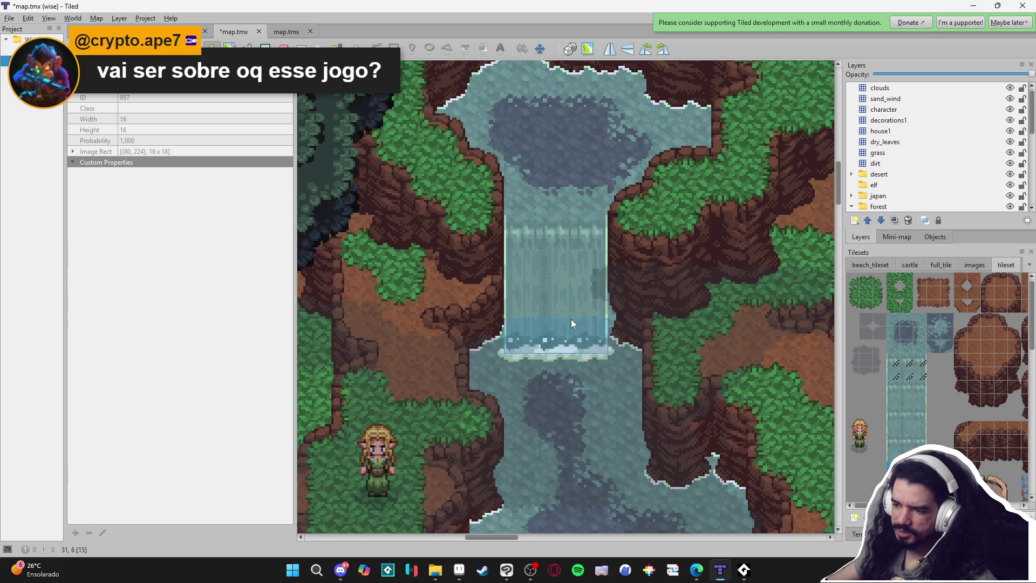
pyautogui.scroll(1, 562, 302)
pyautogui.scroll(-1, 654, 343)
pyautogui.scroll(-1, 653, 343)
pyautogui.scroll(2, 565, 353)
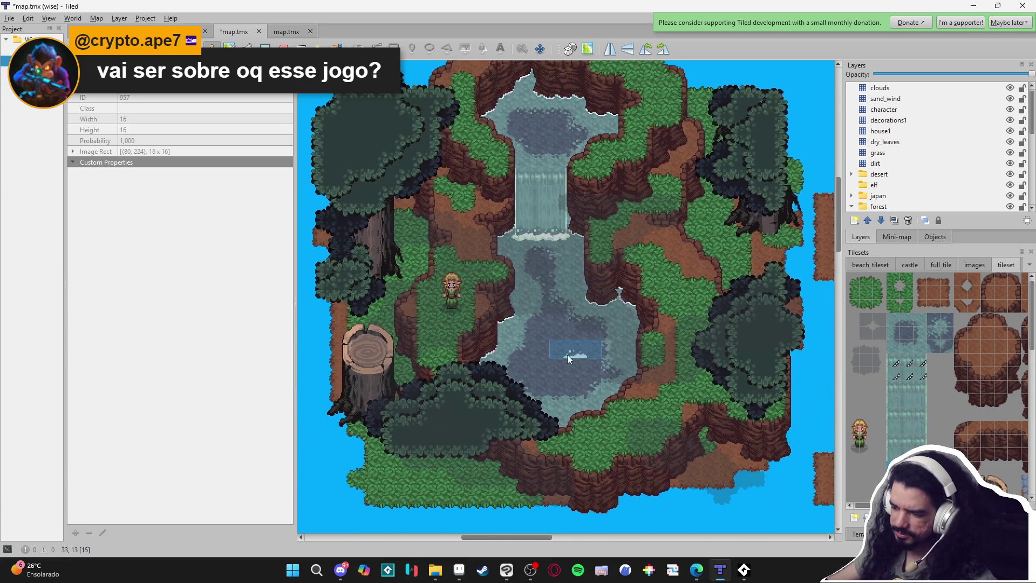
pyautogui.scroll(-1, 594, 378)
pyautogui.scroll(1, 591, 389)
pyautogui.scroll(-2, 569, 425)
pyautogui.scroll(-1, 566, 425)
pyautogui.scroll(2, 592, 322)
pyautogui.scroll(-1, 562, 294)
pyautogui.scroll(2, 453, 324)
pyautogui.scroll(-1, 502, 238)
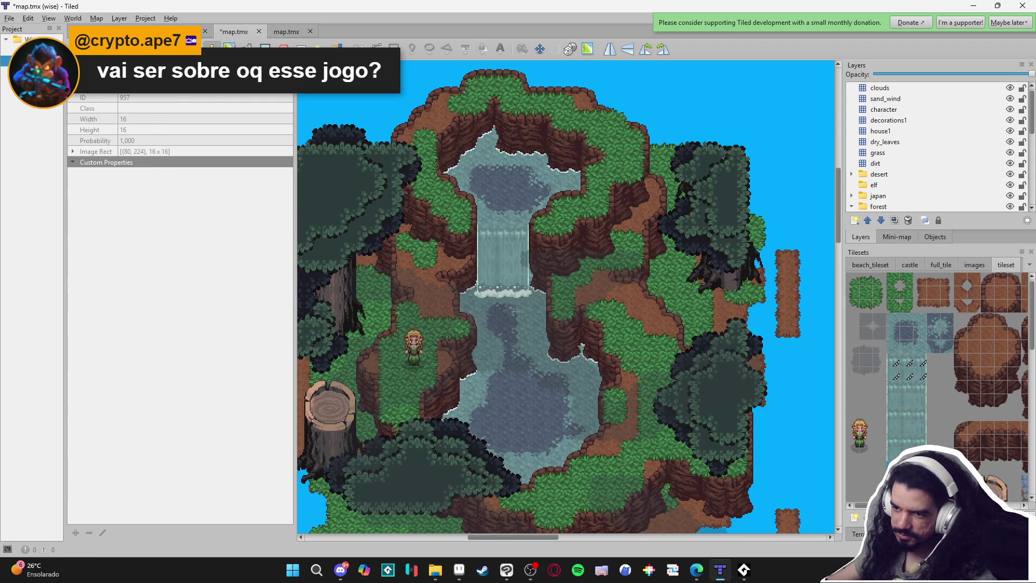
# Browse beach_sample_map.tmx and map.tmx, then view the tileset.tsx tileset
pyautogui.hotkey('ctrl', 'shift', 'Tab')
pyautogui.scroll(-1, 406, 258)
pyautogui.scroll(-1, 406, 258)
pyautogui.scroll(2, 406, 258)
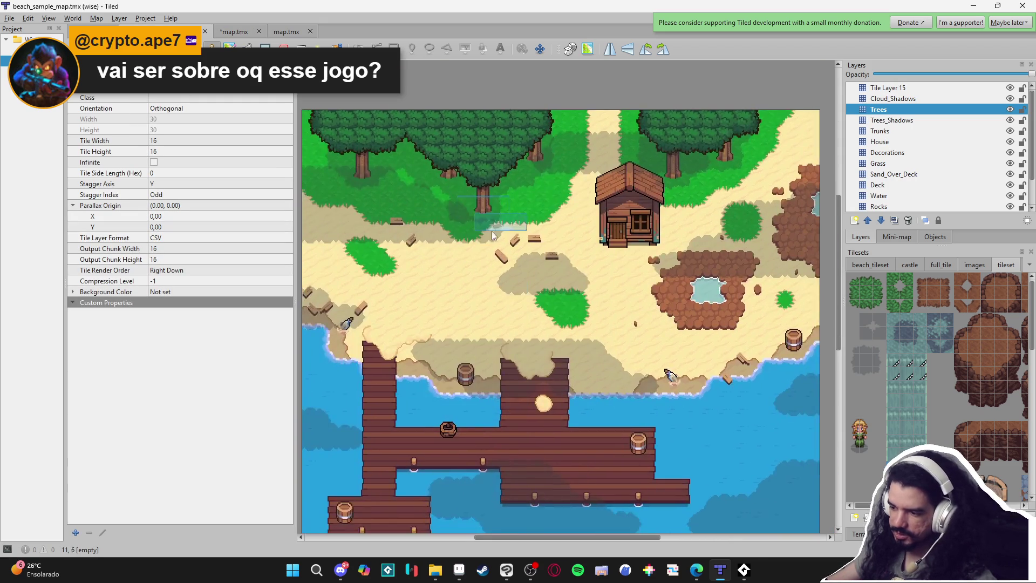
pyautogui.click(273, 32)
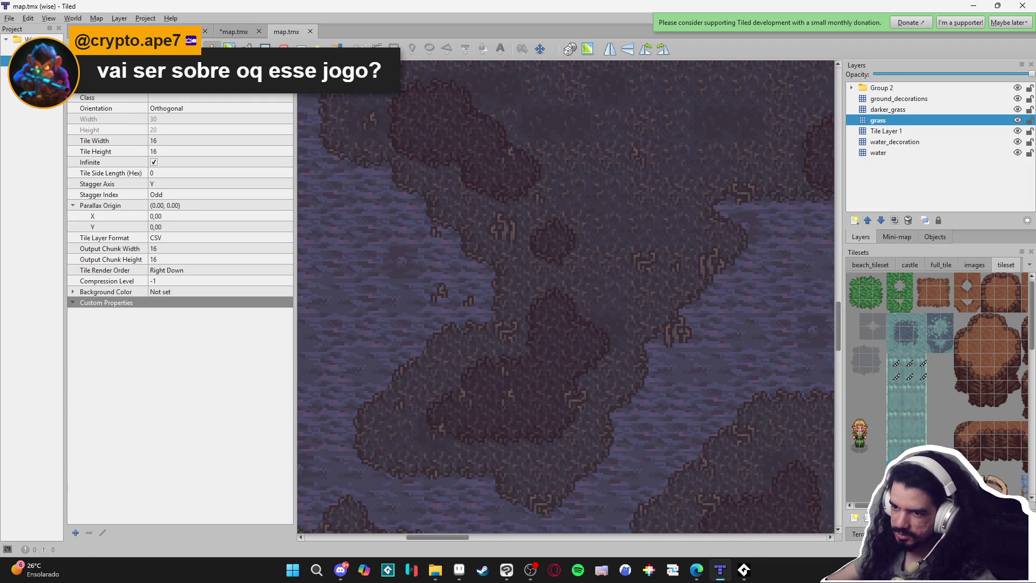
pyautogui.scroll(-2, 428, 266)
pyautogui.scroll(-1, 414, 359)
pyautogui.scroll(2, 413, 359)
pyautogui.scroll(2, 652, 363)
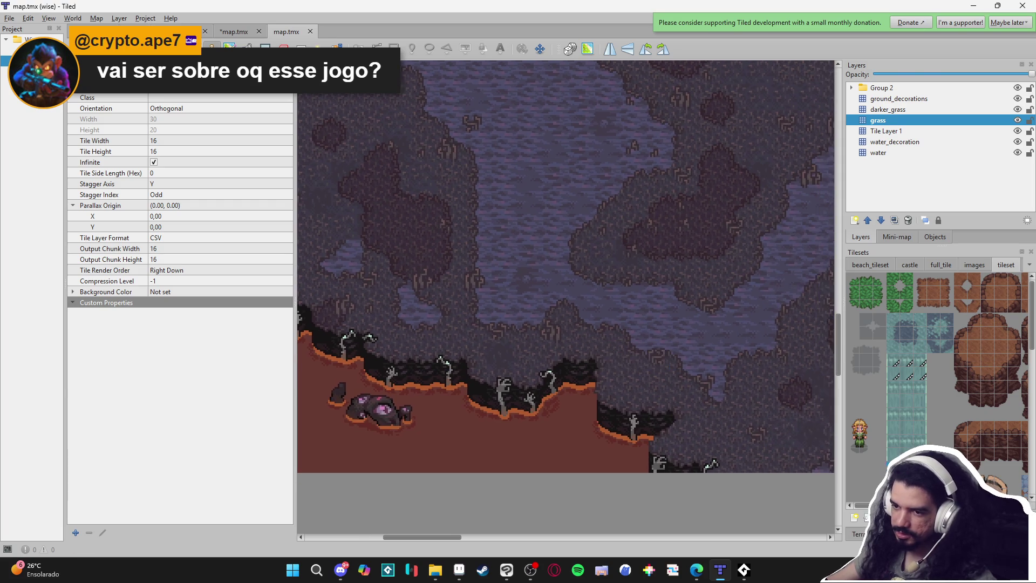
pyautogui.hotkey('ctrl', 'Tab')
# Load the juninx_sinar project from Recent Projects, discarding unsaved map changes
pyautogui.click(9, 18)
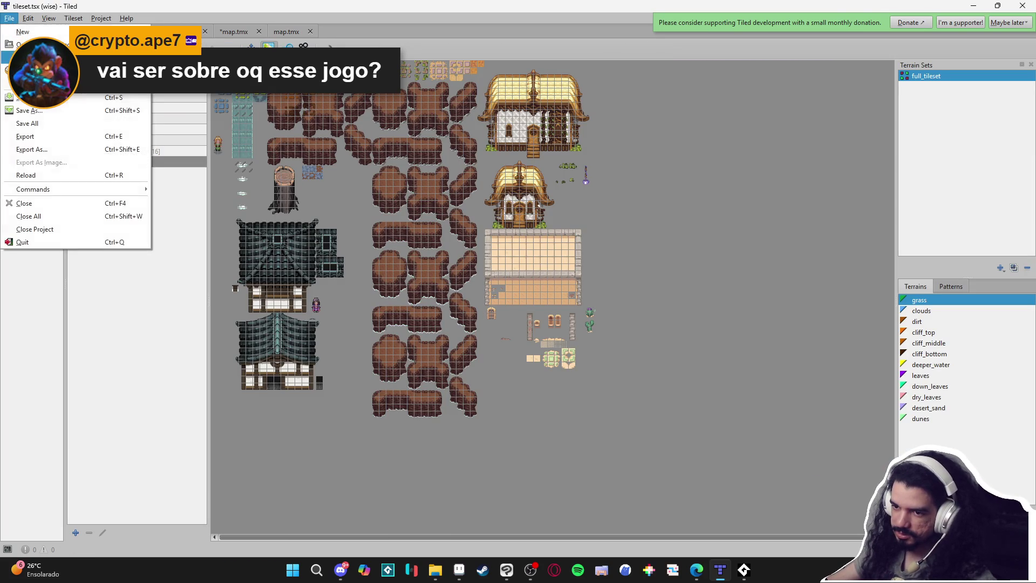
pyautogui.moveTo(81, 84)
pyautogui.click(225, 97)
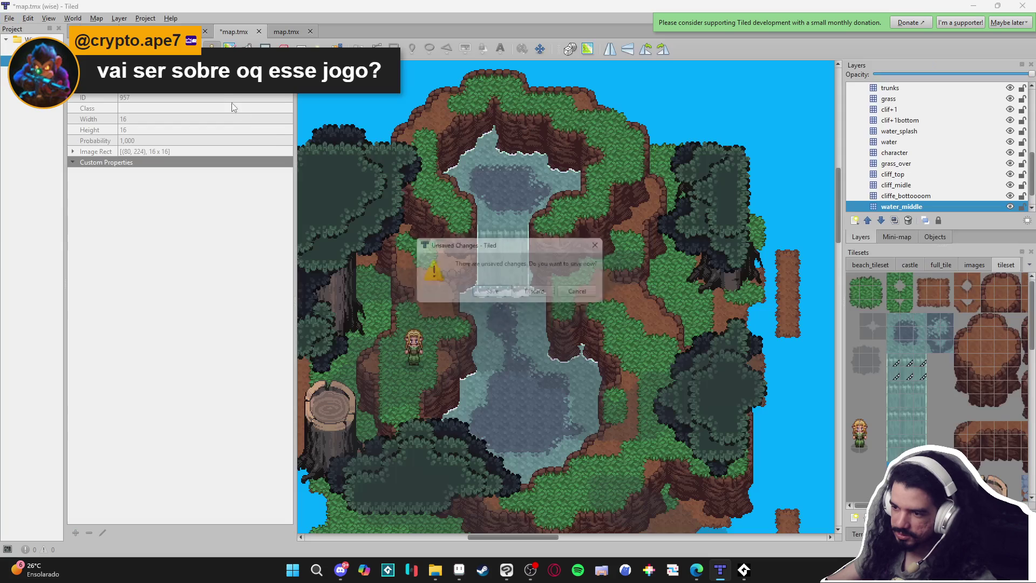
pyautogui.click(535, 295)
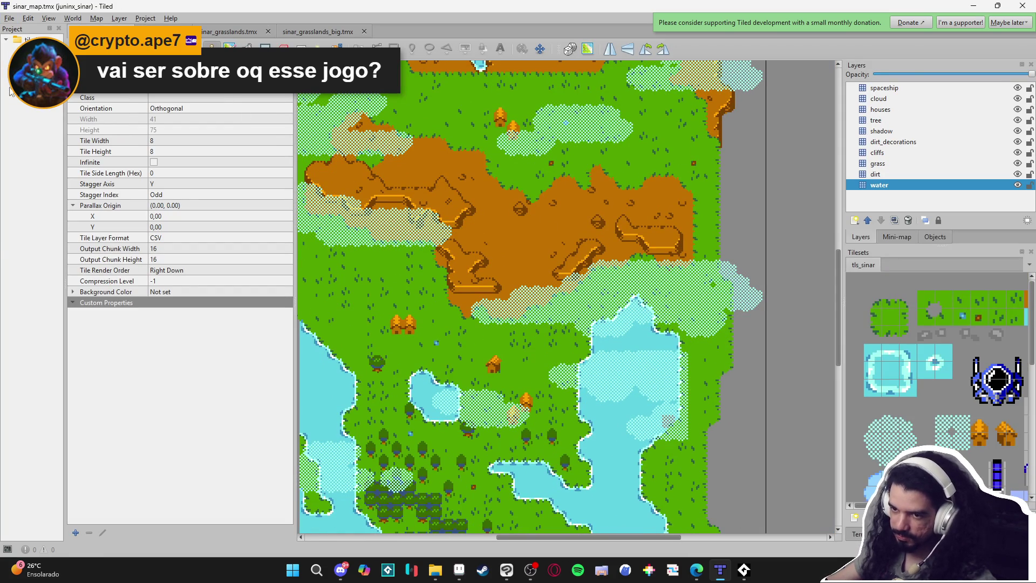
pyautogui.click(10, 18)
pyautogui.moveTo(48, 84)
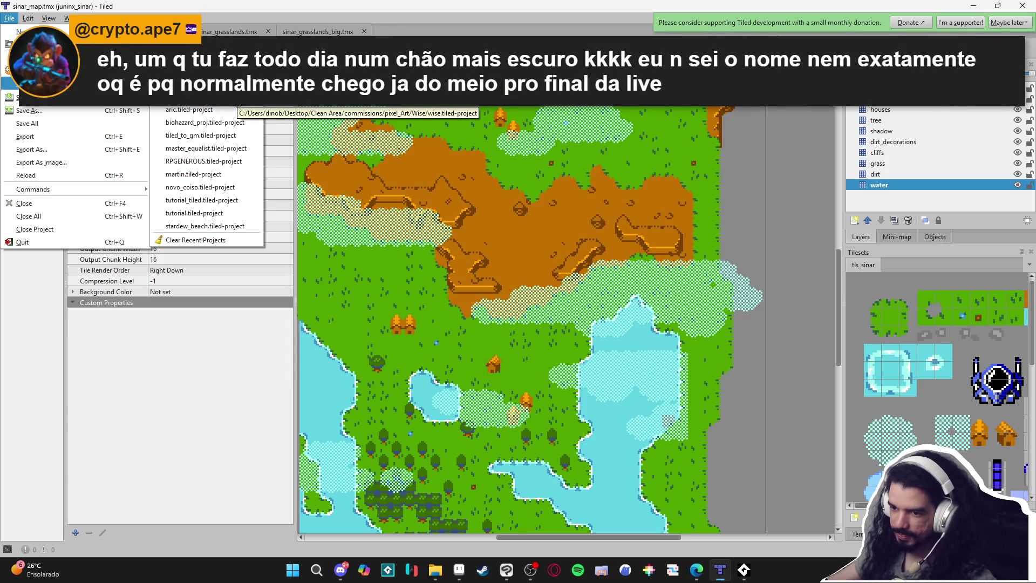
# Open the martin project, pan over its stone paths and cliffs, then return to Aseprite
pyautogui.click(193, 173)
pyautogui.scroll(3, 573, 316)
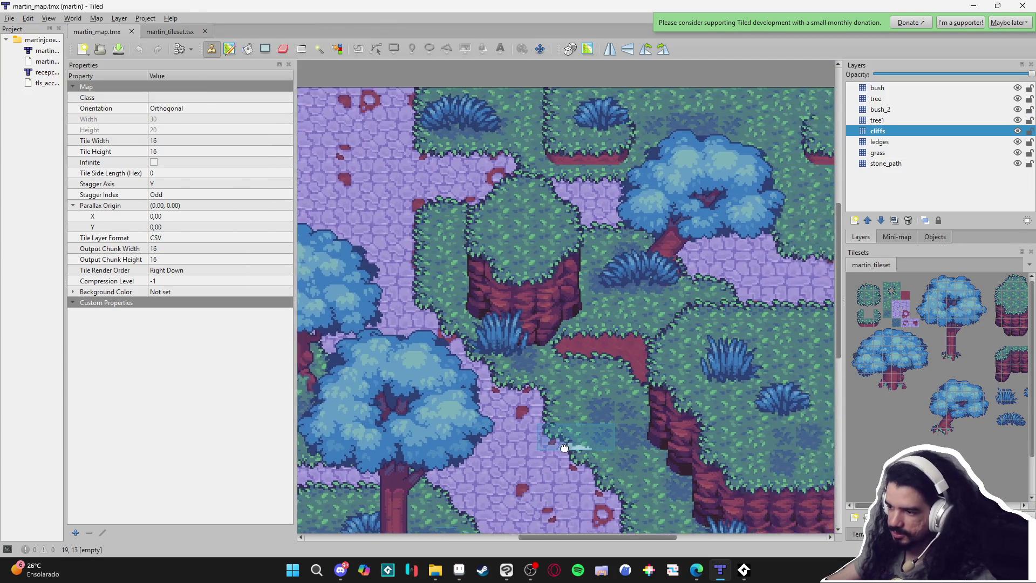
pyautogui.moveTo(574, 443); pyautogui.dragTo(535, 337)
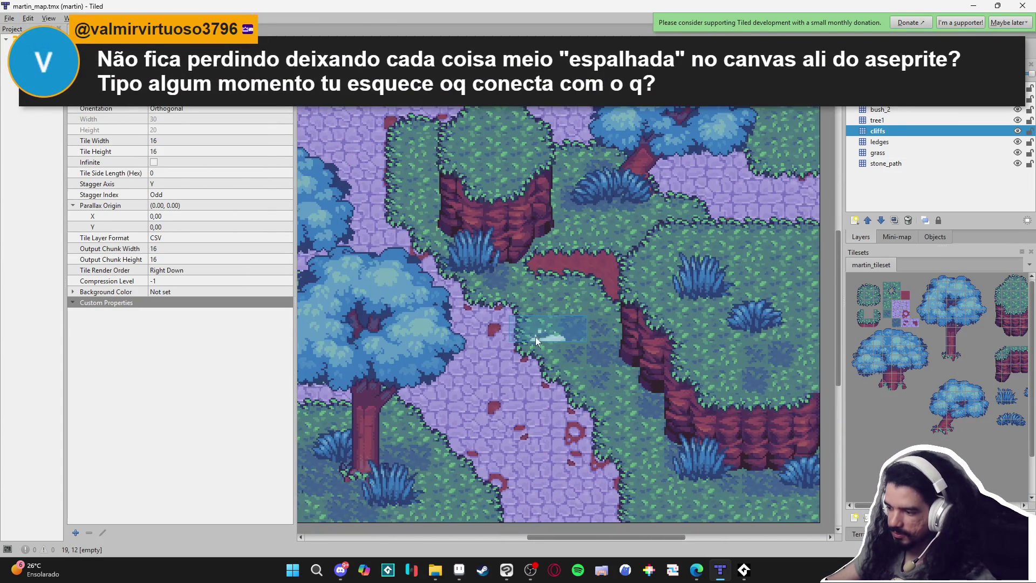
pyautogui.moveTo(436, 282); pyautogui.dragTo(452, 302)
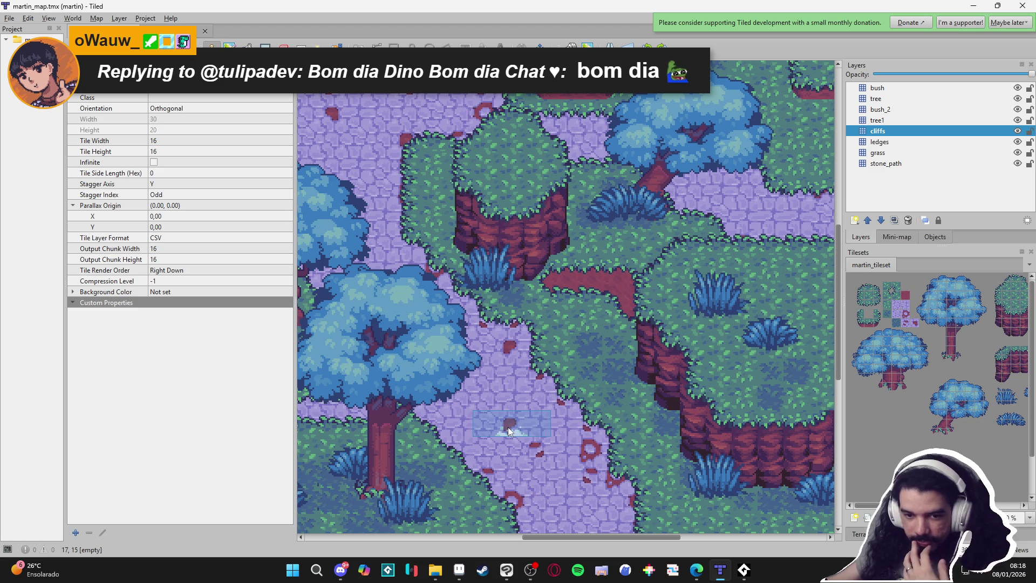
pyautogui.click(462, 572)
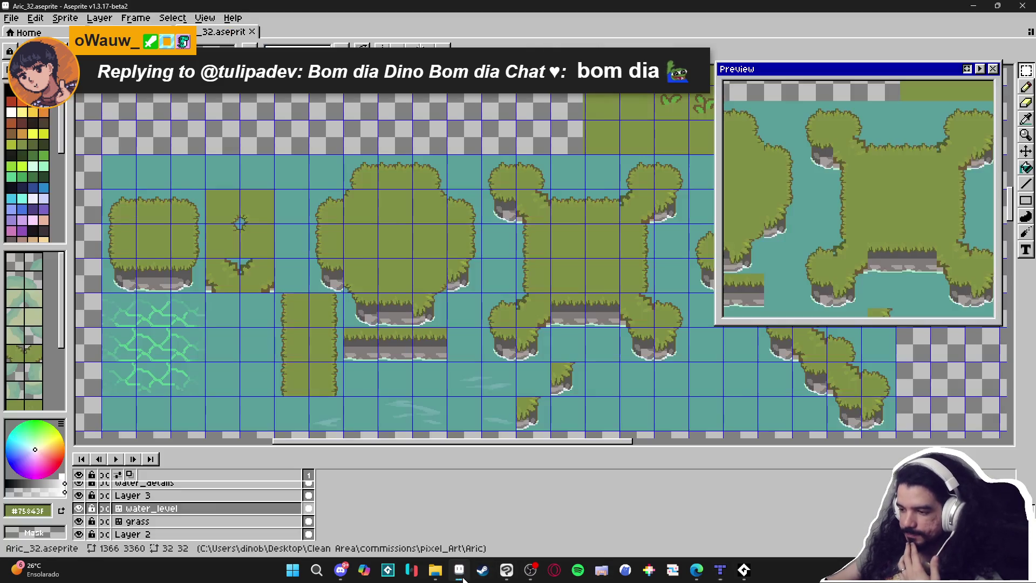
# In File Explorer, navigate via Aric and pixel_Art into Wise and open wise_rainforest_tileset
pyautogui.click(438, 561)
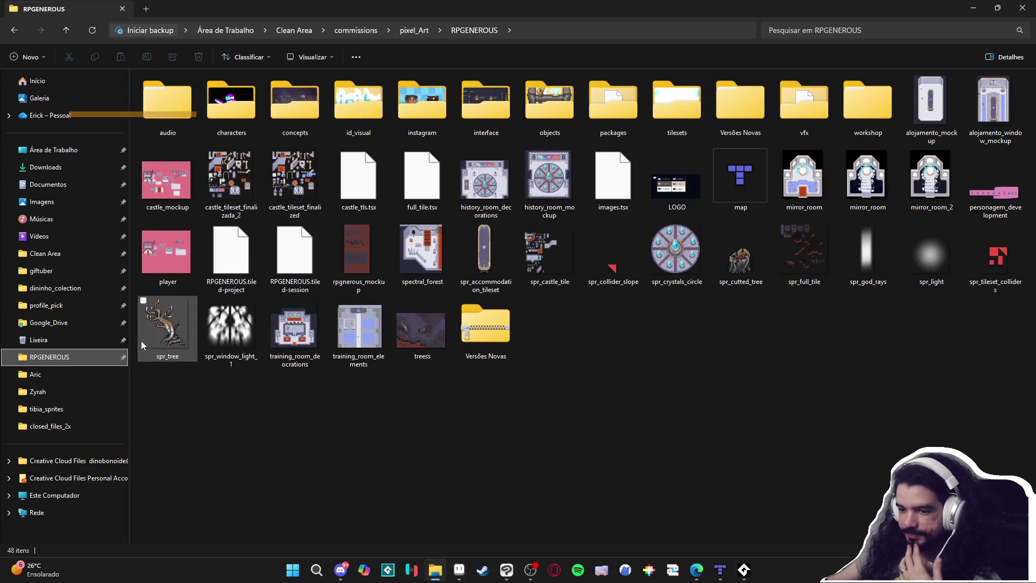
pyautogui.click(58, 376)
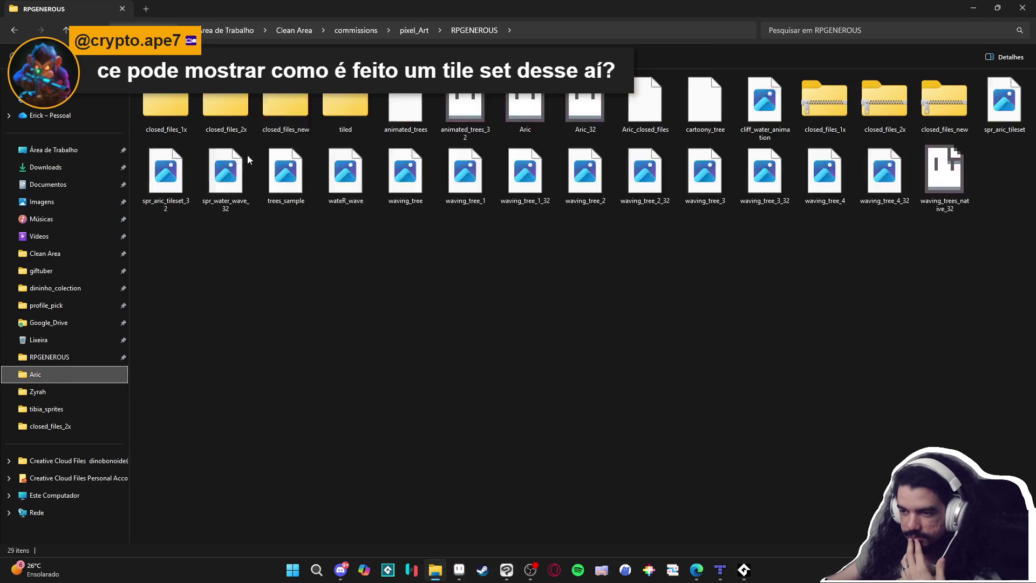
pyautogui.click(406, 24)
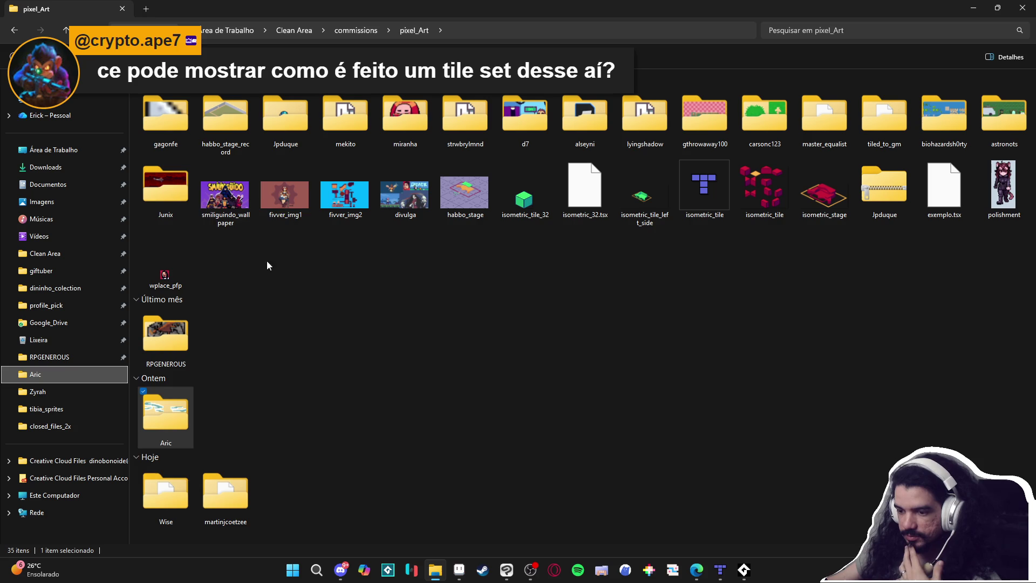
pyautogui.doubleClick(147, 516)
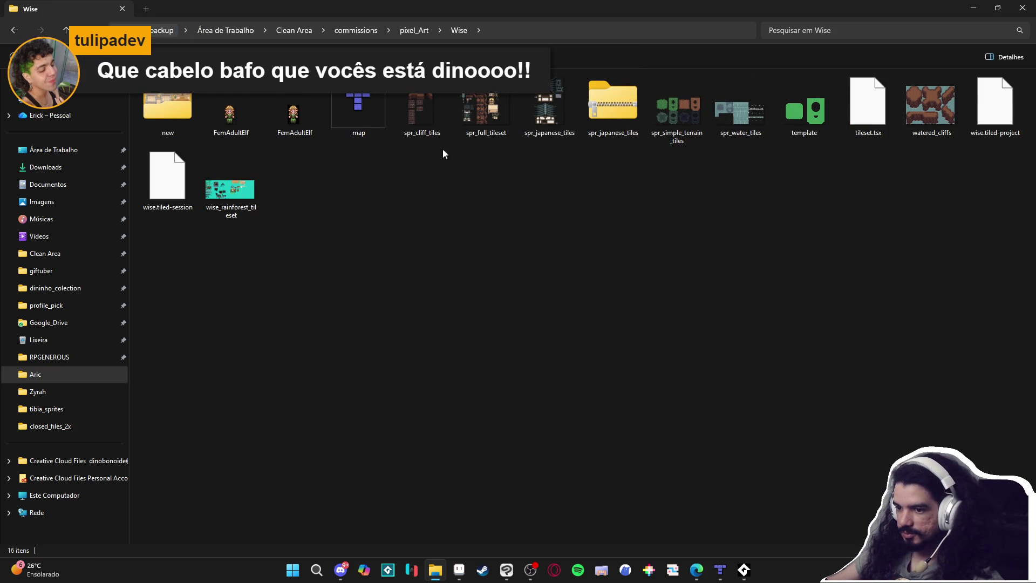
pyautogui.doubleClick(231, 194)
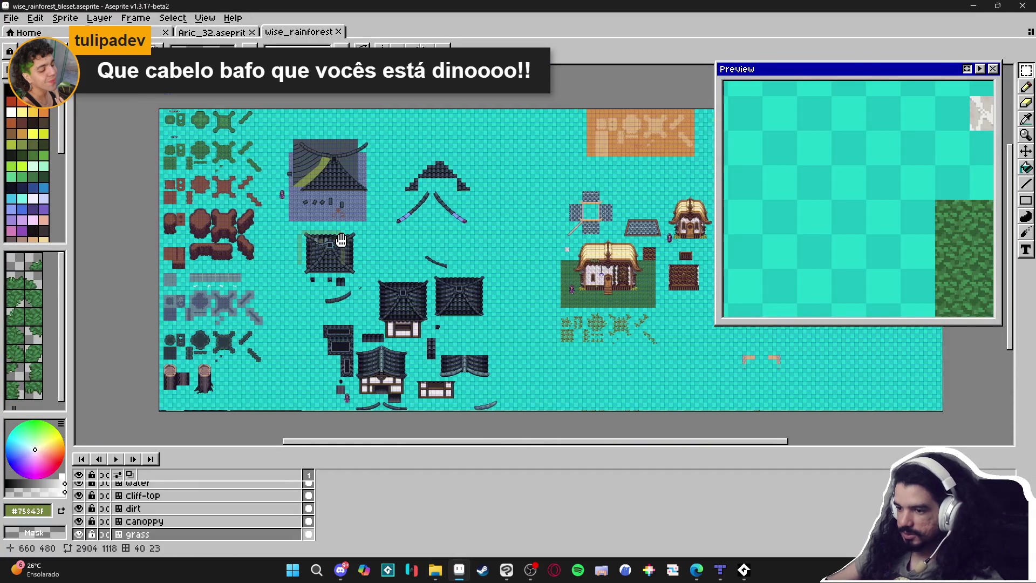
# Select the roof-tile layer and zoom around the tileset to inspect the hip roofs
pyautogui.moveTo(341, 239)
pyautogui.mouseDown()
pyautogui.moveTo(406, 224)
pyautogui.moveTo(397, 220)
pyautogui.mouseUp()
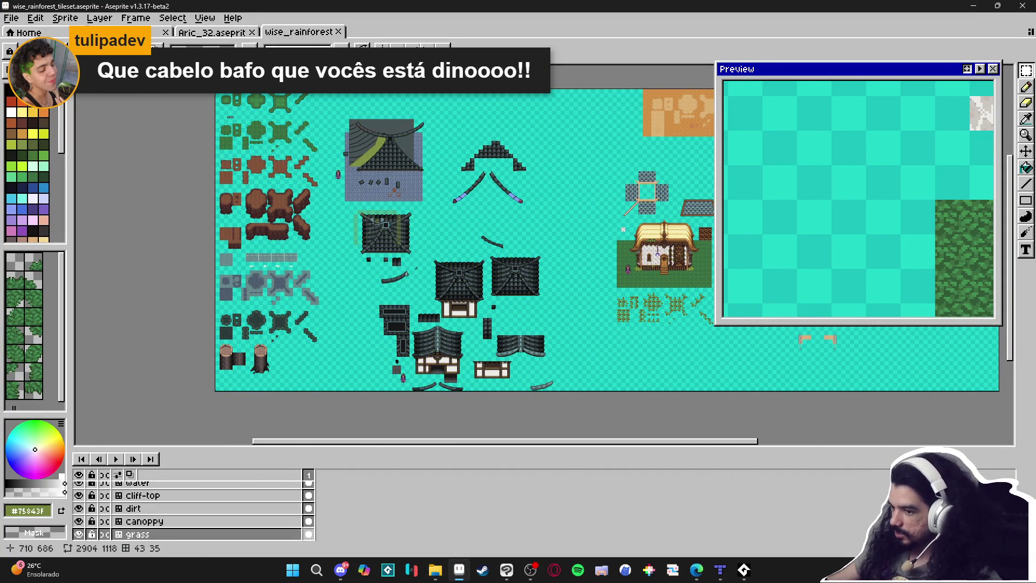
pyautogui.scroll(2, 449, 280)
pyautogui.scroll(1, 511, 343)
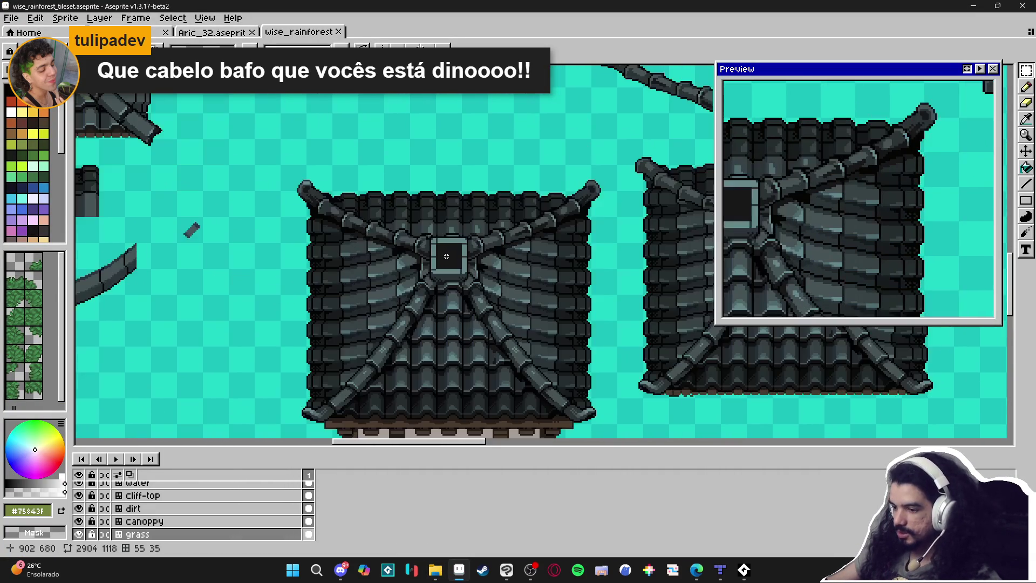
pyautogui.keyDown('ctrl'); pyautogui.click(446, 264); pyautogui.keyUp('ctrl')
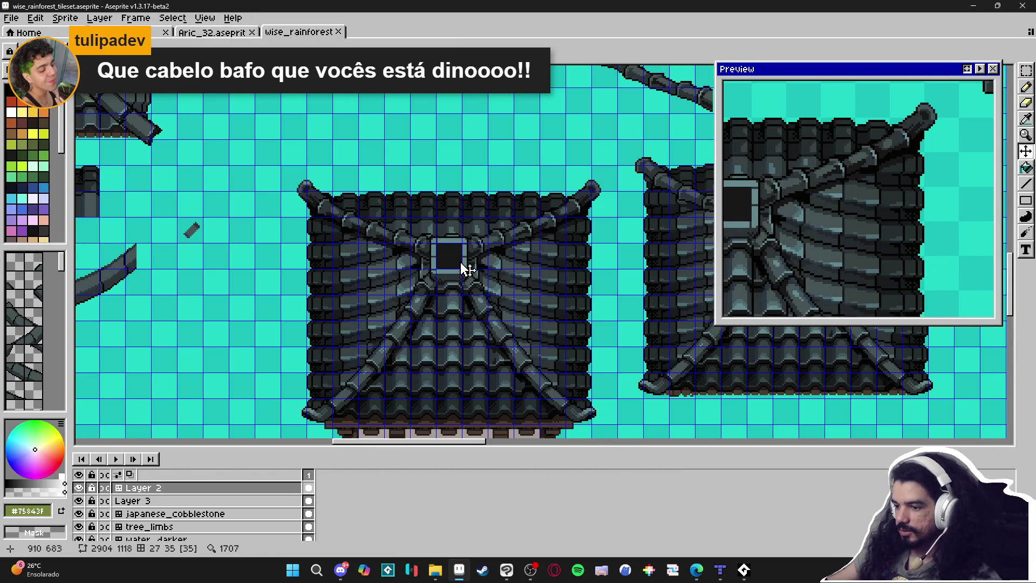
pyautogui.scroll(-1, 503, 292)
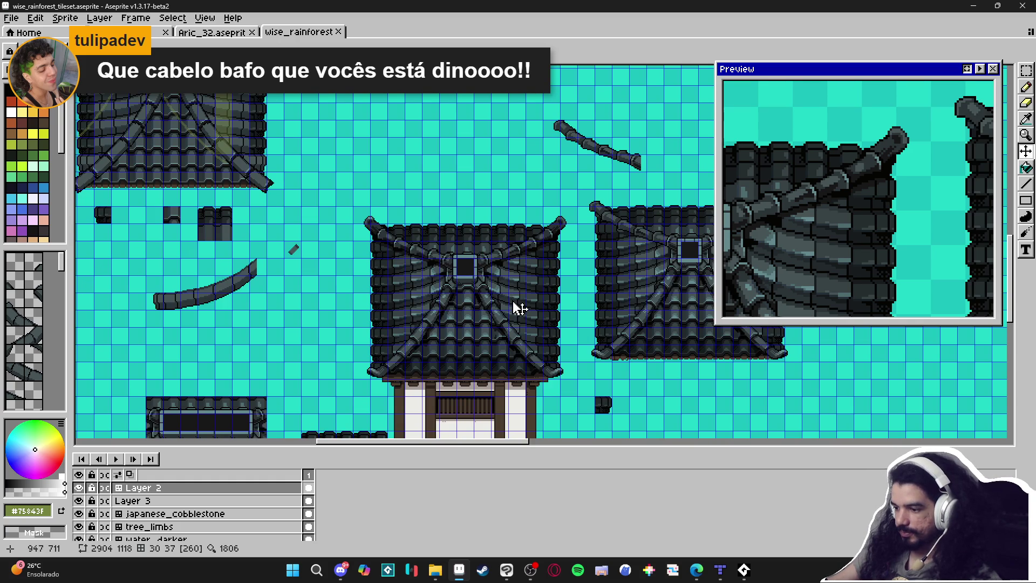
pyautogui.scroll(-2, 518, 310)
pyautogui.scroll(3, 519, 326)
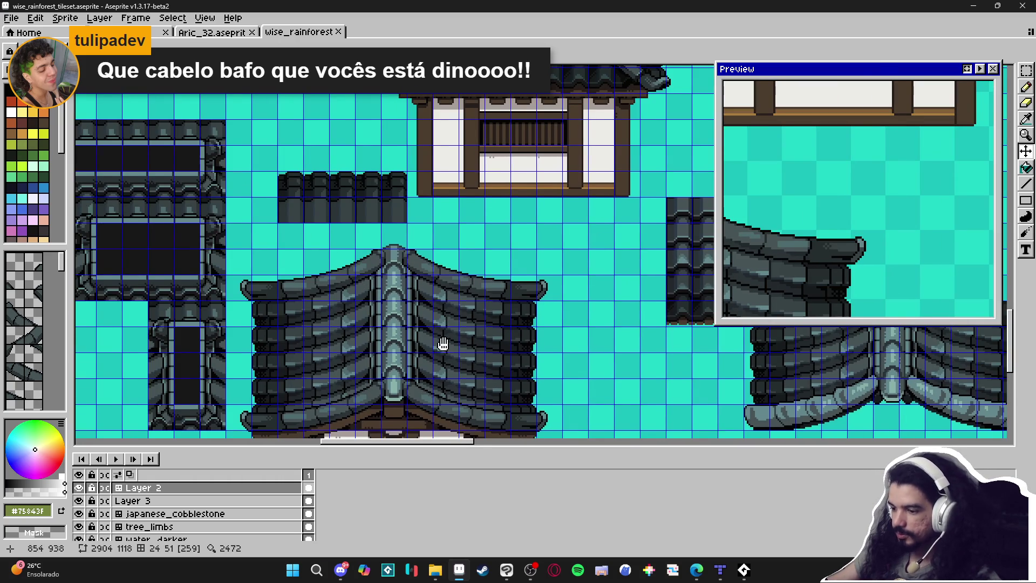
pyautogui.scroll(-2, 450, 353)
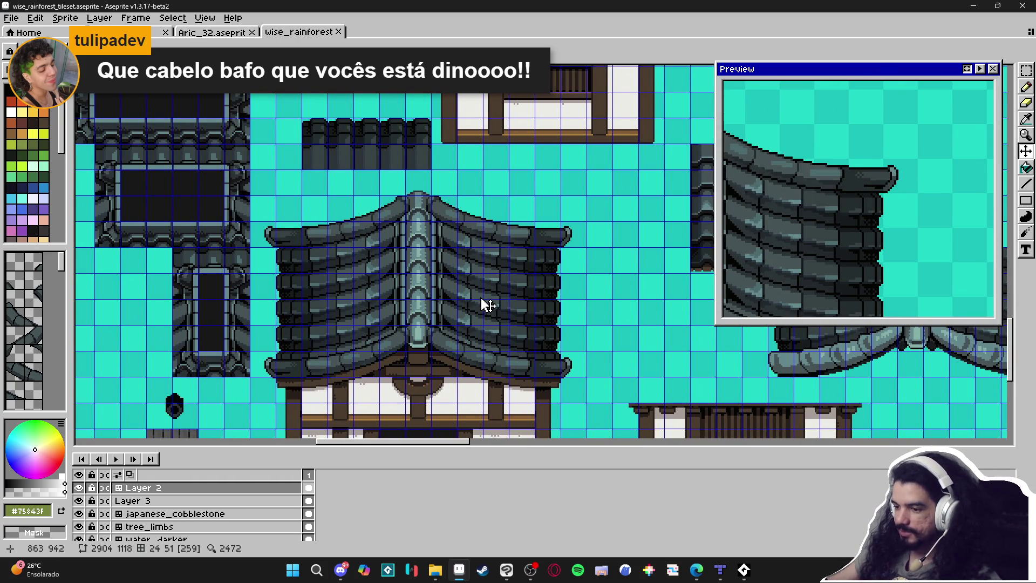
pyautogui.scroll(-2, 498, 305)
pyautogui.hscroll(5, 345, 299)
pyautogui.scroll(2, 356, 281)
# Pan across the remaining dark Japanese roofs and add the new Layer 8 on top
pyautogui.moveTo(350, 282); pyautogui.dragTo(582, 266)
pyautogui.moveTo(302, 258)
pyautogui.mouseDown()
pyautogui.moveTo(367, 305)
pyautogui.moveTo(458, 318)
pyautogui.mouseUp()
pyautogui.moveTo(351, 246); pyautogui.dragTo(385, 283)
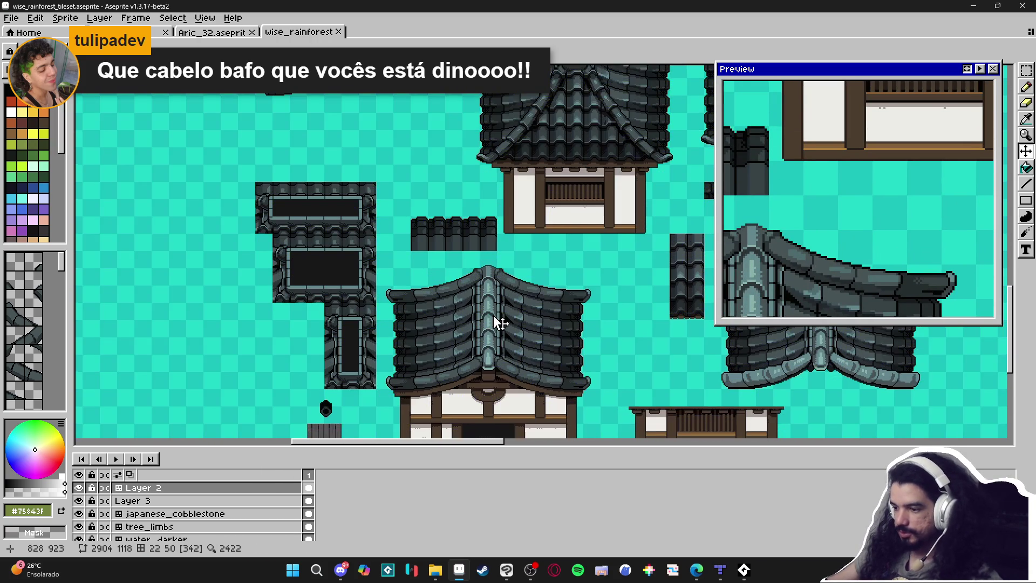
pyautogui.scroll(1, 475, 304)
pyautogui.scroll(-3, 529, 343)
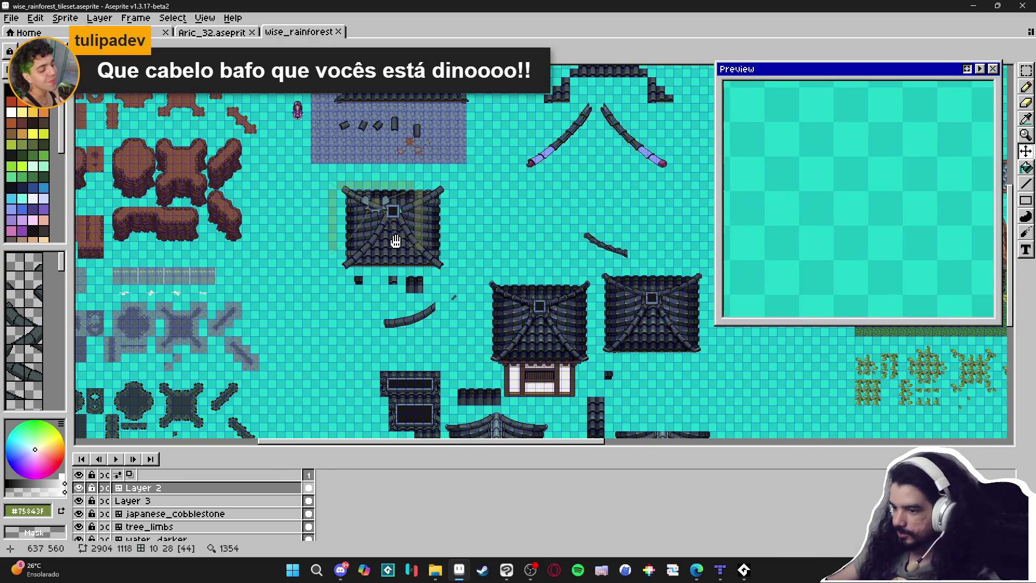
pyautogui.scroll(2, 386, 210)
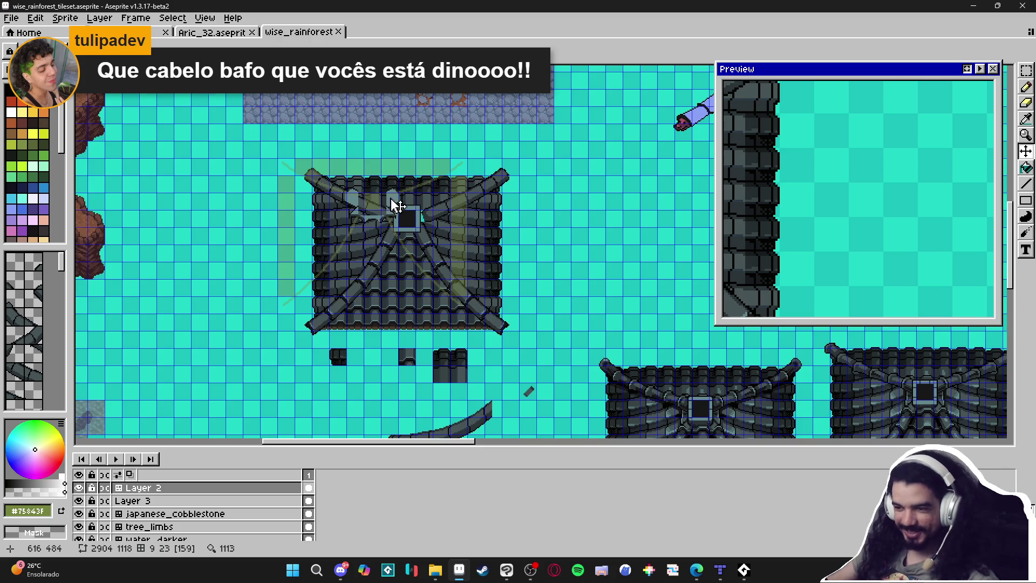
pyautogui.scroll(1, 394, 204)
pyautogui.scroll(-1, 402, 171)
pyautogui.scroll(4, 399, 216)
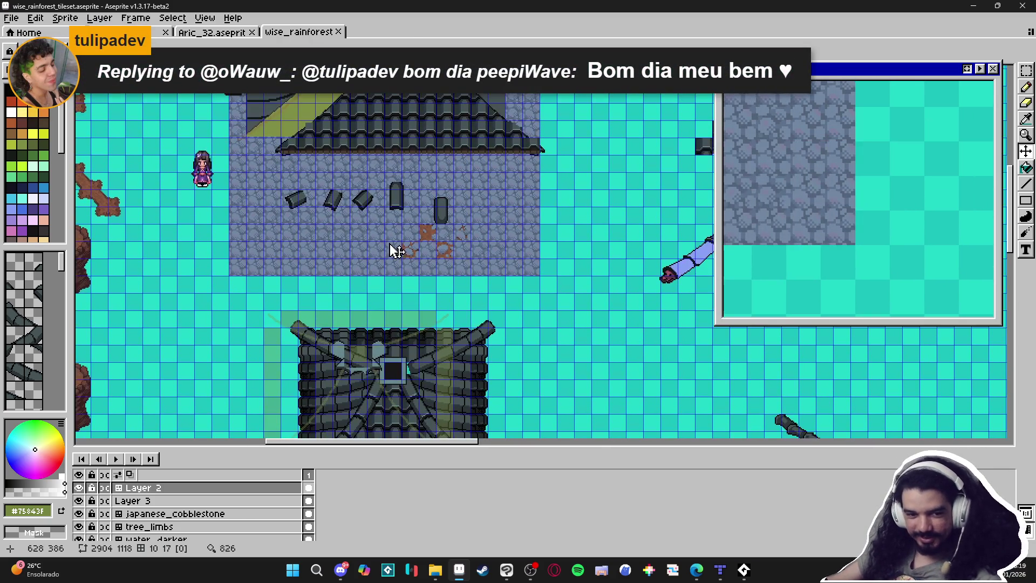
pyautogui.scroll(-4, 396, 244)
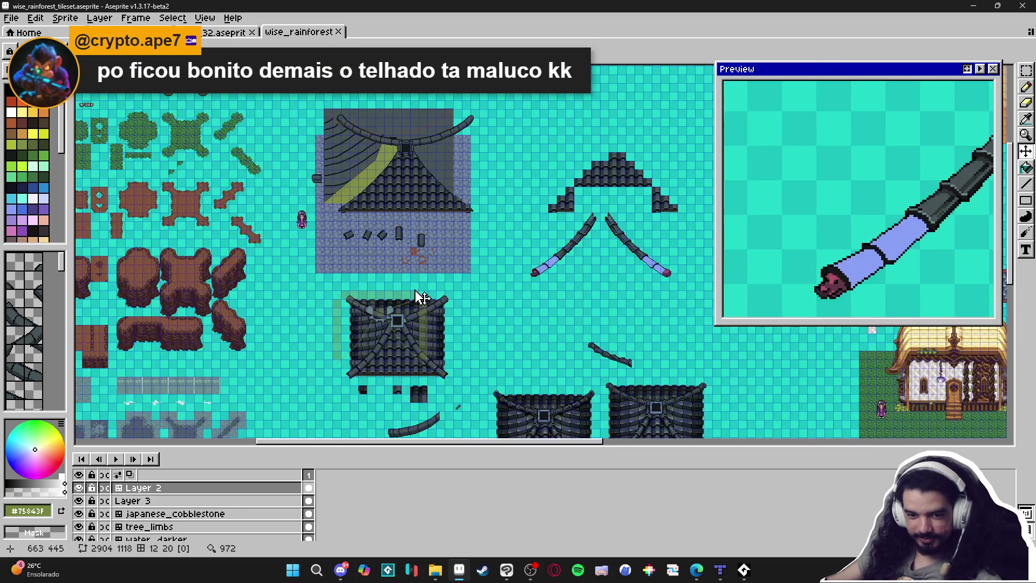
pyautogui.scroll(4, 402, 279)
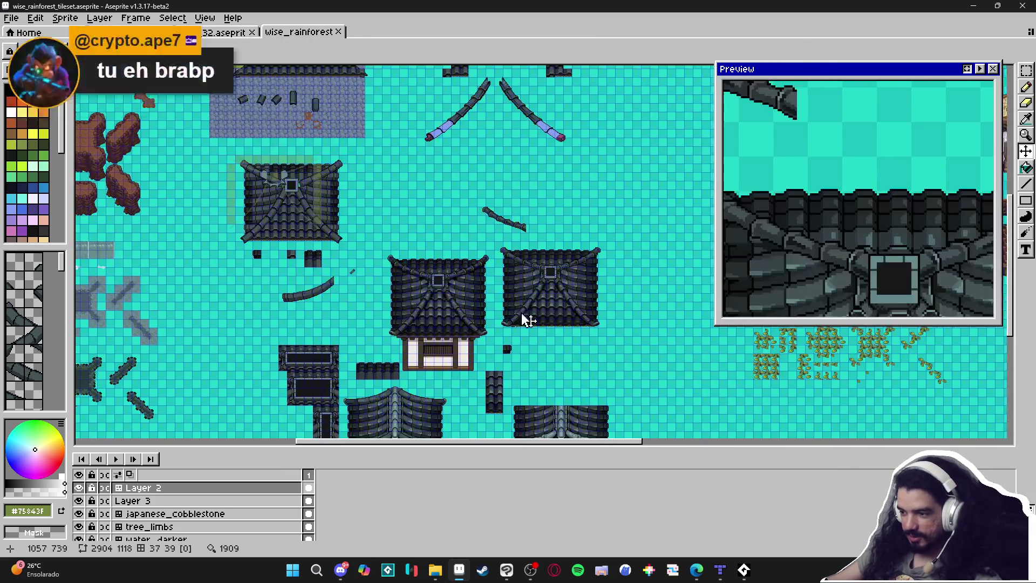
pyautogui.hotkey('ctrl', "'")
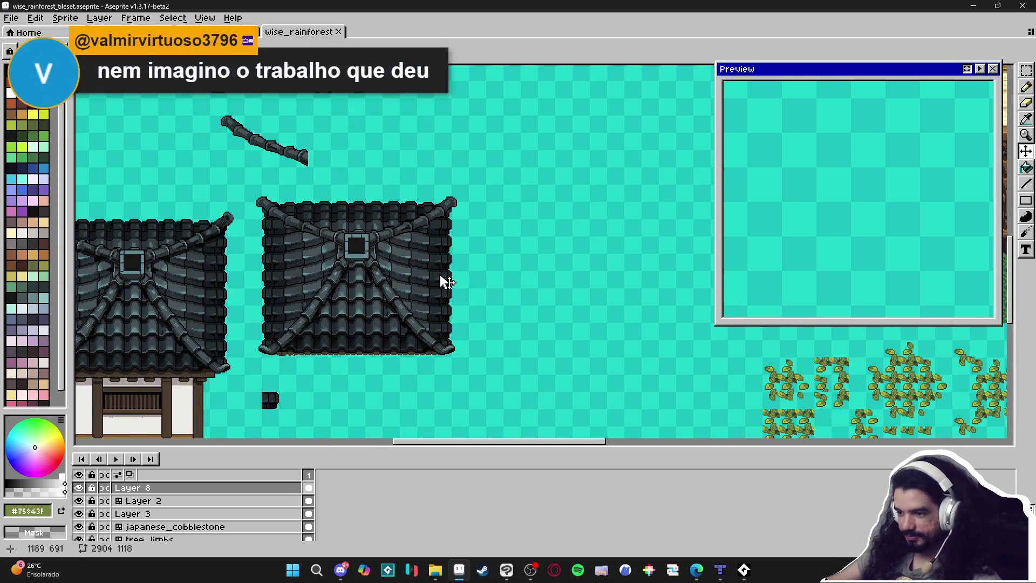
# Select the Layer 2 tilemap, widen the tileset picker, and switch to the Pencil
pyautogui.click(173, 335)
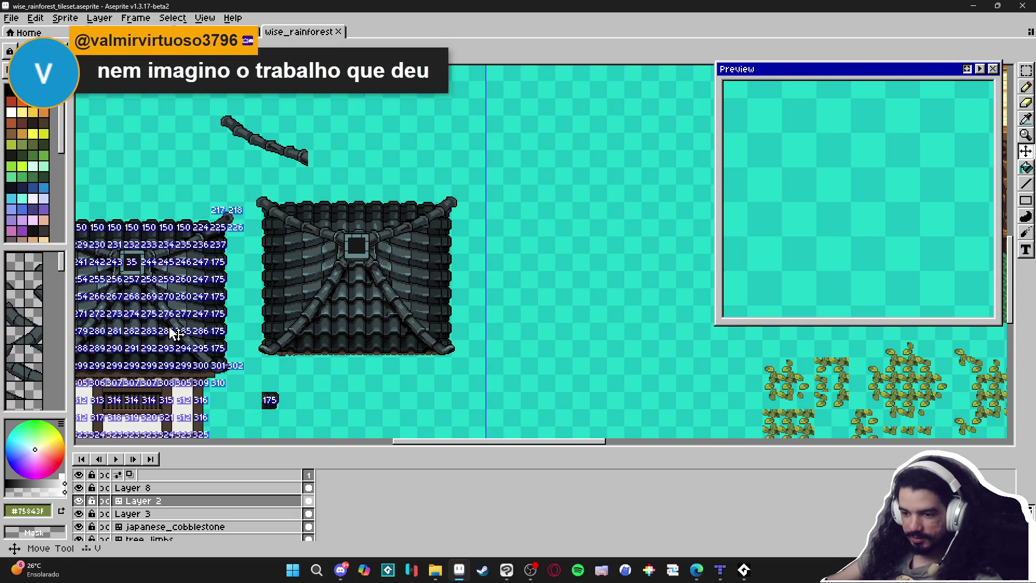
pyautogui.hscroll(-3, 173, 335)
pyautogui.moveTo(69, 362); pyautogui.dragTo(208, 362)
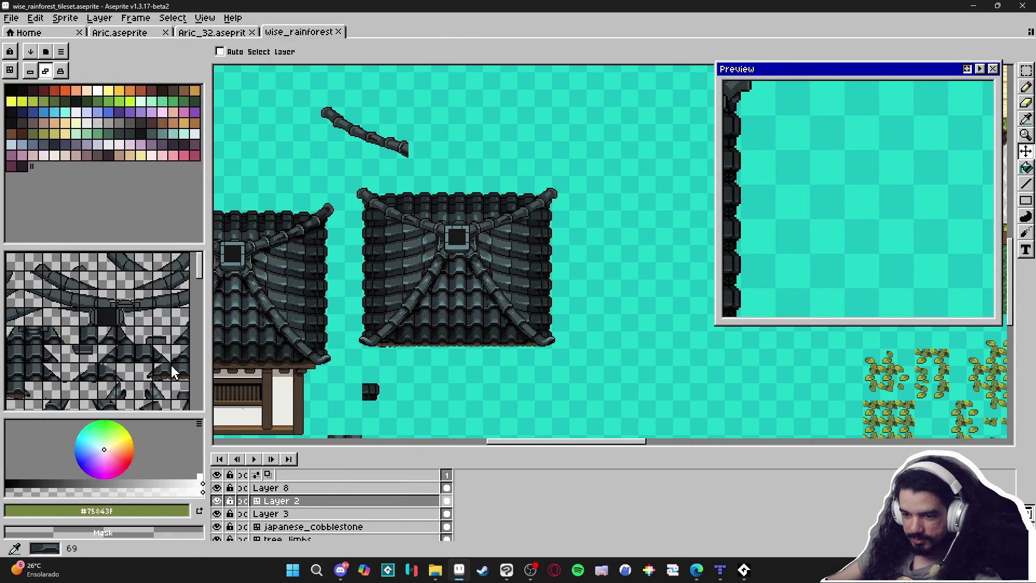
pyautogui.press('b')
# Paint dark roof tiles on the empty teal area, undo one, and pick tile 247
pyautogui.hscroll(5, 513, 302)
pyautogui.moveTo(560, 293); pyautogui.dragTo(578, 296)
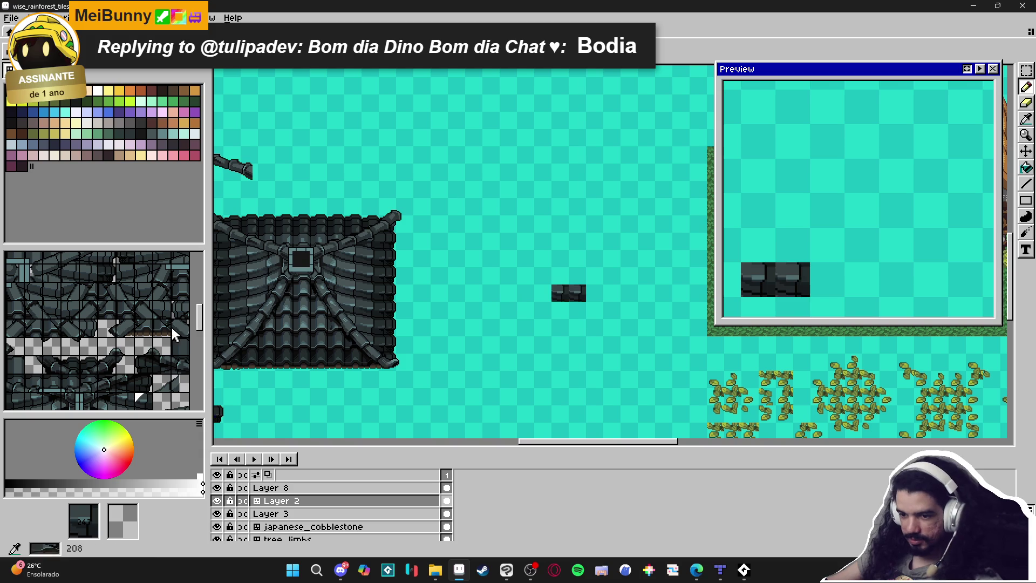
pyautogui.hotkey('ctrl', 'z')
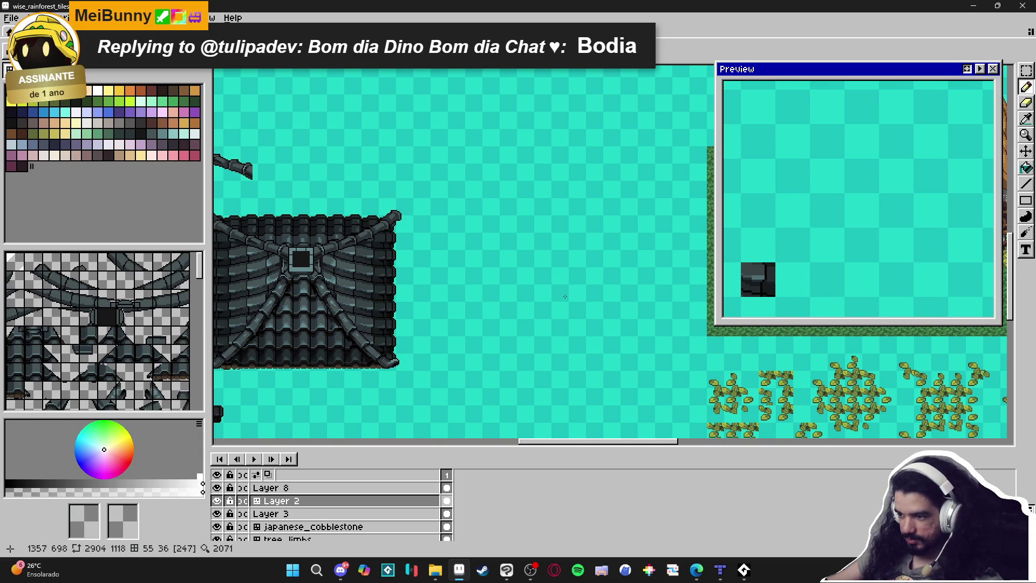
pyautogui.keyDown('alt'); pyautogui.click(566, 299); pyautogui.keyUp('alt')
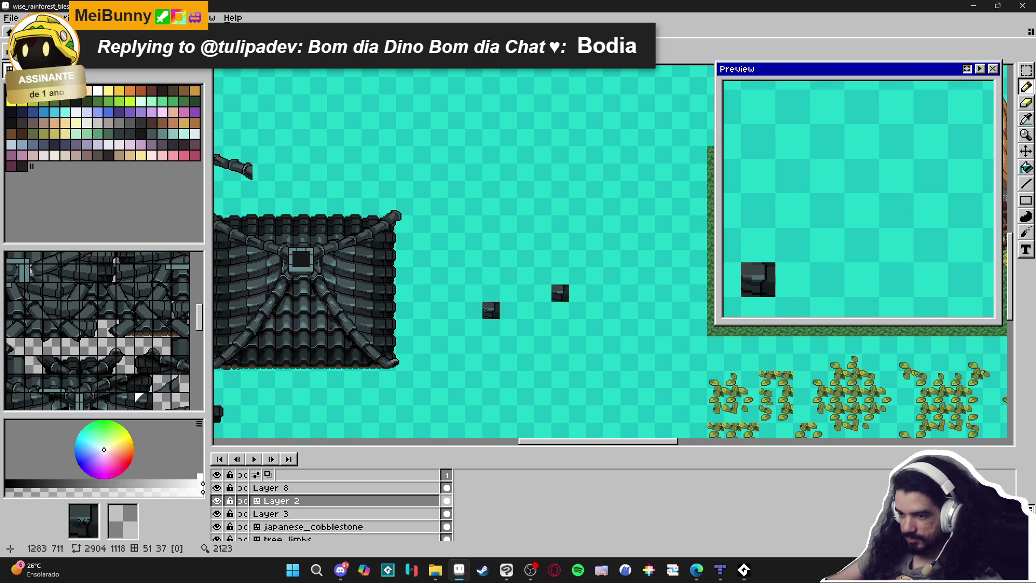
pyautogui.scroll(-5, 558, 278)
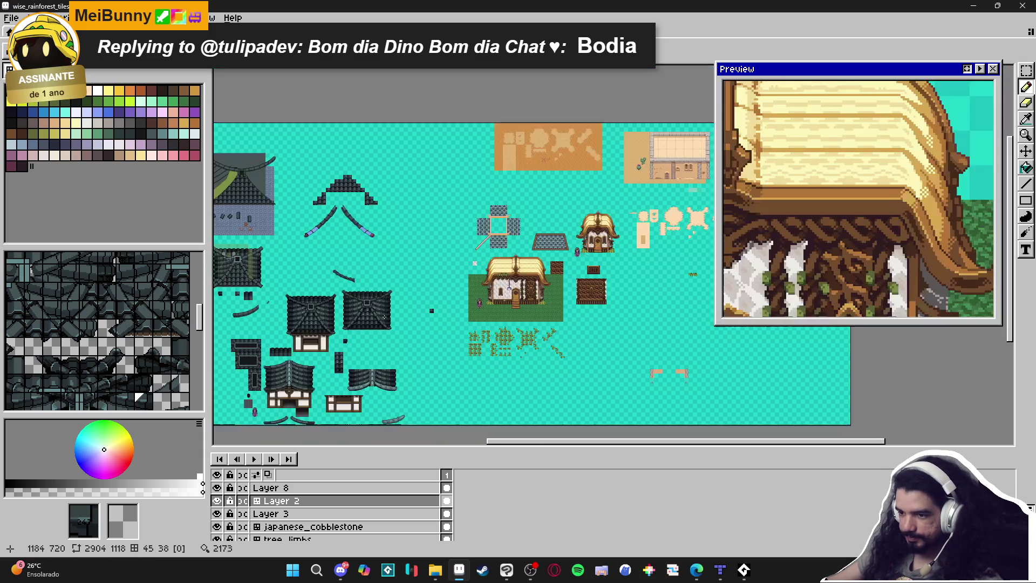
pyautogui.scroll(5, 378, 277)
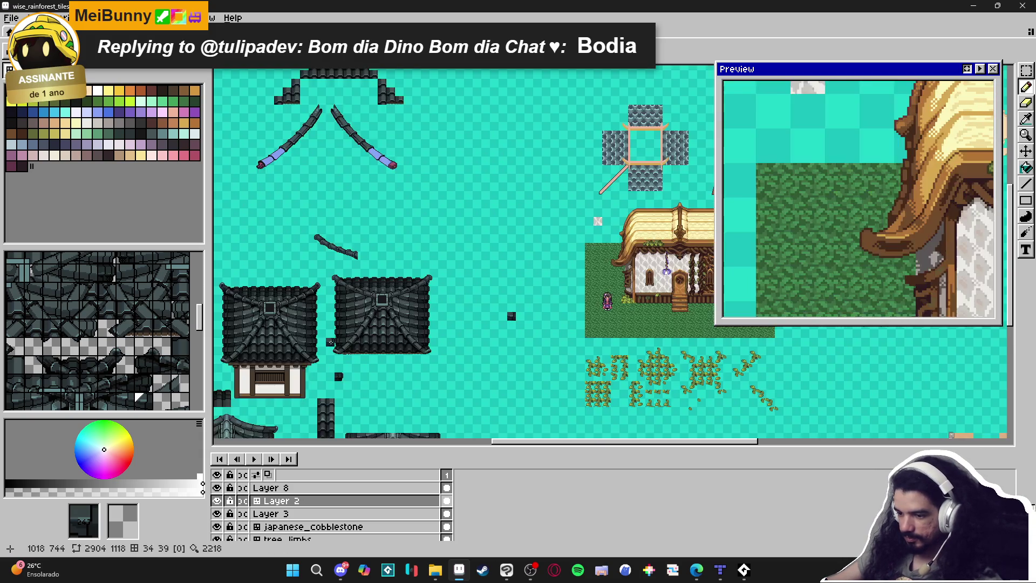
pyautogui.scroll(-3, 367, 286)
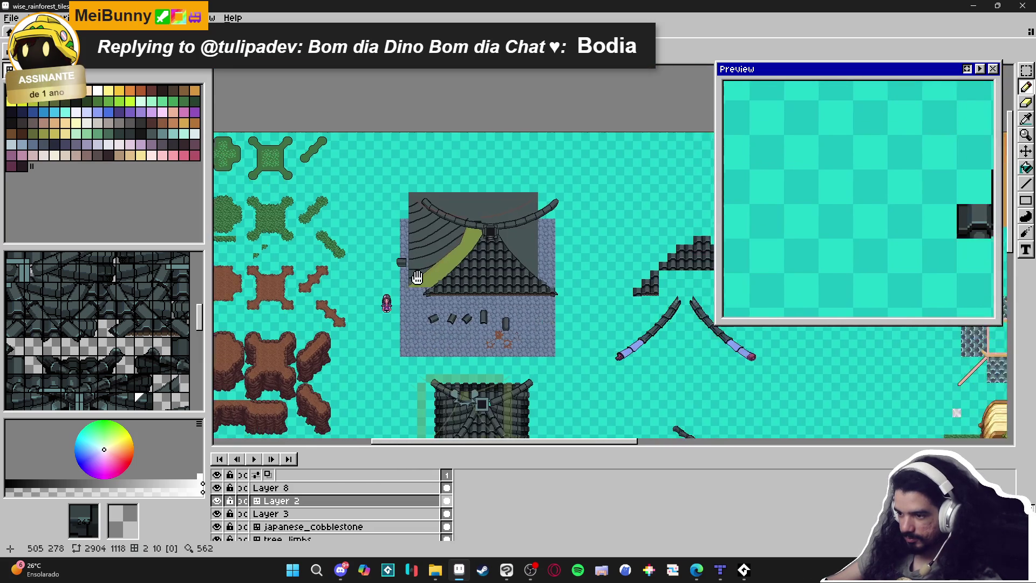
pyautogui.hscroll(3, 397, 273)
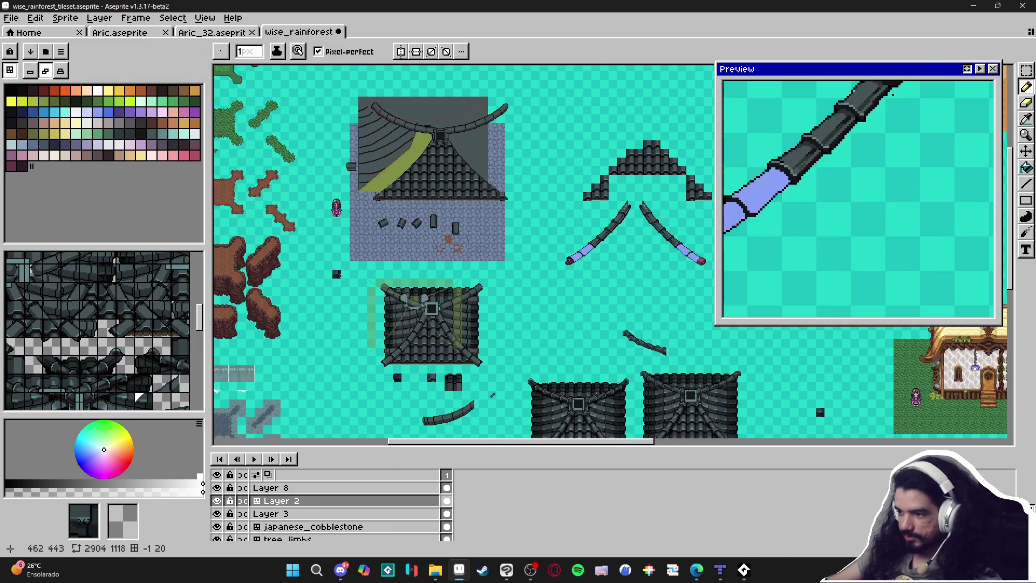
pyautogui.hscroll(-3, 442, 303)
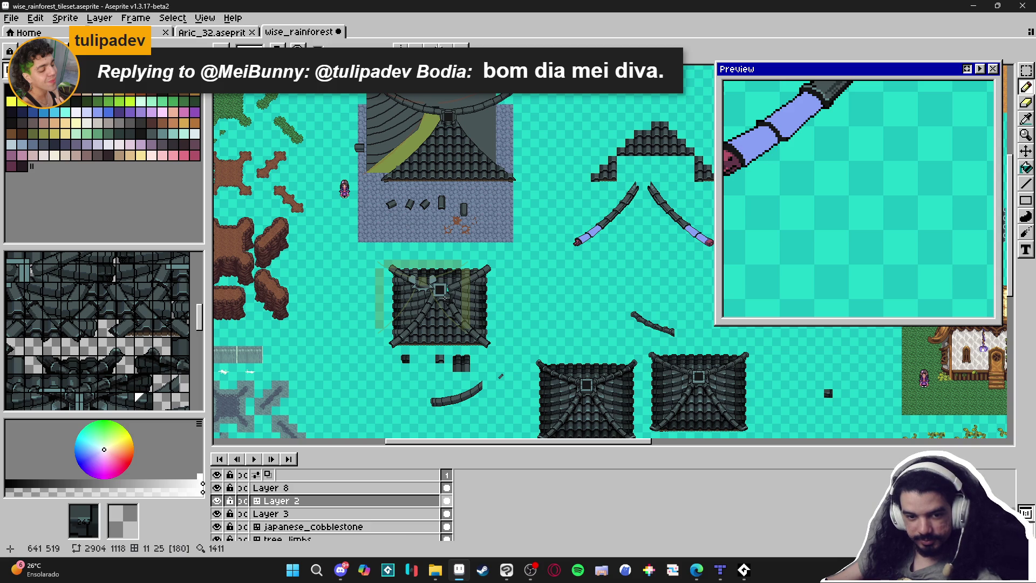
pyautogui.scroll(2, 456, 332)
pyautogui.scroll(-1, 453, 340)
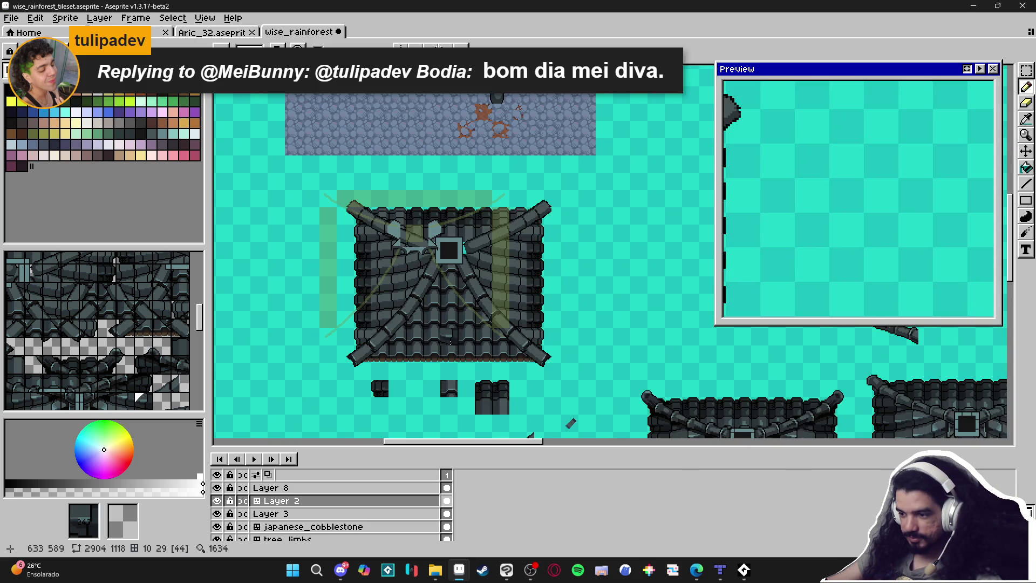
pyautogui.moveTo(500, 371)
pyautogui.mouseDown()
pyautogui.moveTo(473, 300)
pyautogui.moveTo(388, 303)
pyautogui.moveTo(324, 335)
pyautogui.moveTo(335, 334)
pyautogui.moveTo(378, 165)
pyautogui.mouseUp()
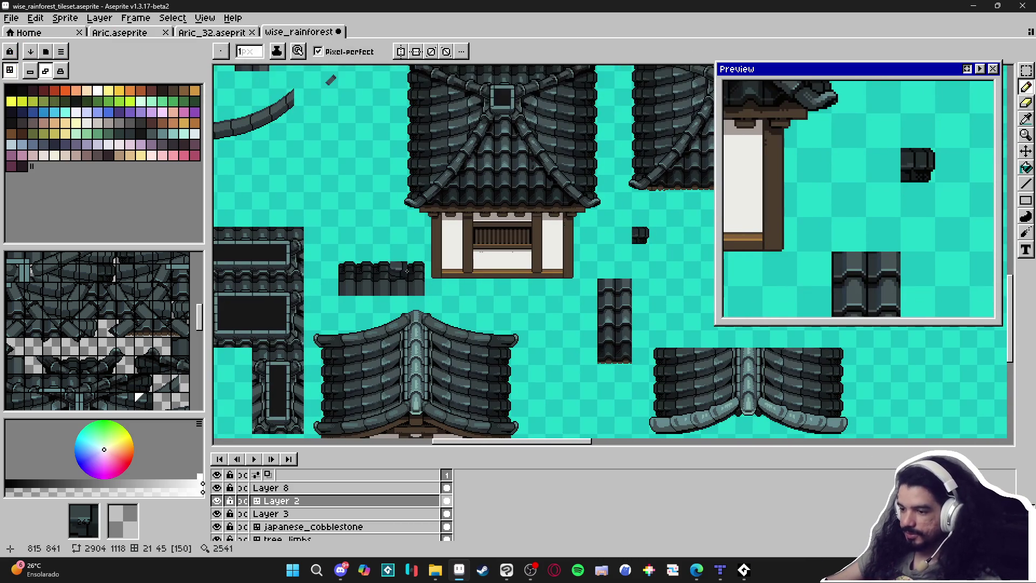
pyautogui.scroll(-2, 477, 347)
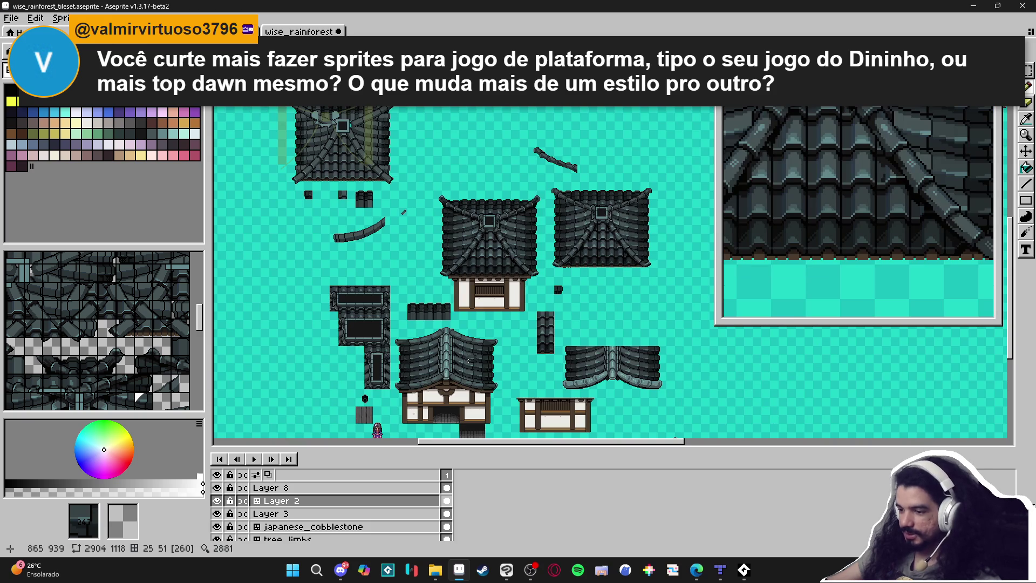
pyautogui.scroll(-1, 469, 360)
pyautogui.scroll(3, 586, 286)
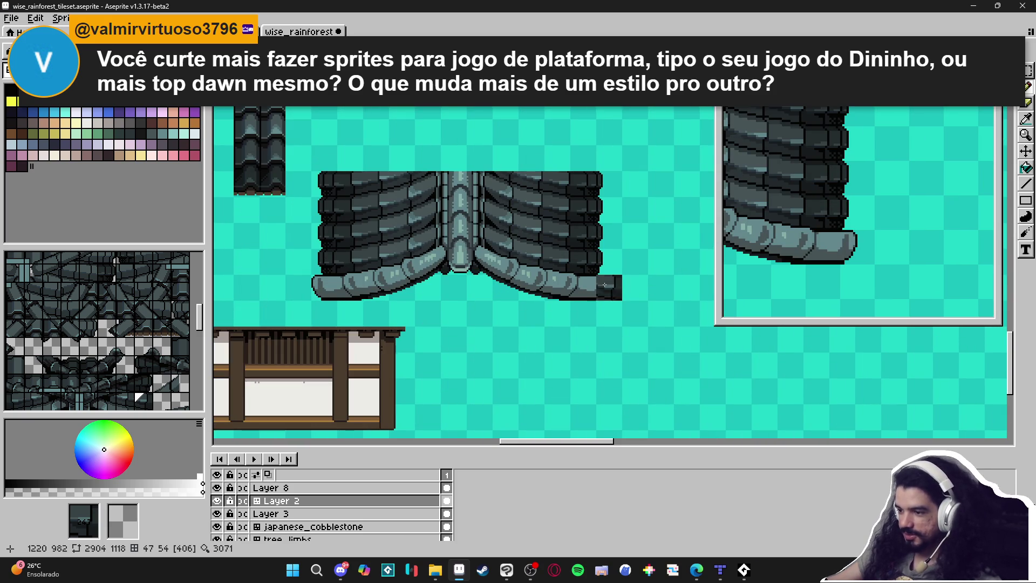
pyautogui.scroll(-1, 449, 257)
pyautogui.moveTo(450, 257); pyautogui.dragTo(496, 243)
pyautogui.moveTo(486, 199); pyautogui.dragTo(464, 366)
pyautogui.scroll(5, 464, 366)
pyautogui.scroll(-3, 545, 327)
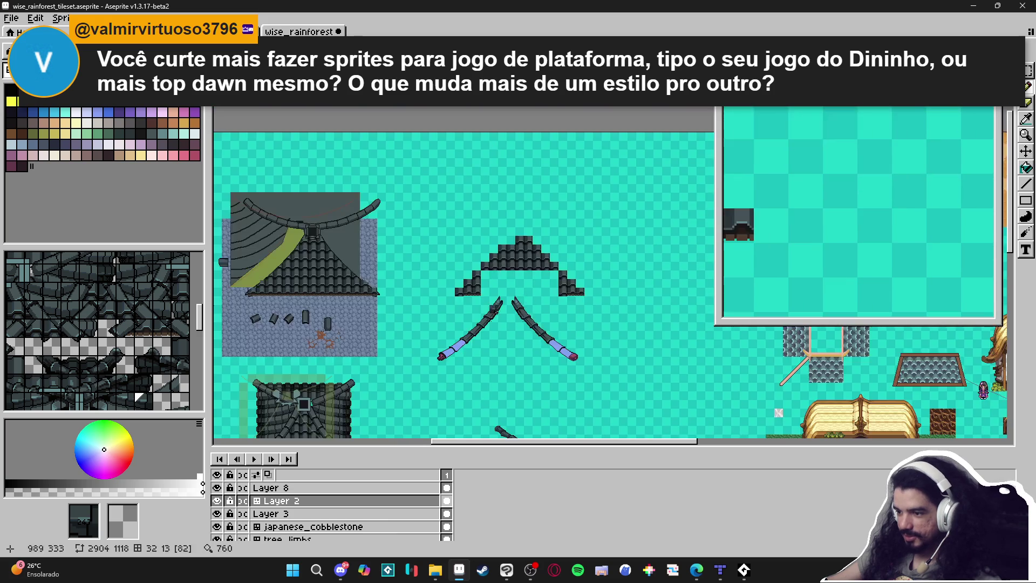
pyautogui.scroll(5, 493, 302)
pyautogui.scroll(-3, 561, 369)
pyautogui.scroll(3, 556, 357)
pyautogui.scroll(-3, 448, 275)
pyautogui.scroll(3, 542, 326)
pyautogui.scroll(-3, 524, 317)
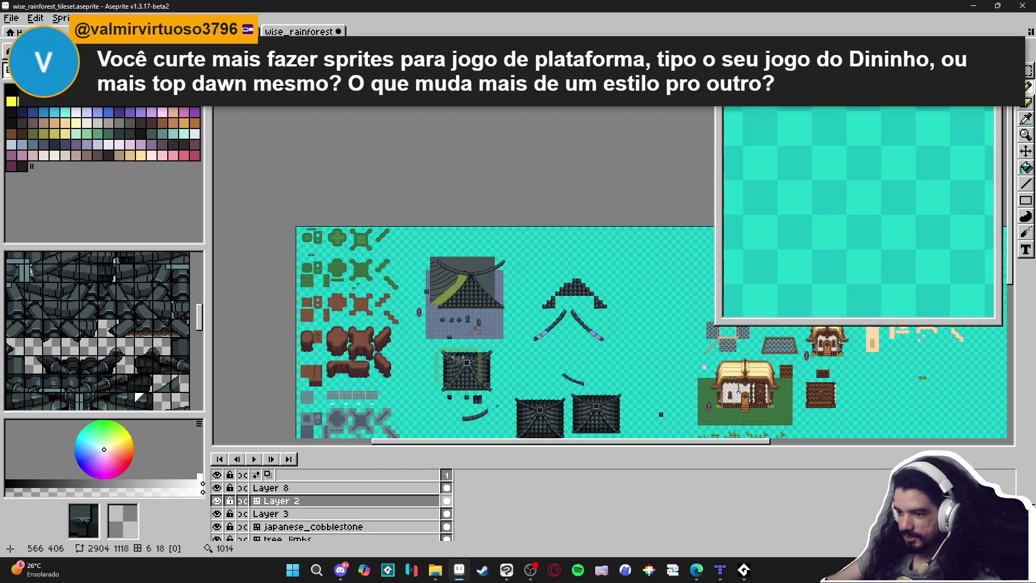
pyautogui.scroll(3, 464, 312)
pyautogui.scroll(-3, 467, 314)
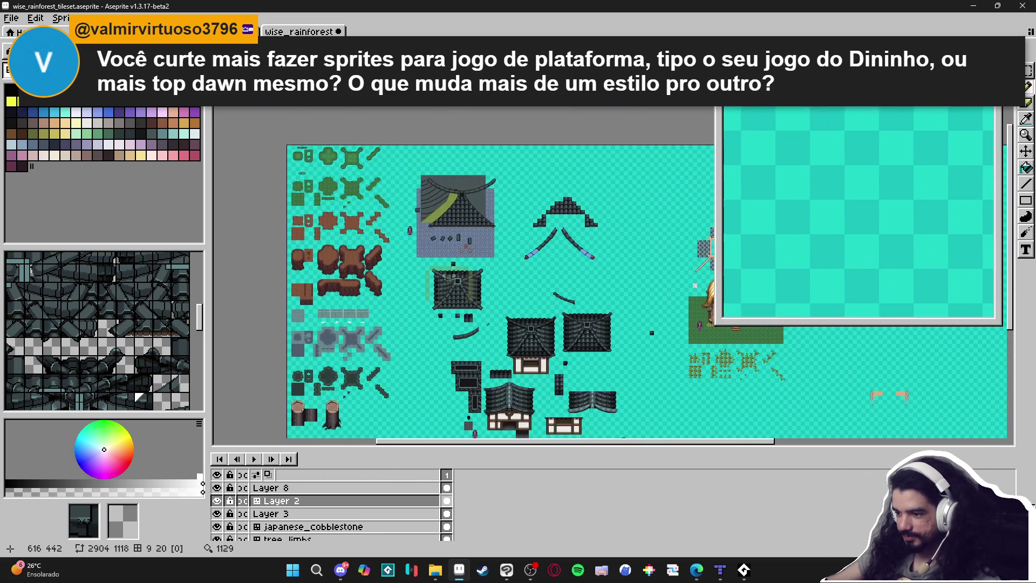
pyautogui.scroll(2, 531, 303)
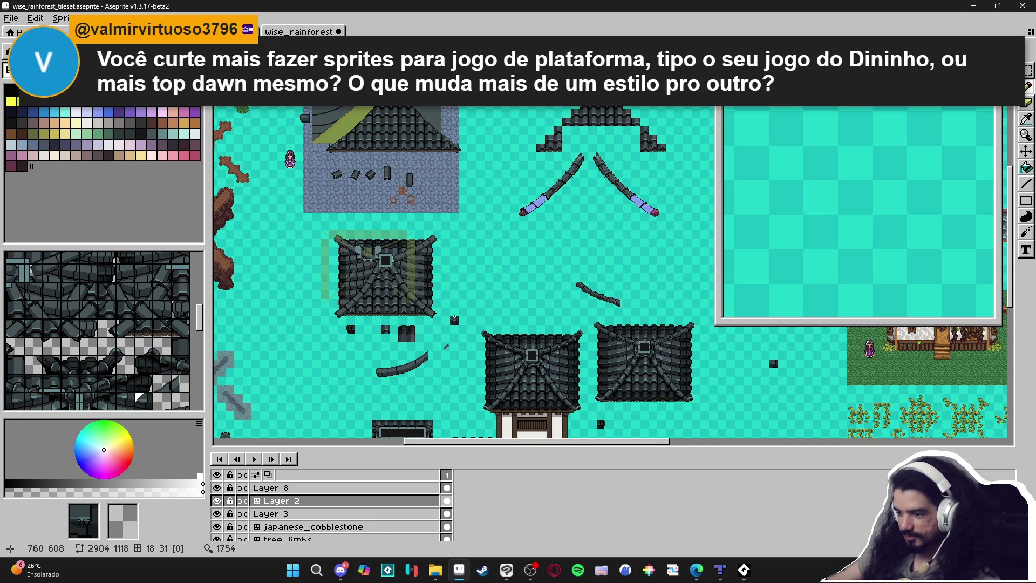
pyautogui.moveTo(446, 346); pyautogui.dragTo(489, 366)
pyautogui.moveTo(405, 340); pyautogui.dragTo(454, 350)
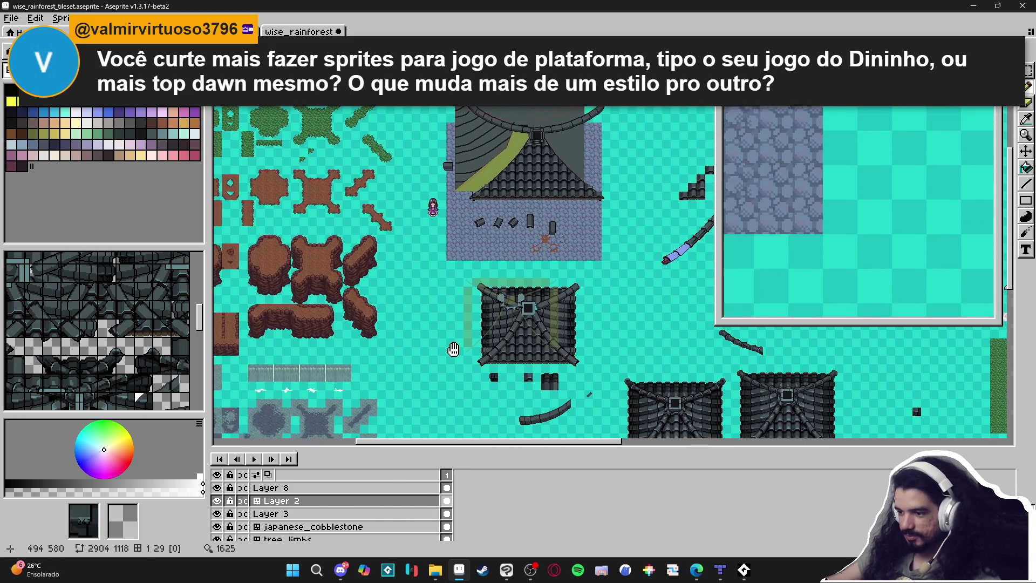
pyautogui.scroll(-4, 453, 349)
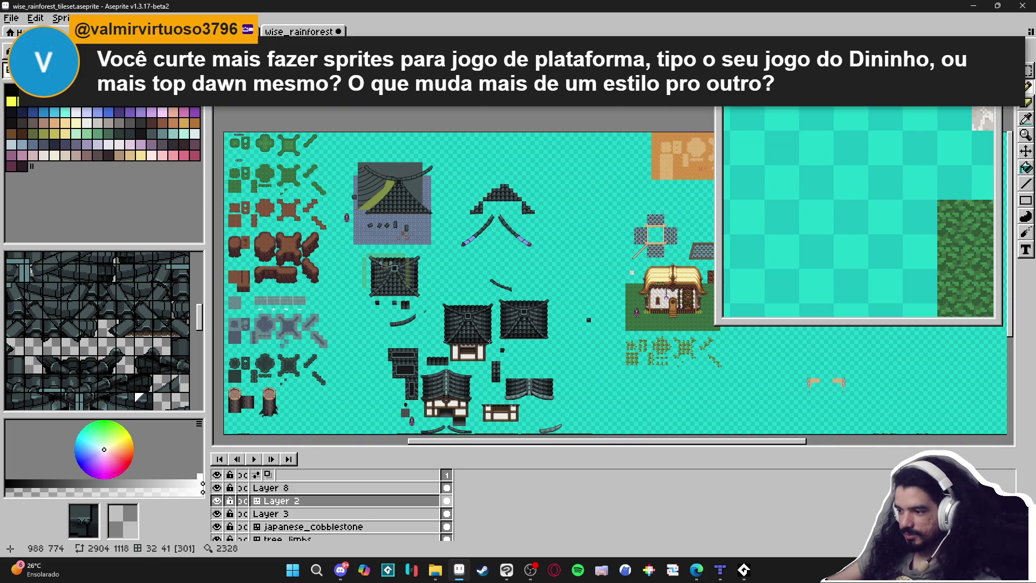
pyautogui.scroll(4, 490, 156)
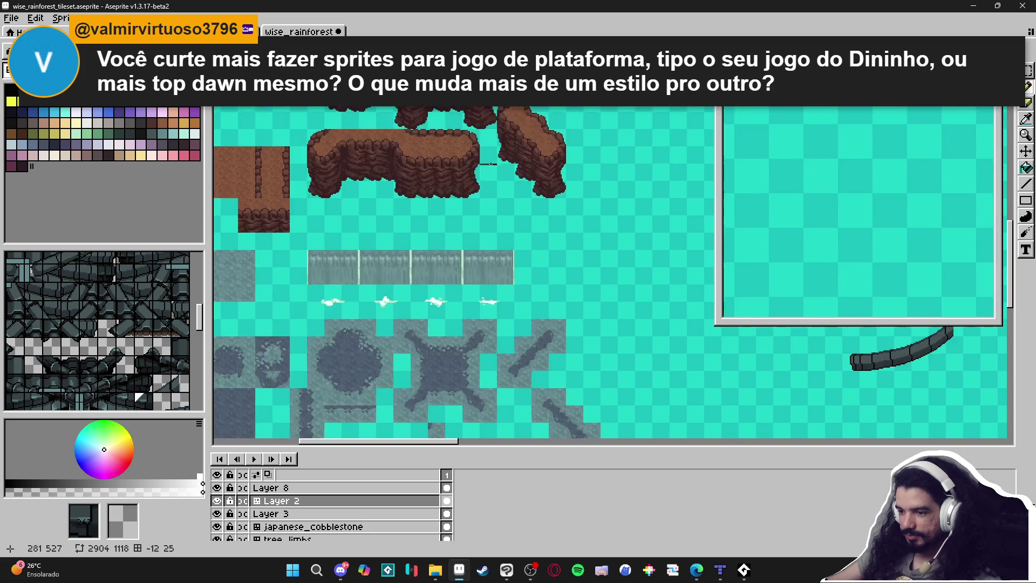
pyautogui.scroll(-2, 489, 154)
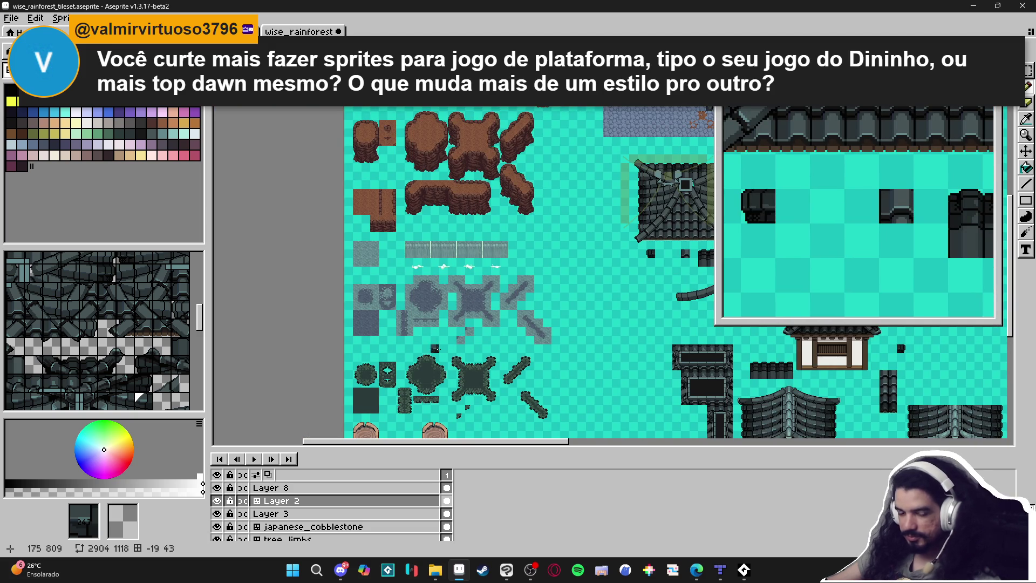
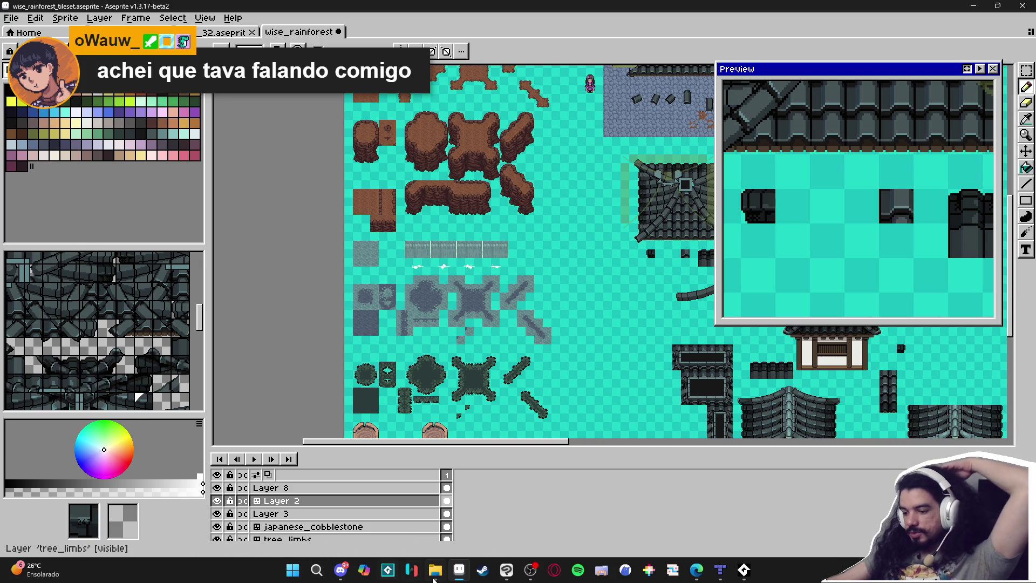
# Open the pannel sprite from the tom_and_jerry_remake folder in Aseprite
pyautogui.click(435, 569)
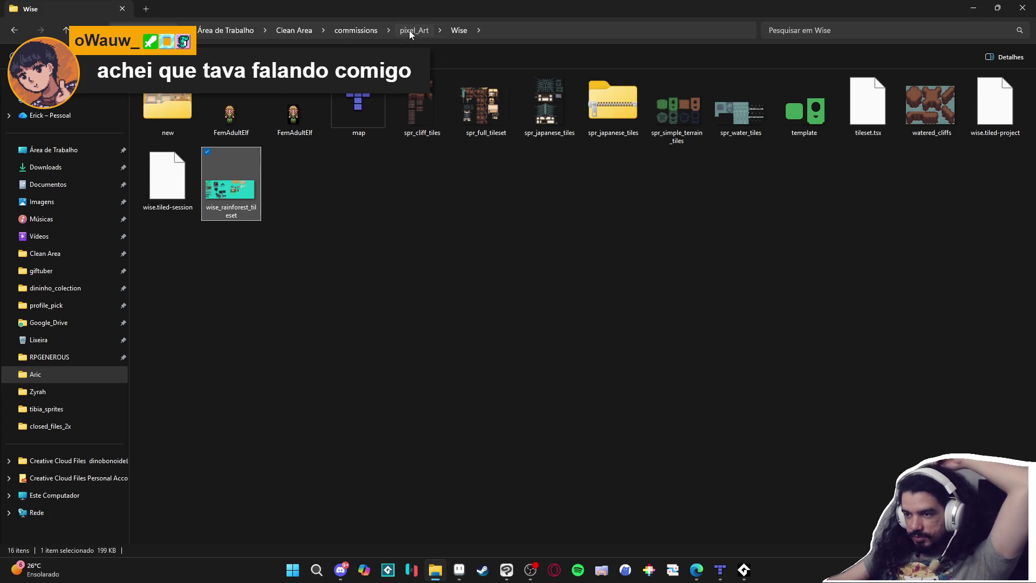
pyautogui.click(409, 31)
pyautogui.click(345, 31)
pyautogui.click(298, 32)
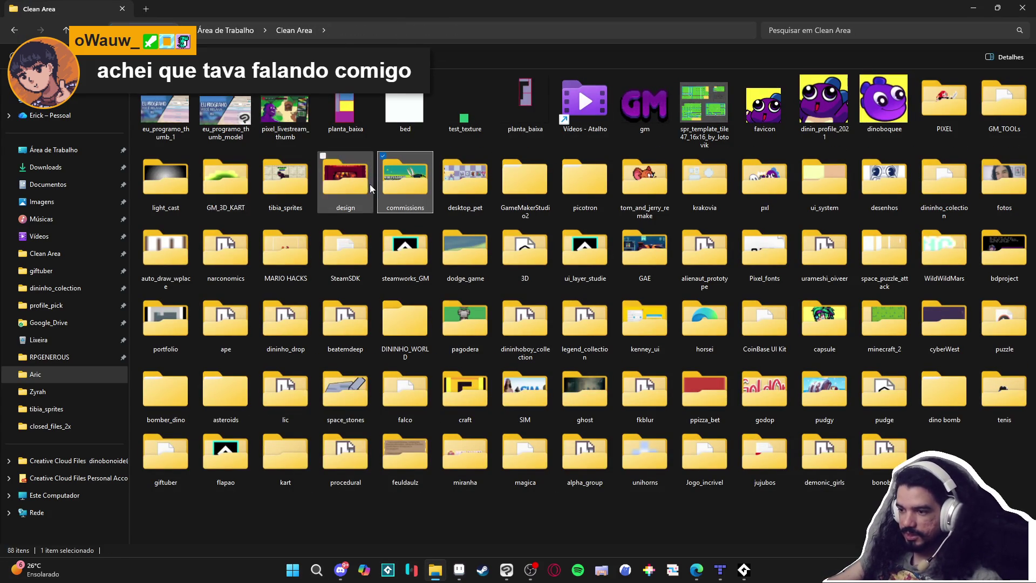
pyautogui.doubleClick(645, 180)
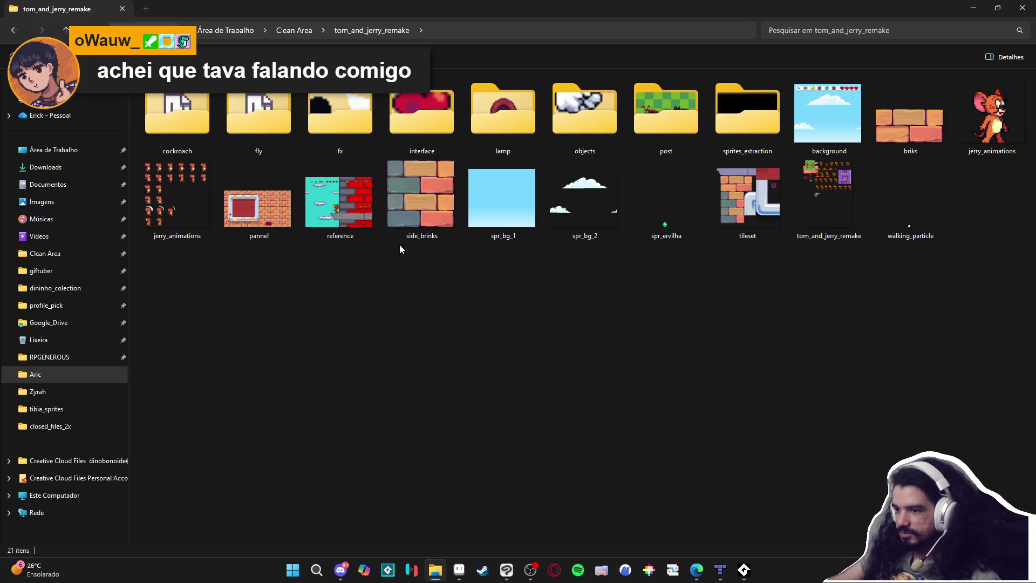
pyautogui.doubleClick(272, 232)
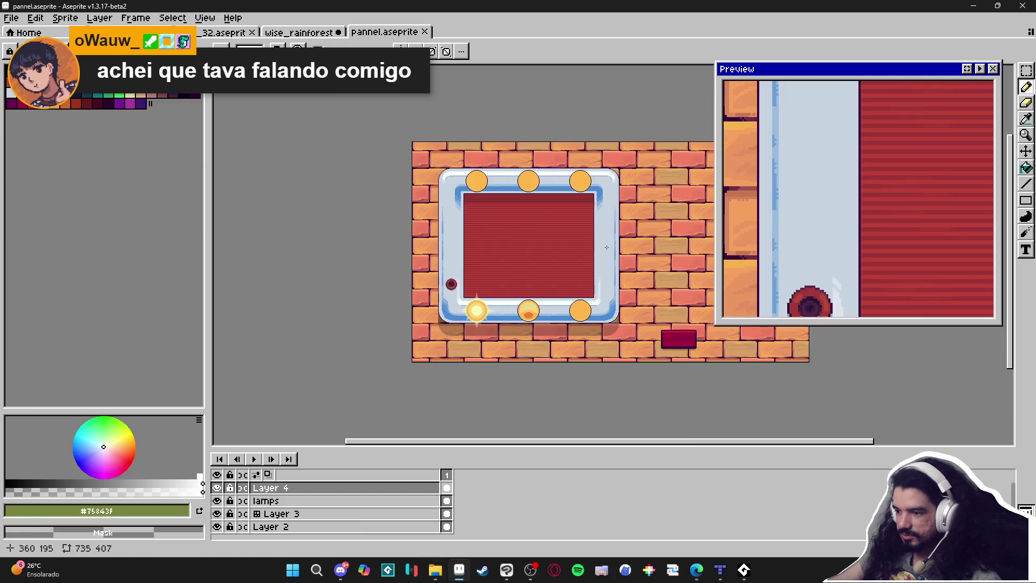
# Return the file browser to the Clean Area folder and hide it
pyautogui.scroll(2, 533, 270)
pyautogui.scroll(-2, 533, 270)
pyautogui.hotkey('alt', 'Tab')
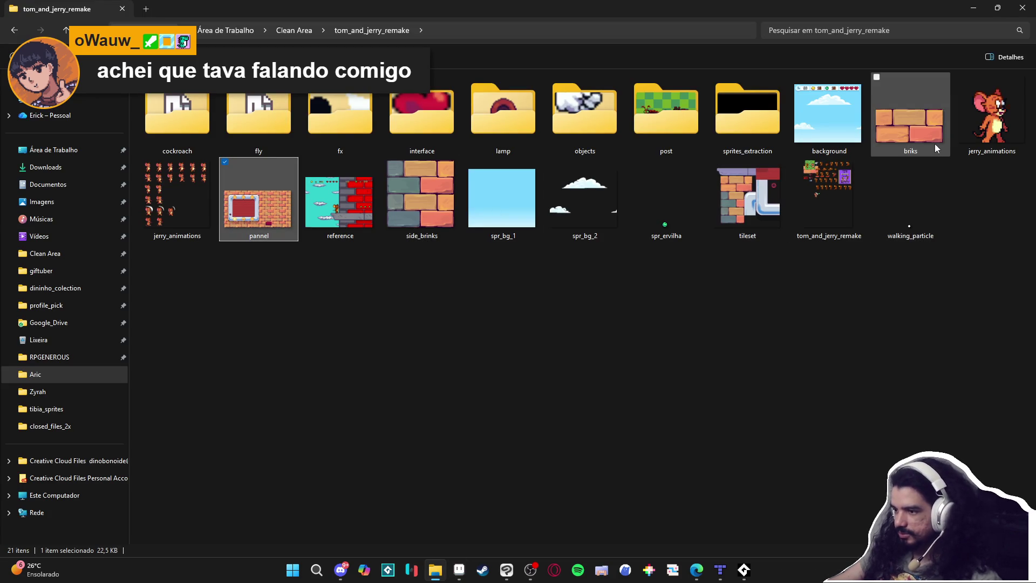
pyautogui.click(14, 31)
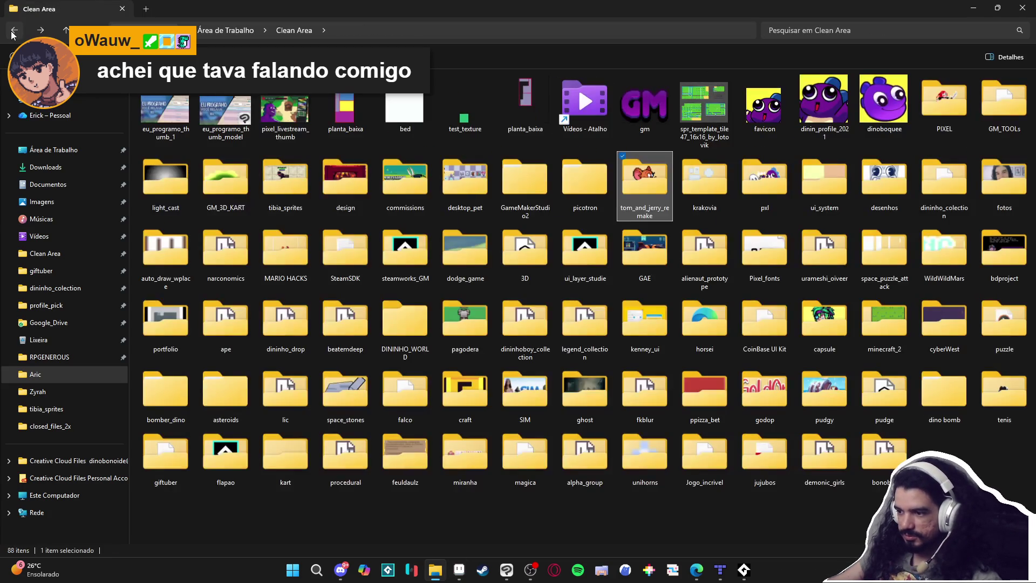
pyautogui.click(969, 7)
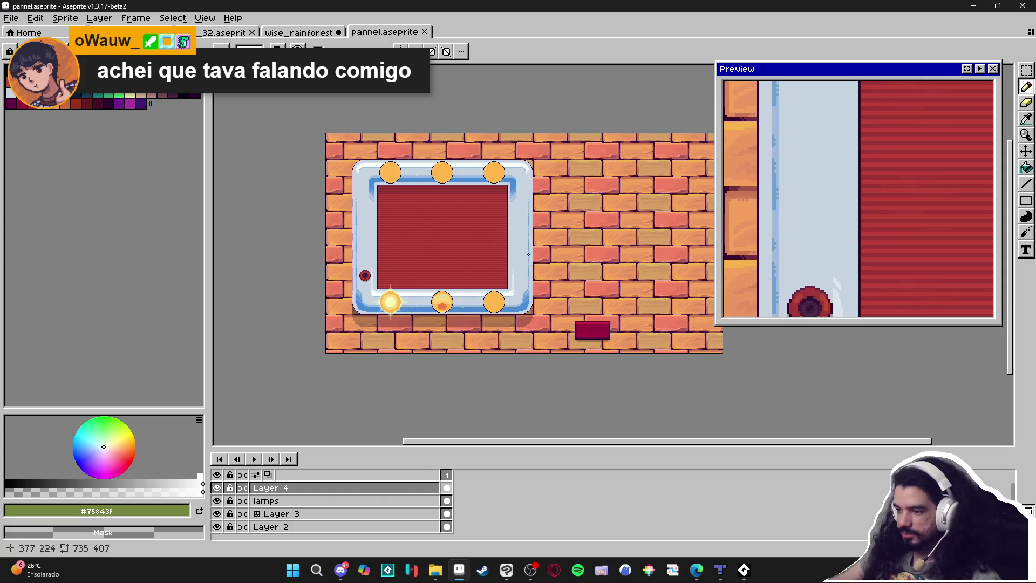
# Close the pannel sprite and move through wise_rainforest to the Aric_32 sprite
pyautogui.click(427, 32)
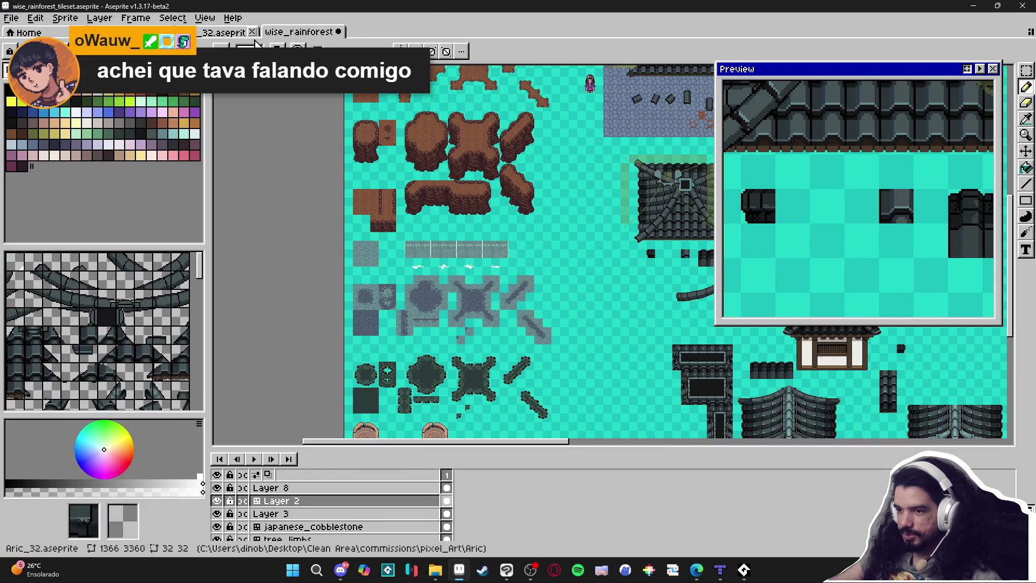
pyautogui.click(316, 34)
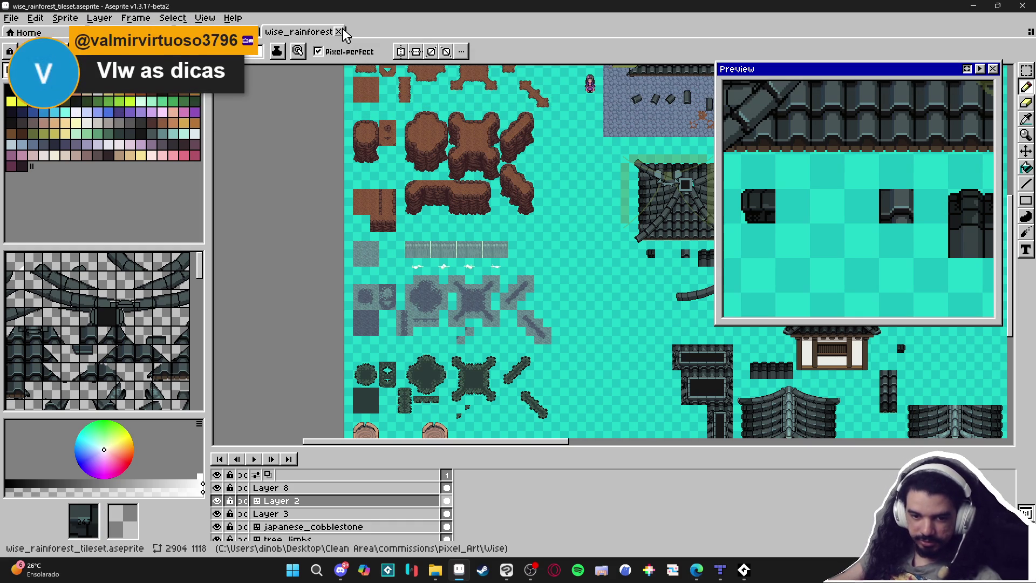
pyautogui.click(250, 33)
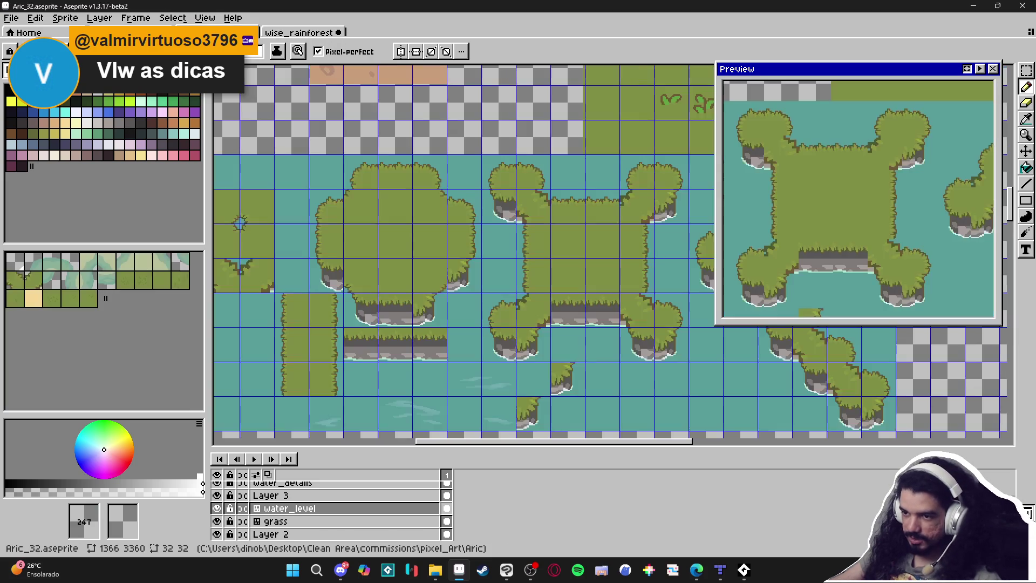
# Zoom over the Aric sprite's tree, bush and rock tiles, then show wise_rainforest
pyautogui.scroll(-1, 322, 192)
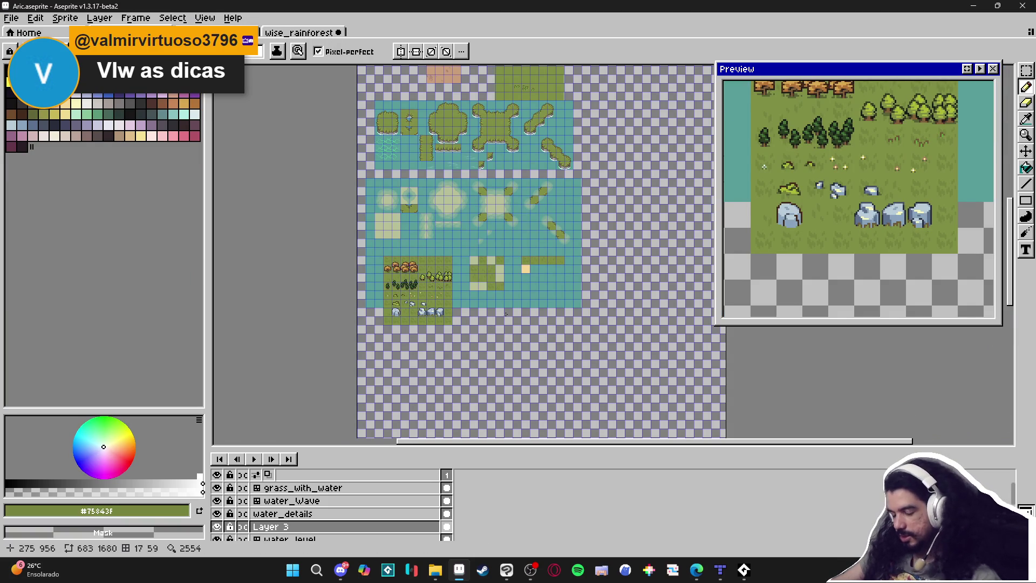
pyautogui.scroll(1, 433, 318)
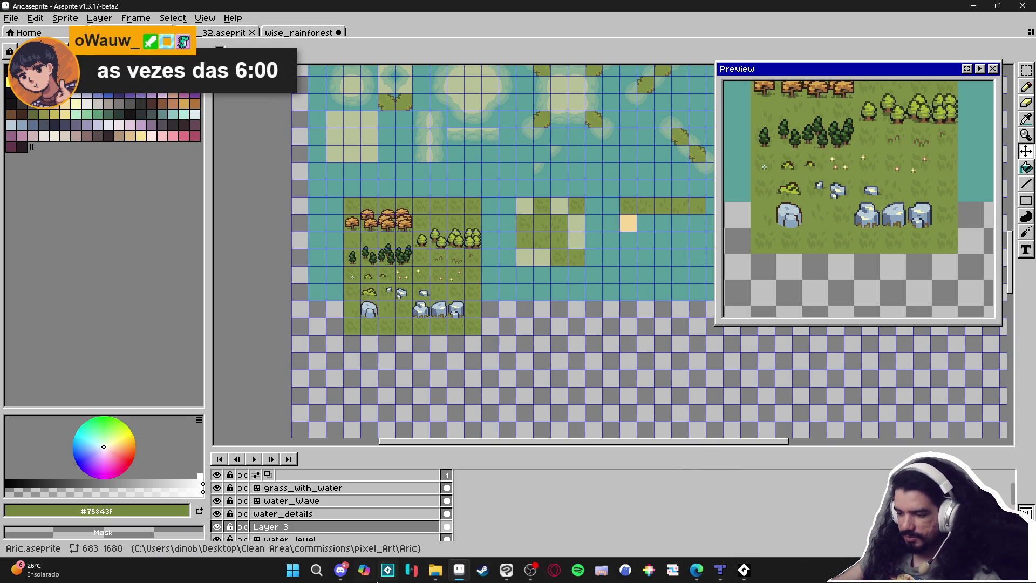
pyautogui.moveTo(458, 579)
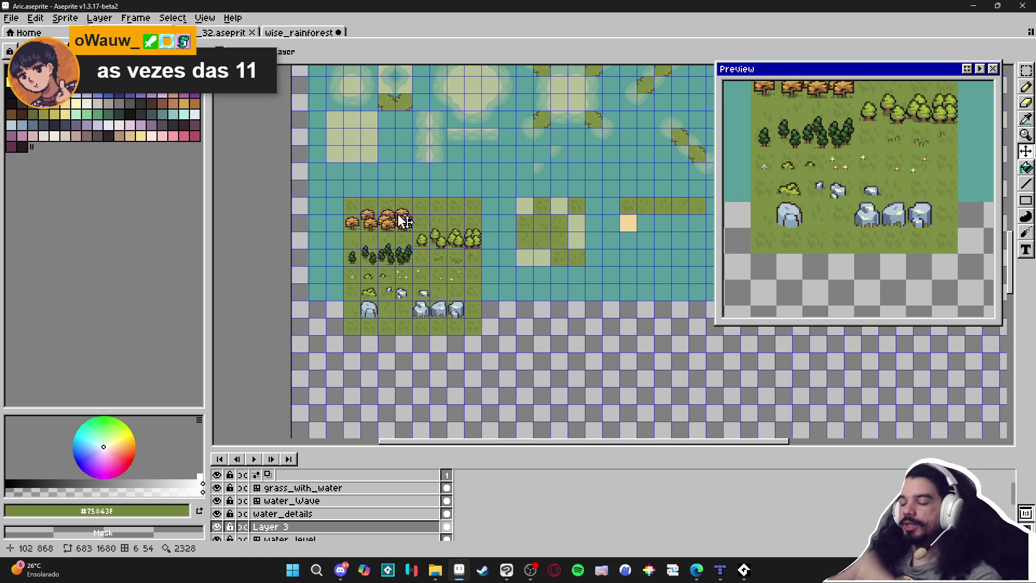
pyautogui.click(296, 36)
pyautogui.click(298, 41)
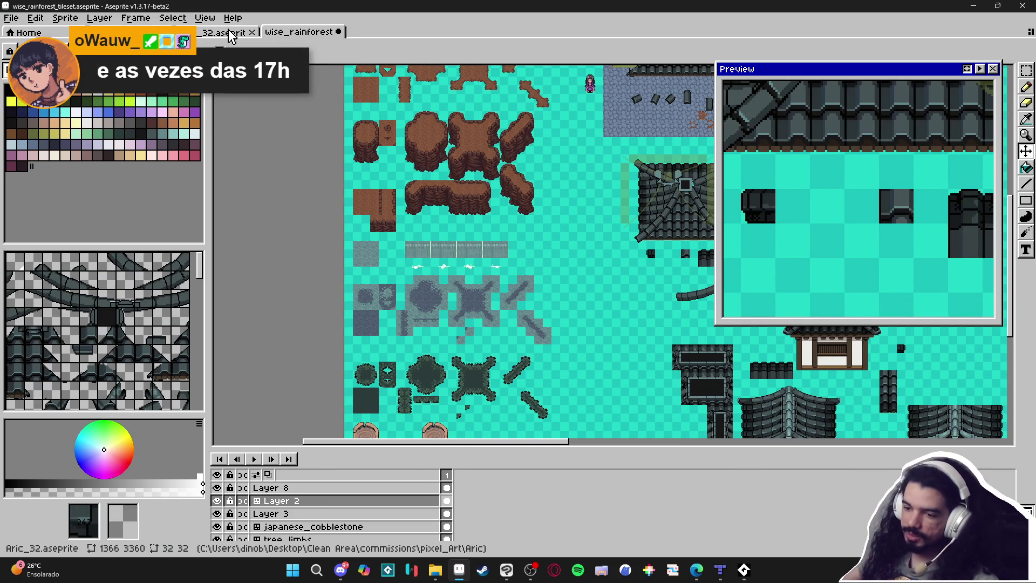
# Cycle through Aric_32 and wise_rainforest to the Aric sprite, then open Windows search
pyautogui.click(231, 35)
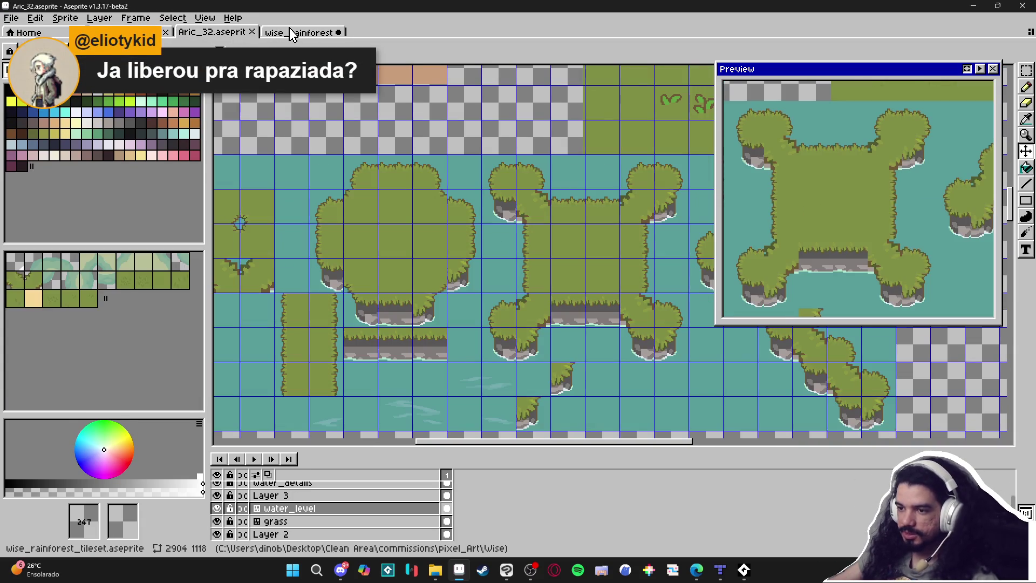
pyautogui.click(291, 34)
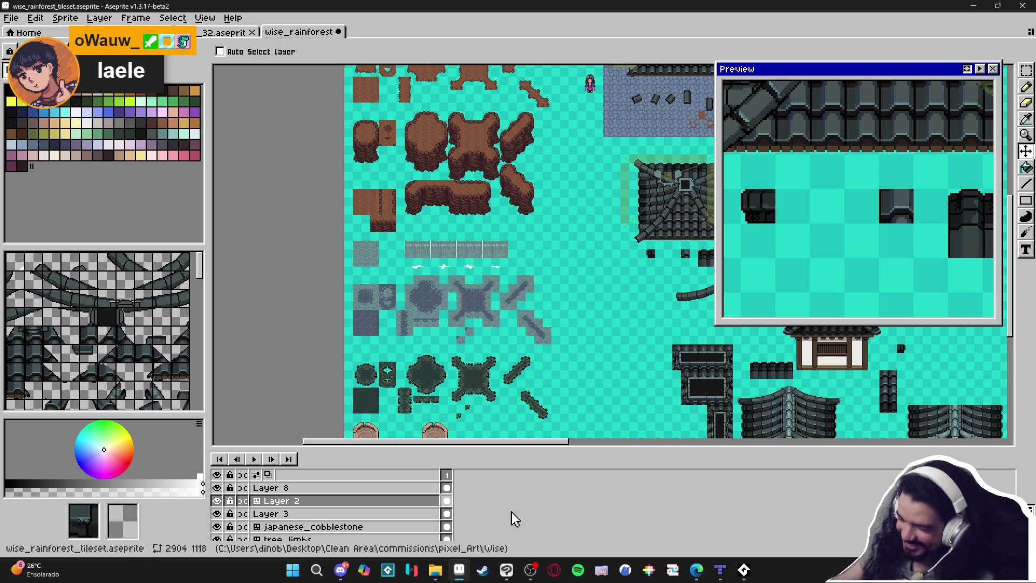
pyautogui.click(218, 33)
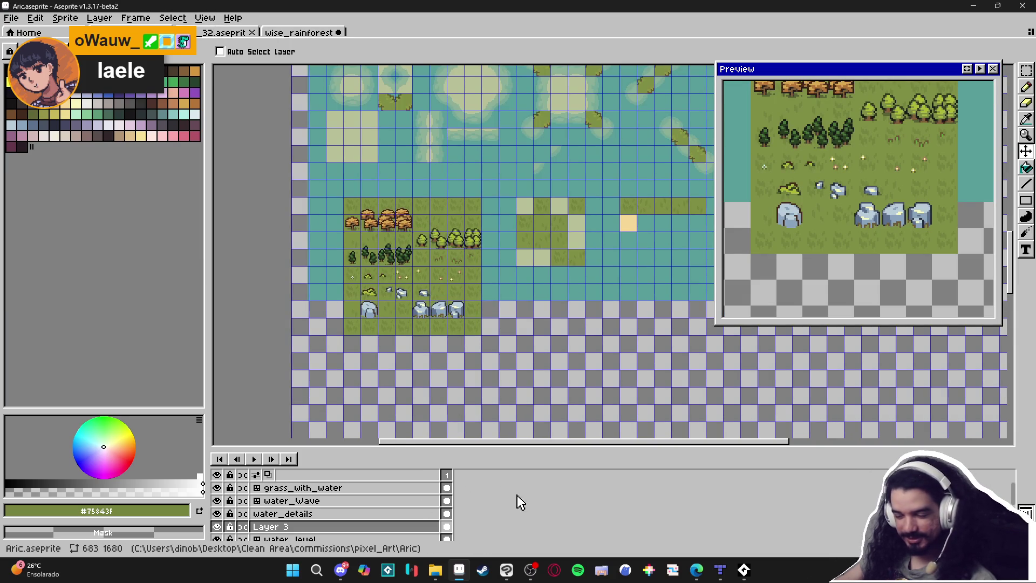
pyautogui.click(293, 569)
# Search 'df' in the Start menu and launch Figma from the results
pyautogui.write('d')
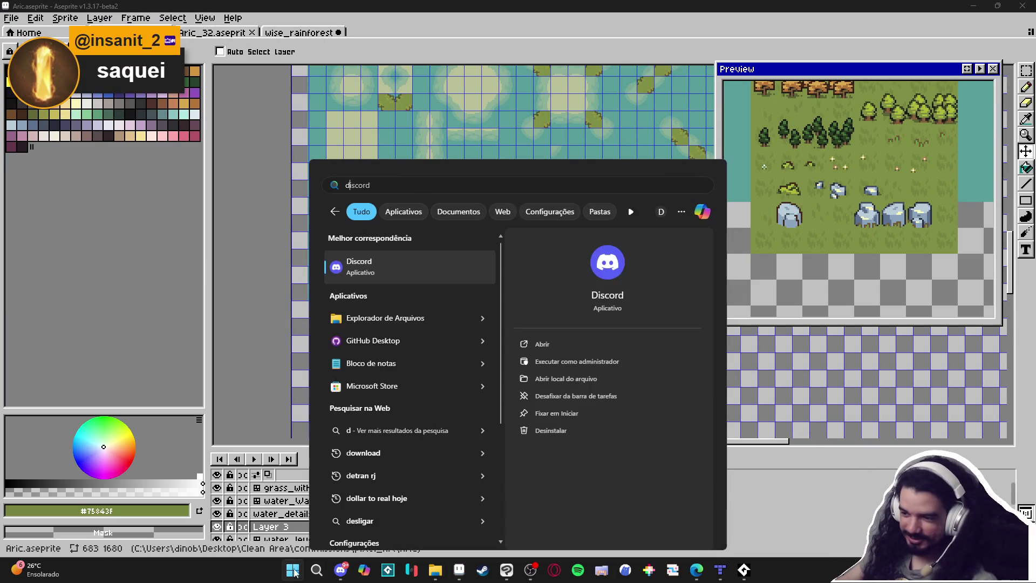
pyautogui.write('f')
pyautogui.click(364, 269)
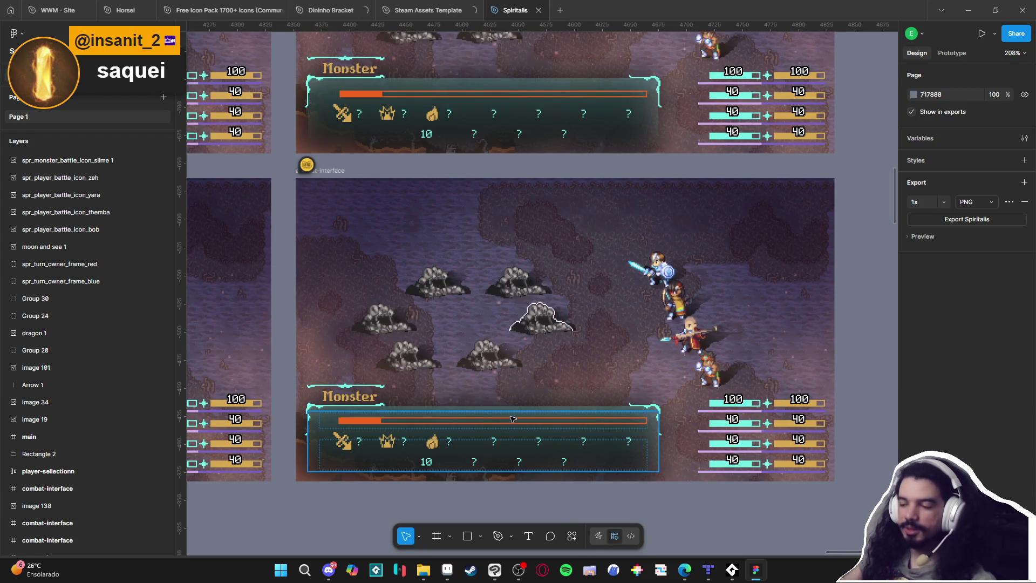
pyautogui.scroll(-1, 489, 412)
pyautogui.scroll(-5, 489, 412)
pyautogui.hscroll(-5, 629, 377)
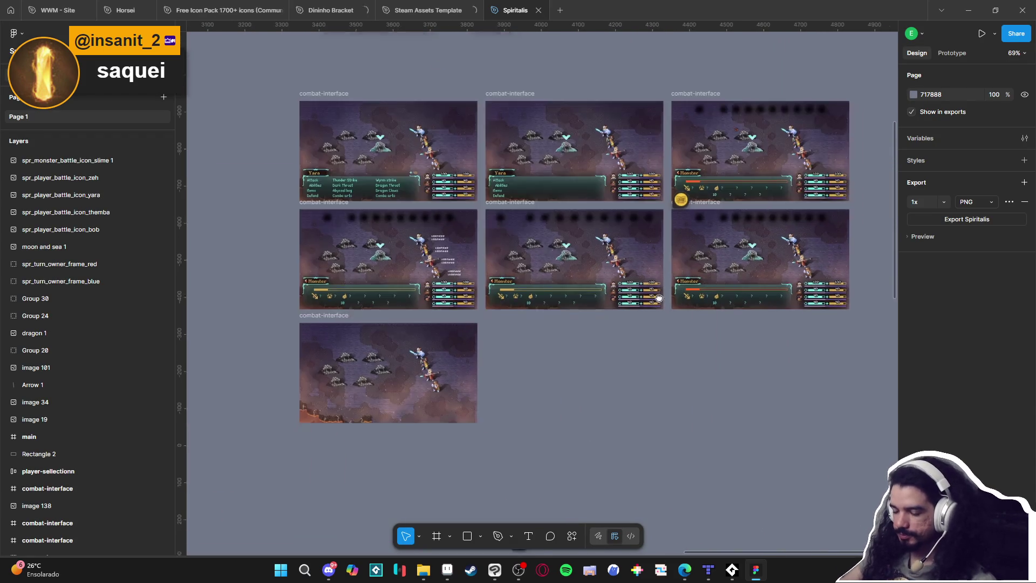
pyautogui.hscroll(-3, 630, 460)
pyautogui.scroll(-5, 532, 433)
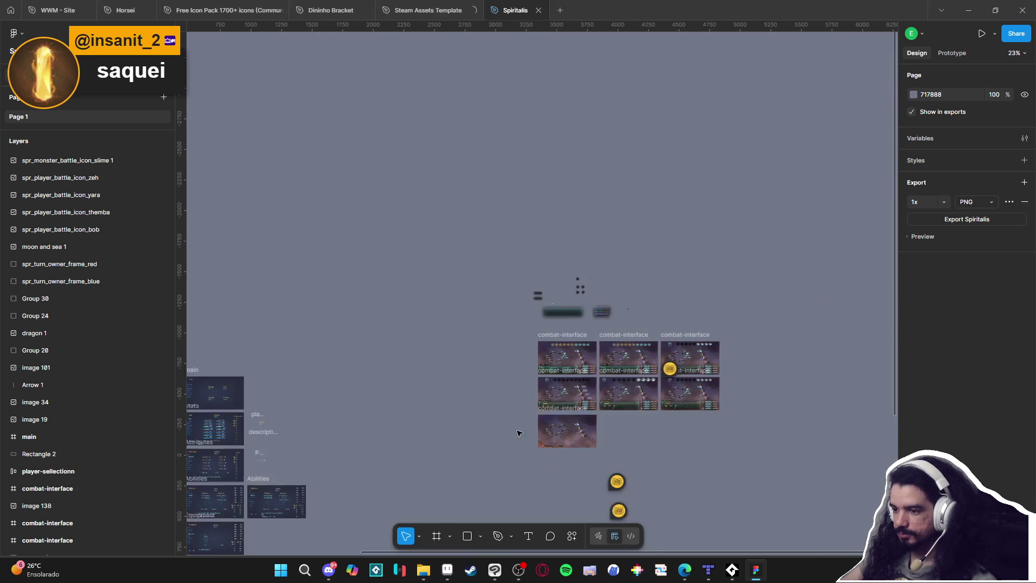
pyautogui.scroll(3, 356, 415)
pyautogui.scroll(10, 574, 252)
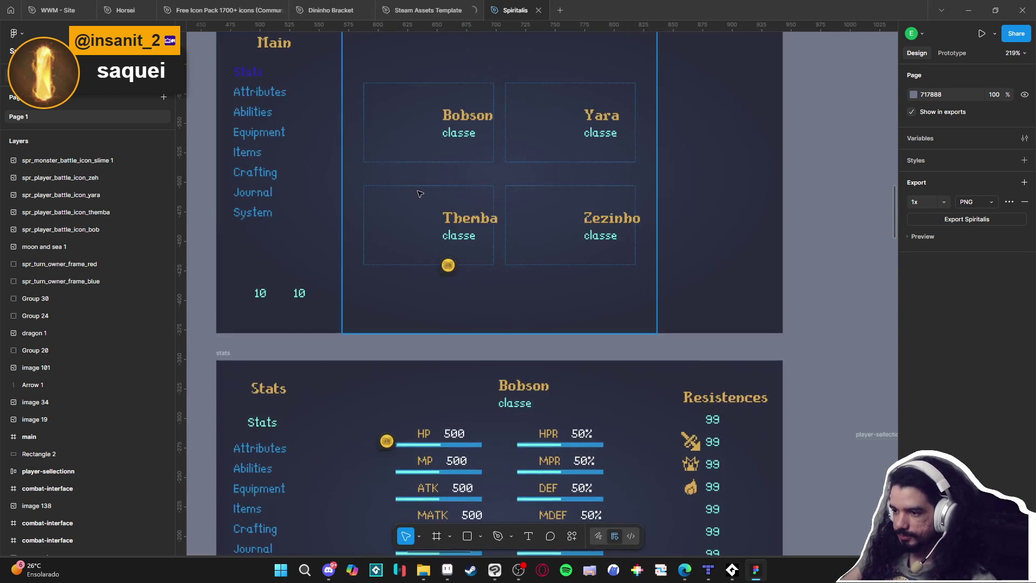
pyautogui.scroll(3, 578, 297)
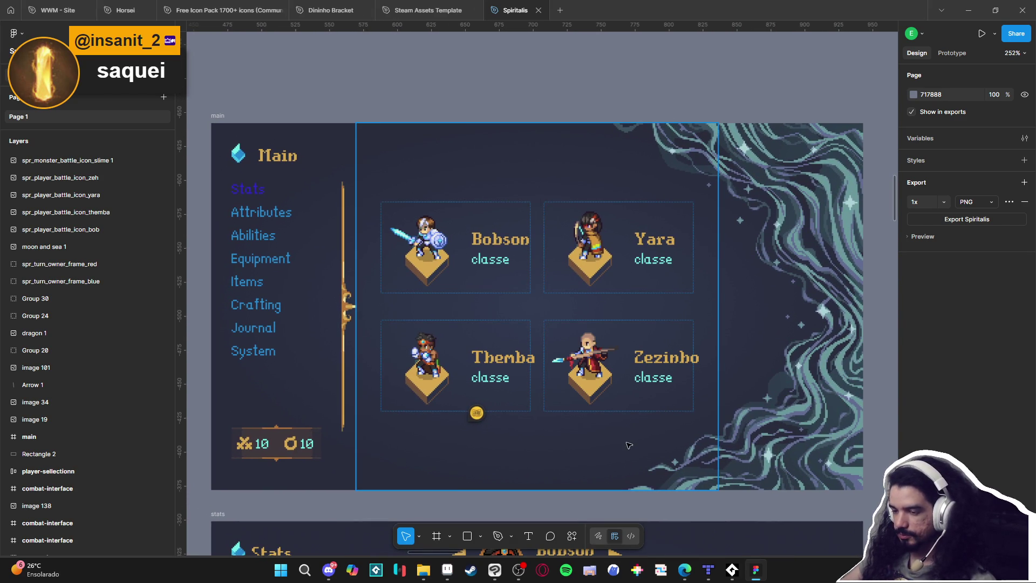
pyautogui.scroll(-7, 628, 444)
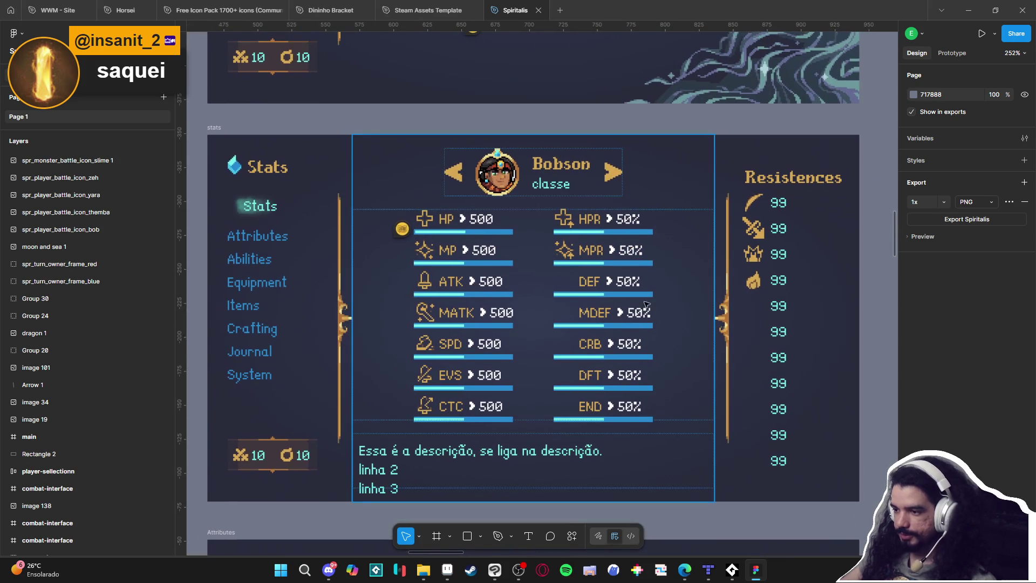
pyautogui.scroll(-12, 467, 368)
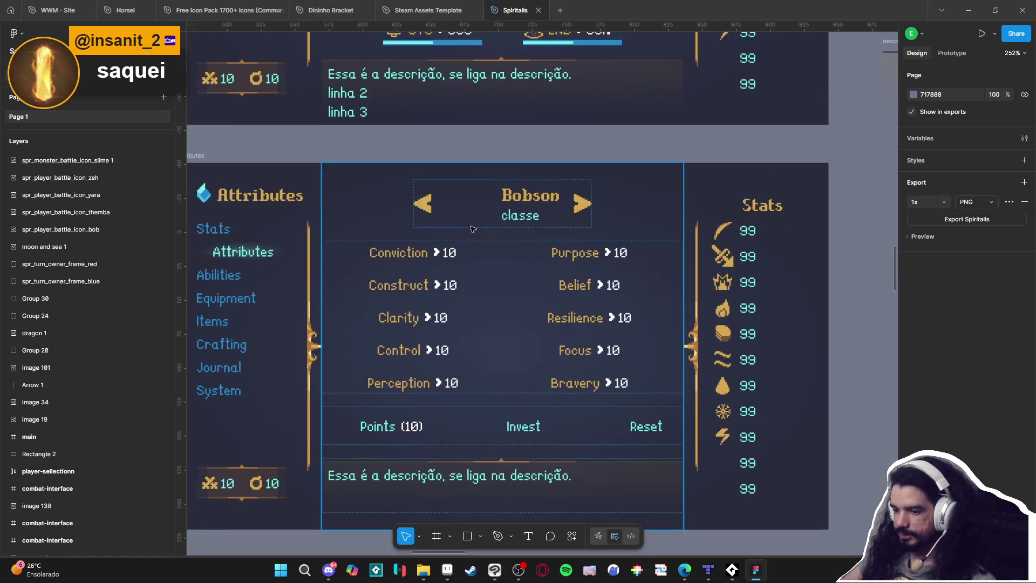
pyautogui.scroll(-3, 540, 219)
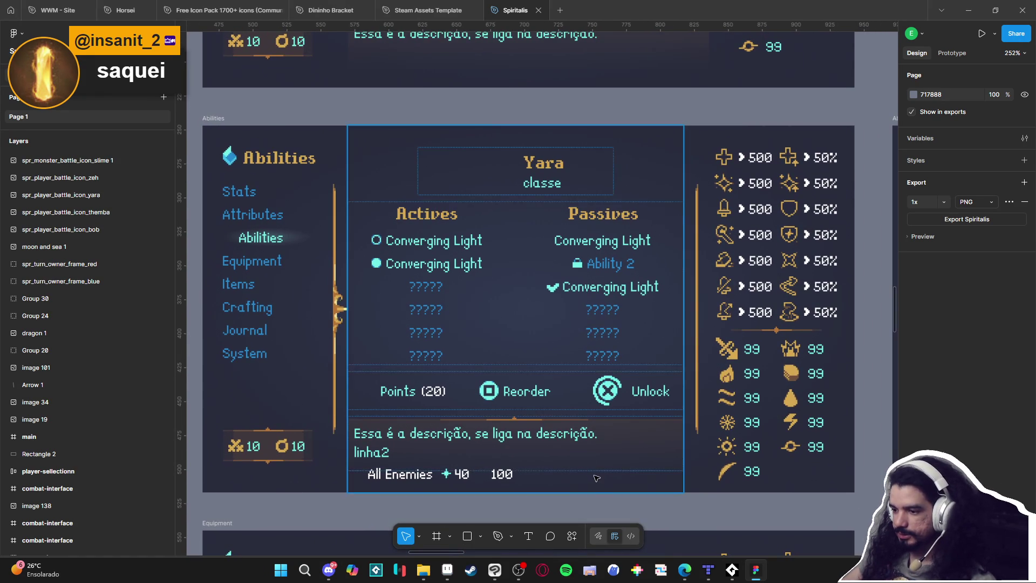
pyautogui.scroll(-4, 594, 459)
pyautogui.scroll(-4, 580, 315)
pyautogui.scroll(1, 638, 296)
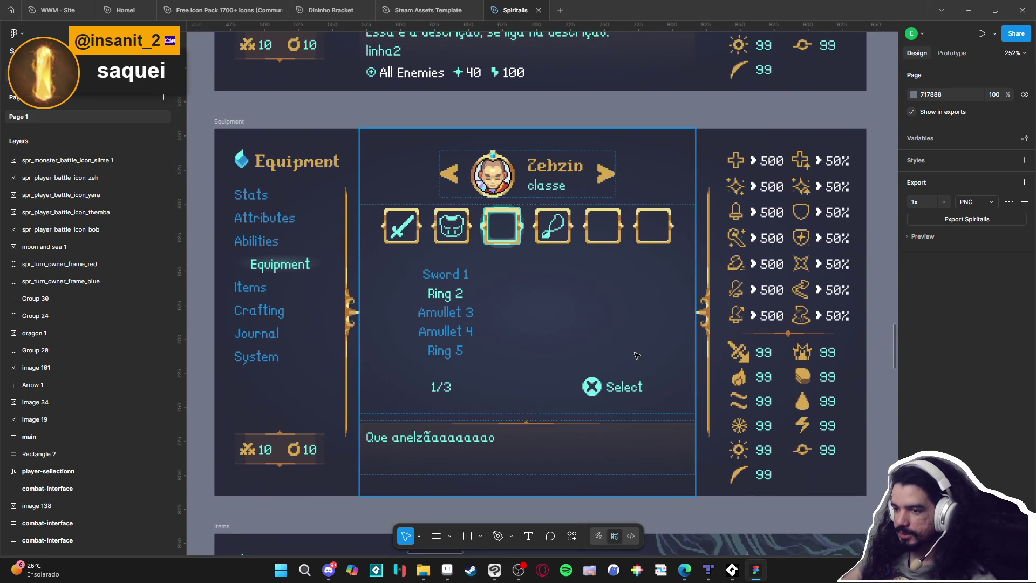
pyautogui.scroll(-15, 556, 302)
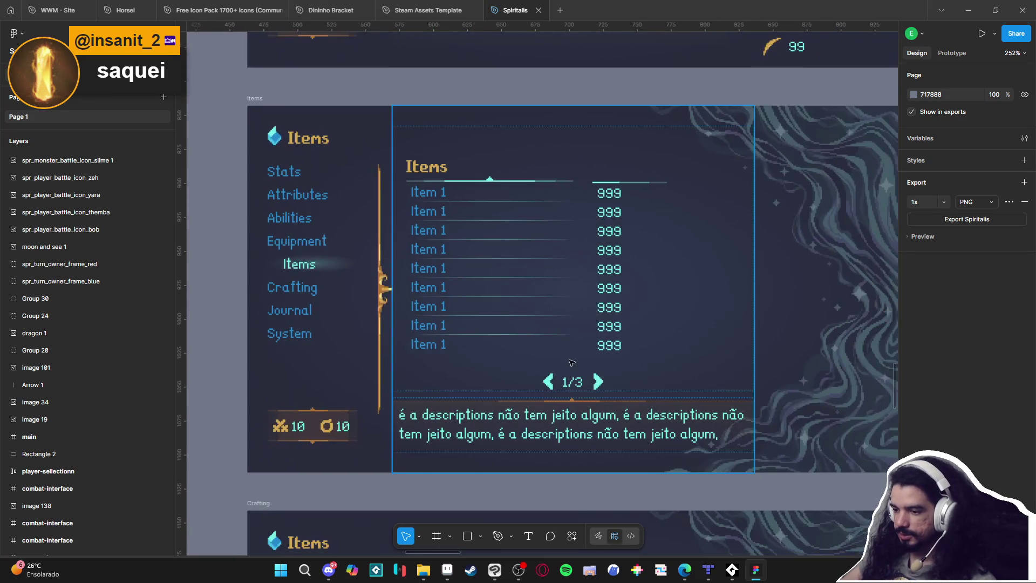
pyautogui.scroll(-1, 475, 335)
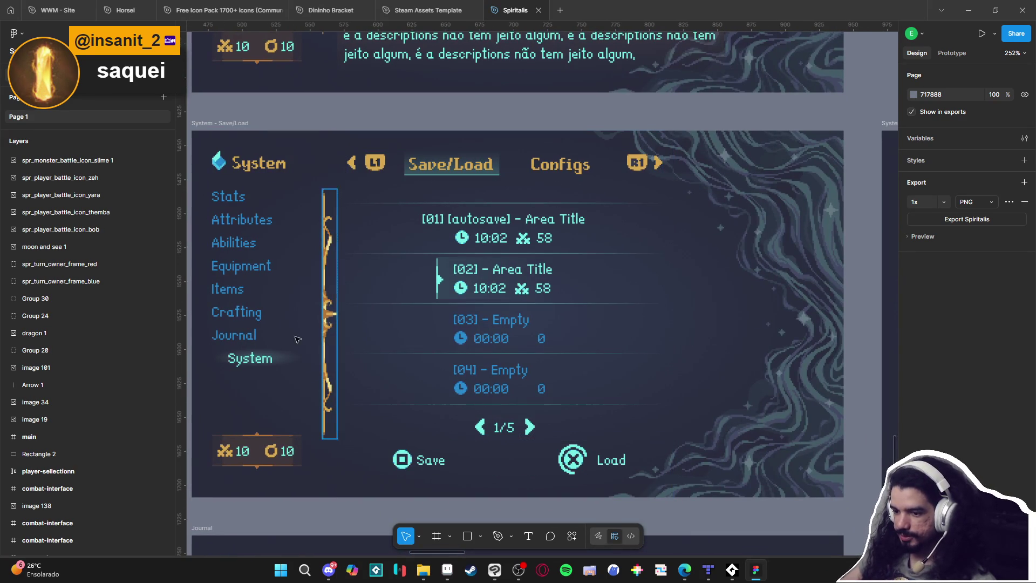
pyautogui.scroll(-8, 464, 305)
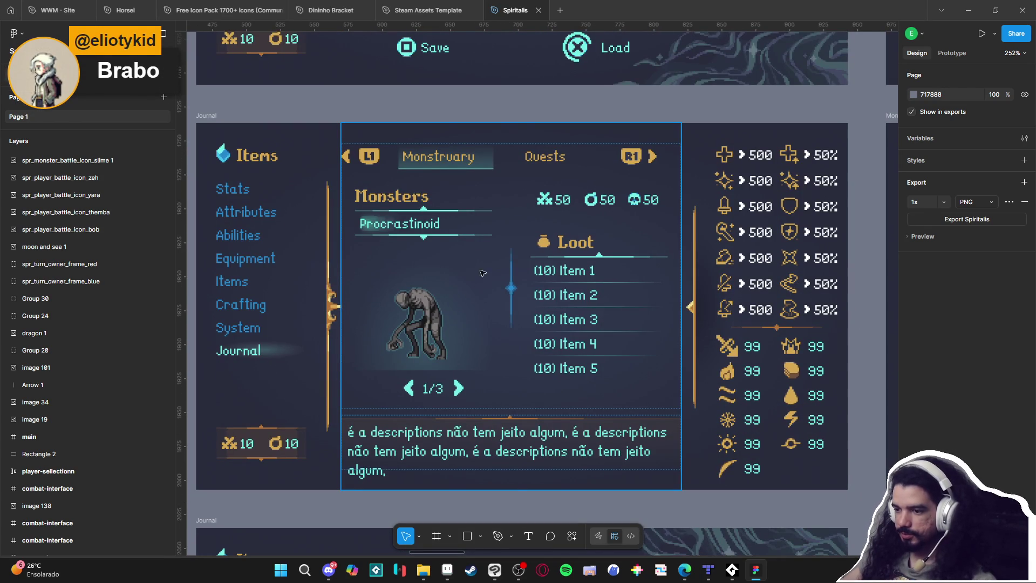
pyautogui.scroll(-6, 468, 413)
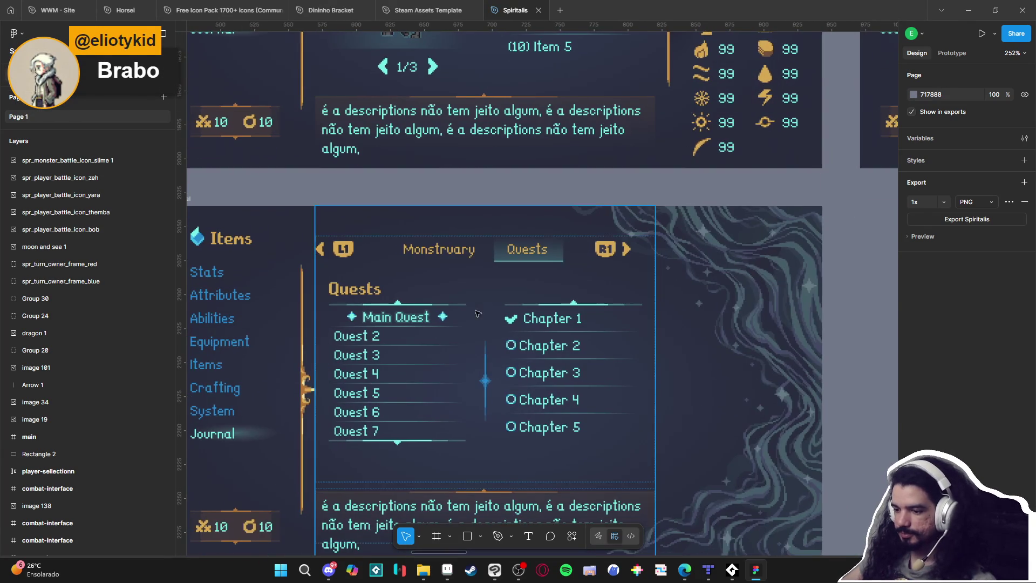
pyautogui.keyDown('ctrl'); pyautogui.scroll(-5, 506, 338); pyautogui.keyUp('ctrl')
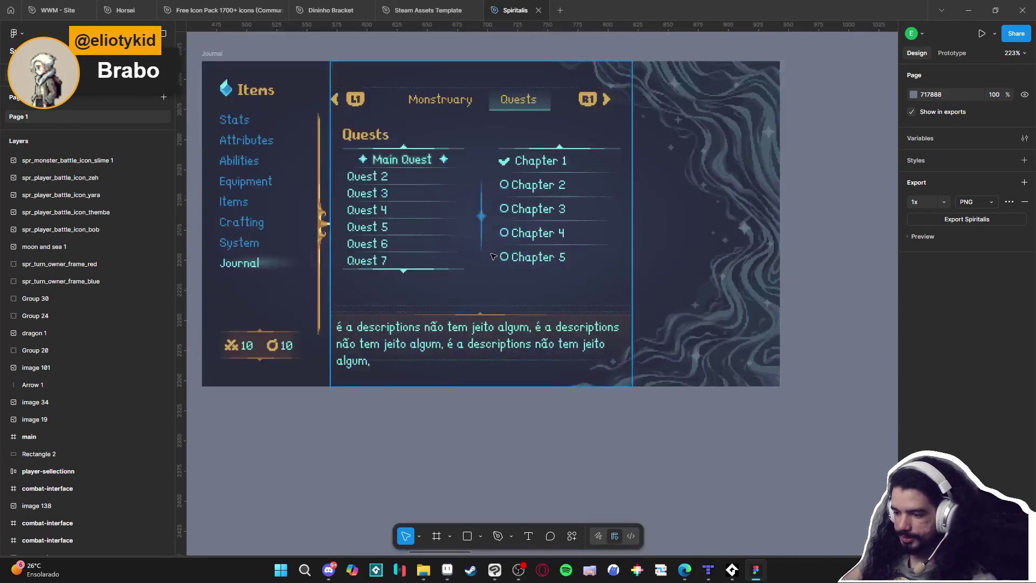
pyautogui.scroll(5, 697, 138)
pyautogui.keyDown('ctrl'); pyautogui.scroll(3, 518, 284); pyautogui.keyUp('ctrl')
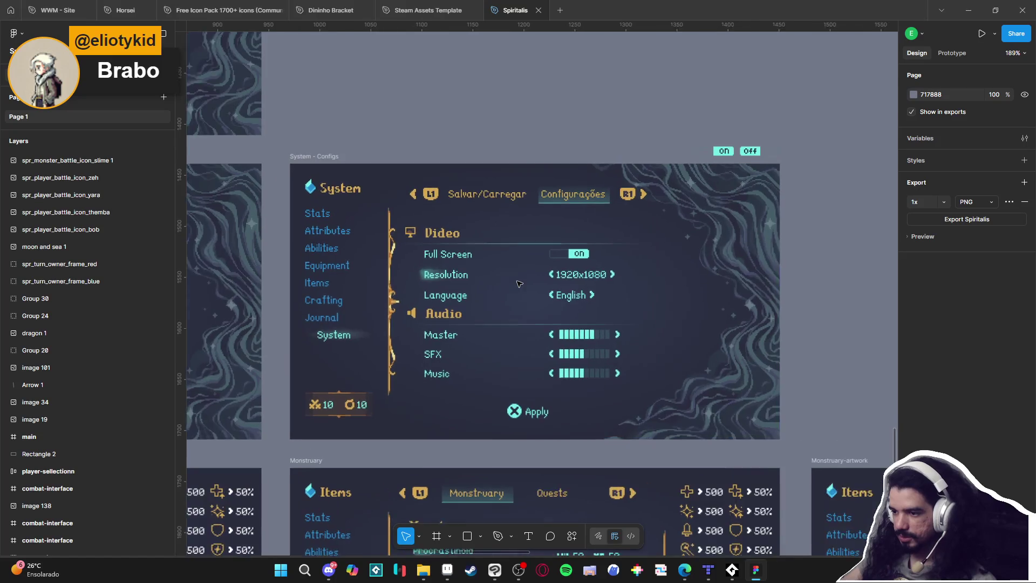
pyautogui.scroll(-6, 583, 297)
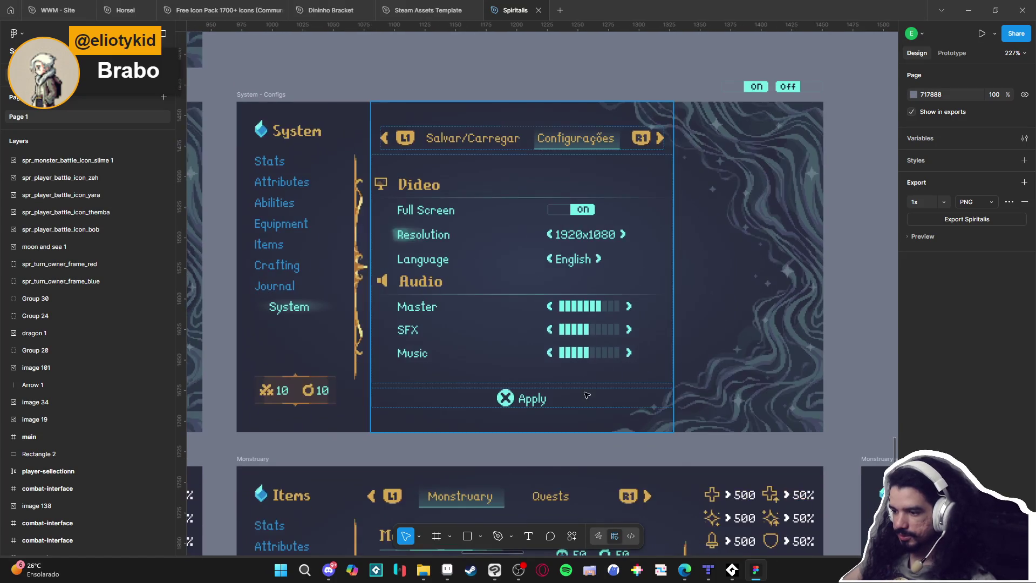
pyautogui.keyDown('ctrl'); pyautogui.scroll(-3, 609, 279); pyautogui.keyUp('ctrl')
pyautogui.hscroll(5, 609, 279)
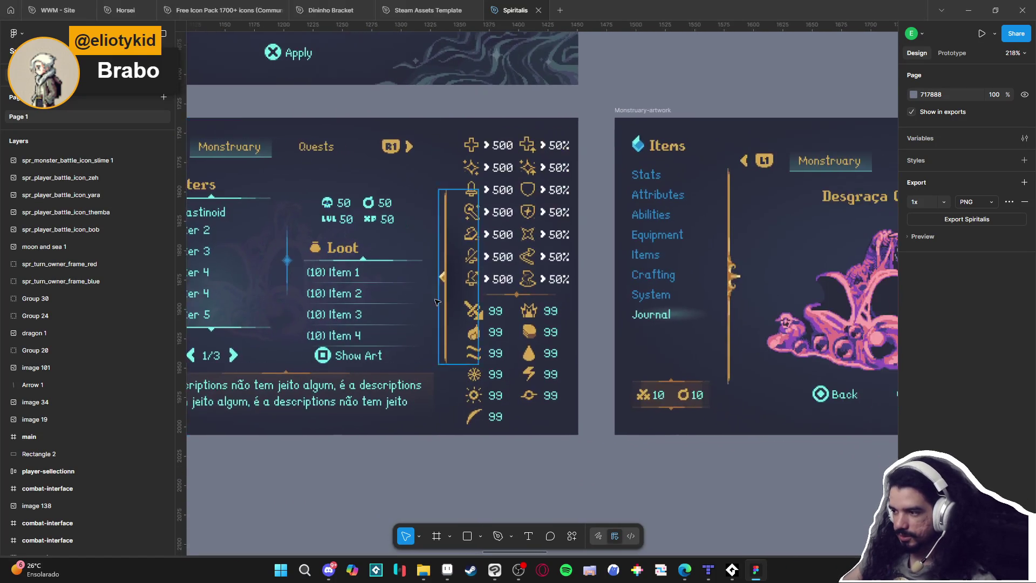
pyautogui.keyDown('ctrl'); pyautogui.scroll(-5, 636, 361); pyautogui.keyUp('ctrl')
pyautogui.hscroll(5, 540, 351)
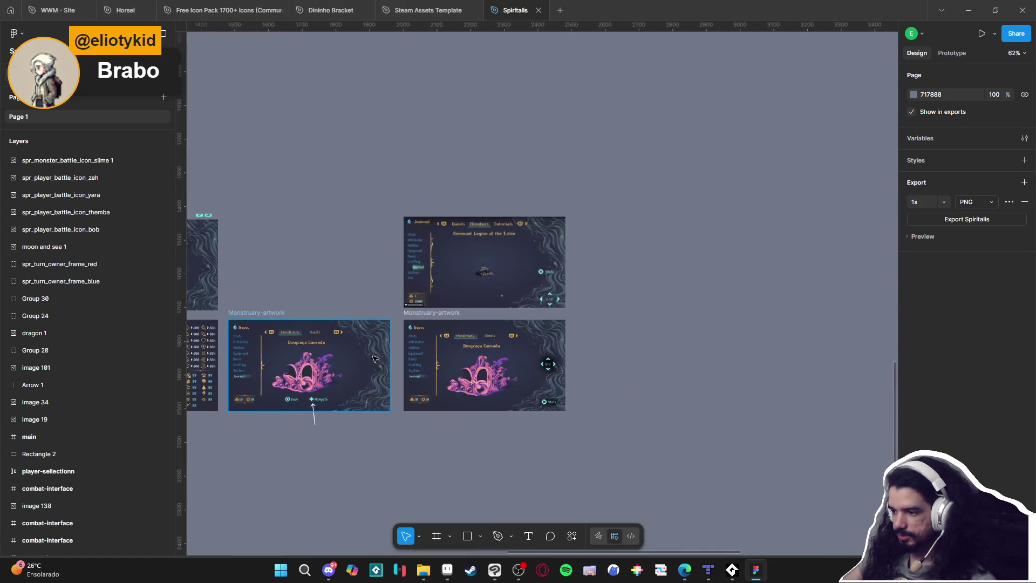
# Pan and zoom across the combat-interface frames, then minimize Figma to Aseprite's wise_rainforest tileset
pyautogui.keyDown('ctrl'); pyautogui.scroll(-3, 500, 328); pyautogui.keyUp('ctrl')
pyautogui.keyDown('ctrl'); pyautogui.scroll(10, 581, 245); pyautogui.keyUp('ctrl')
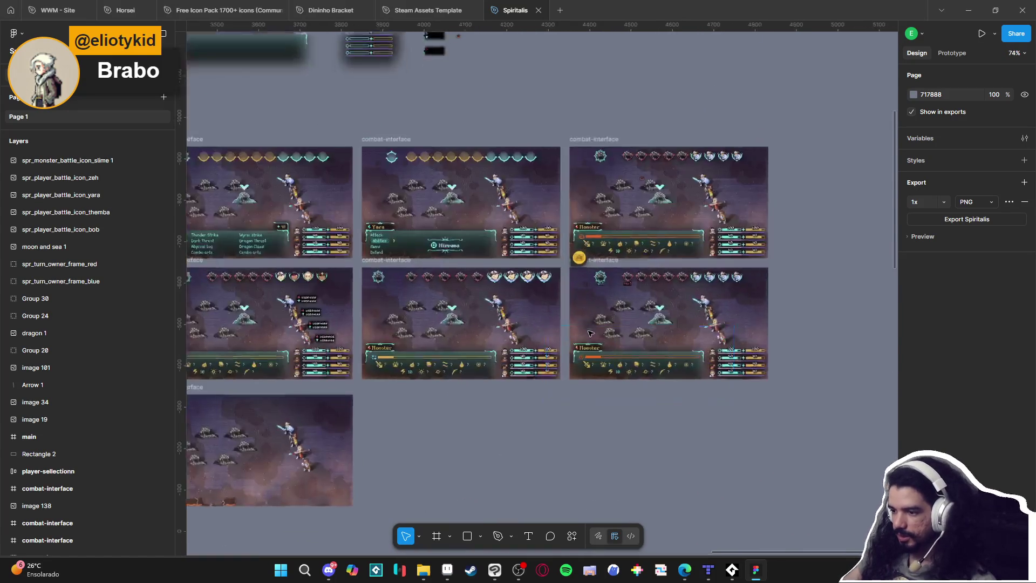
pyautogui.hscroll(-3, 648, 324)
pyautogui.keyDown('ctrl'); pyautogui.scroll(5, 456, 247); pyautogui.keyUp('ctrl')
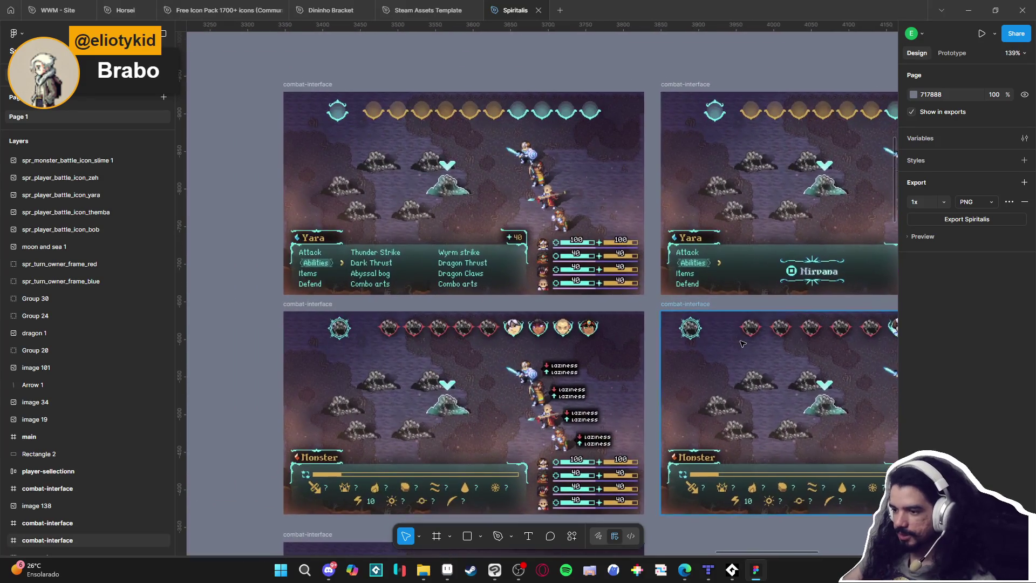
pyautogui.scroll(5, 455, 247)
pyautogui.hscroll(-3, 540, 377)
pyautogui.keyDown('ctrl'); pyautogui.scroll(1, 533, 427); pyautogui.keyUp('ctrl')
pyautogui.keyDown('ctrl'); pyautogui.scroll(-3, 538, 416); pyautogui.keyUp('ctrl')
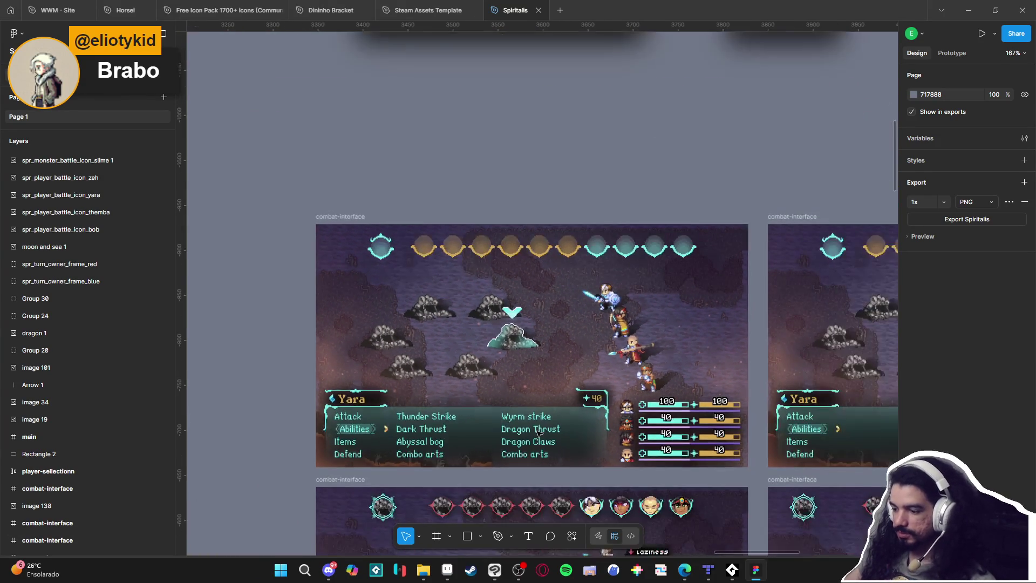
pyautogui.scroll(-6, 487, 361)
pyautogui.hscroll(-2, 488, 360)
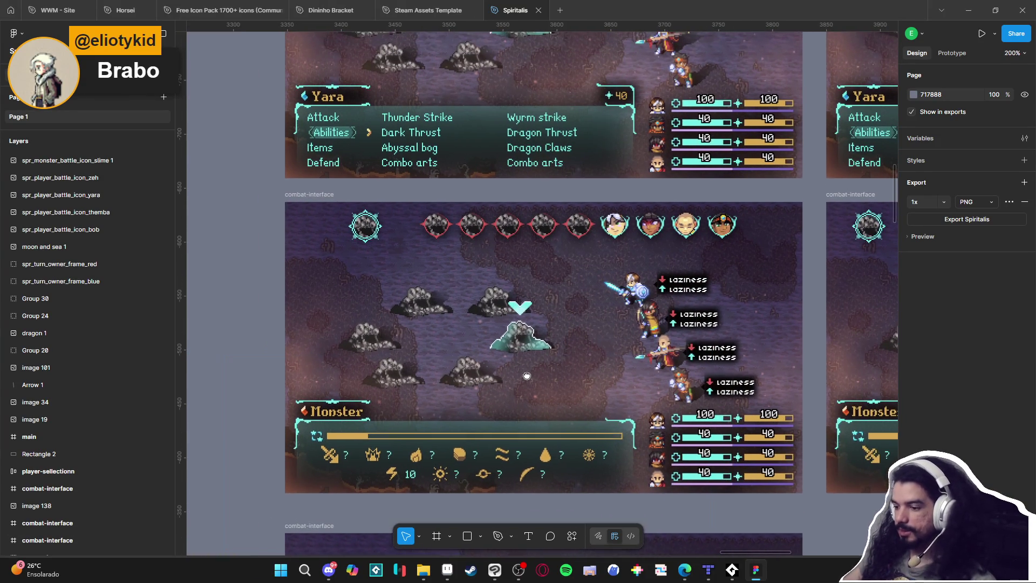
pyautogui.keyDown('ctrl'); pyautogui.scroll(2, 487, 360); pyautogui.keyUp('ctrl')
pyautogui.hscroll(2, 554, 378)
pyautogui.scroll(1, 554, 378)
pyautogui.keyDown('ctrl'); pyautogui.scroll(-2, 554, 378); pyautogui.keyUp('ctrl')
pyautogui.scroll(-2, 548, 388)
pyautogui.hscroll(1, 548, 389)
pyautogui.hscroll(5, 547, 388)
pyautogui.scroll(2, 548, 389)
pyautogui.scroll(-2, 513, 367)
pyautogui.keyDown('ctrl'); pyautogui.scroll(-3, 477, 345); pyautogui.keyUp('ctrl')
pyautogui.scroll(-3, 477, 345)
pyautogui.hscroll(-6, 478, 345)
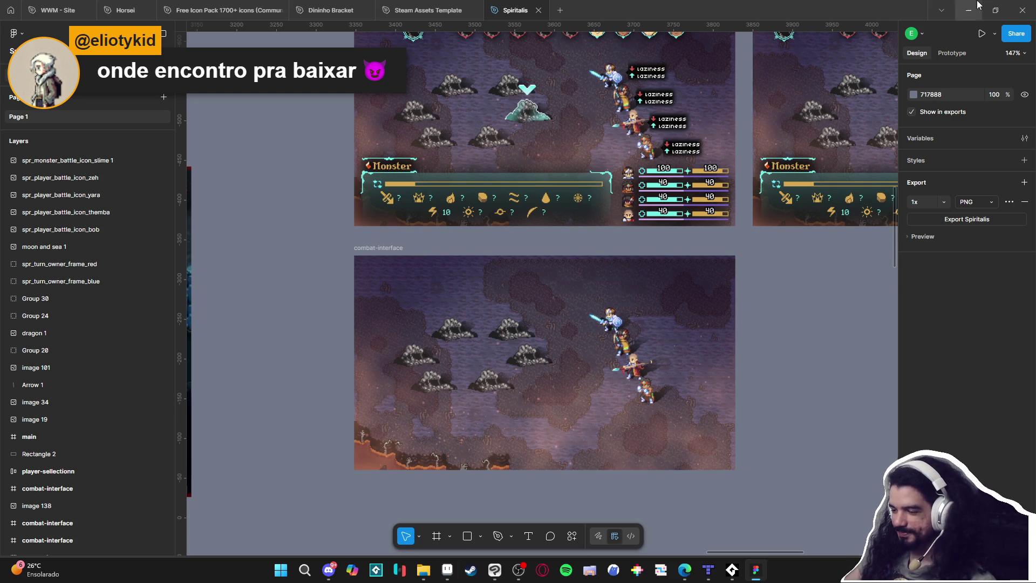
pyautogui.click(978, 5)
pyautogui.click(296, 39)
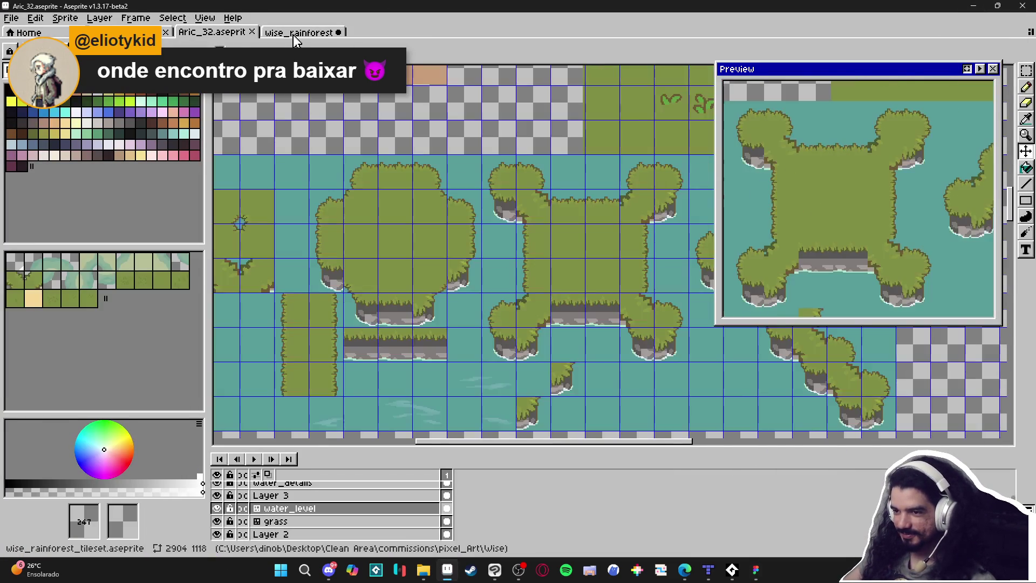
# Bring Clip Studio Paint forward and select the portrait's neck area by colour
pyautogui.click(495, 570)
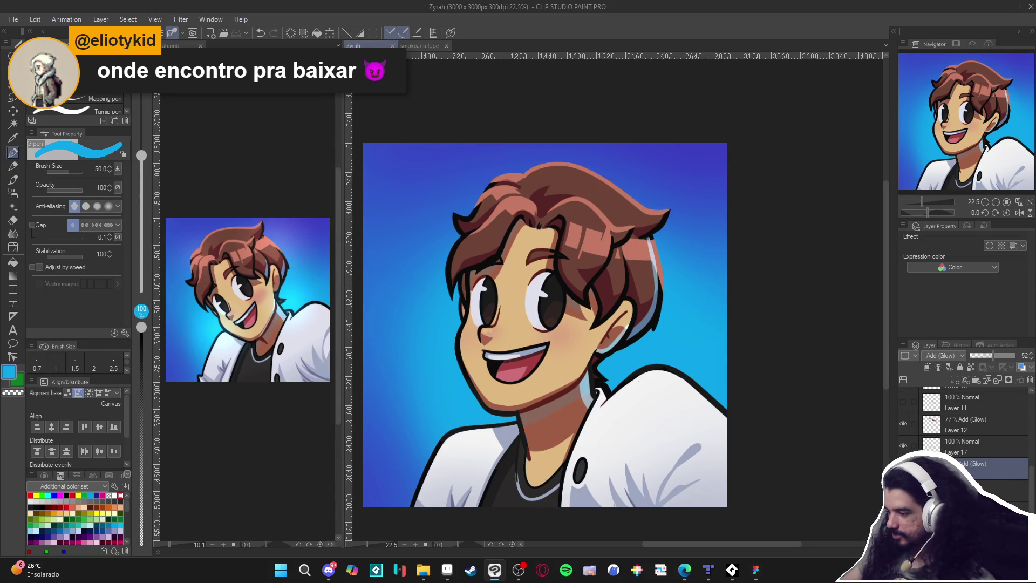
pyautogui.hotkey('ctrl', 'z')
pyautogui.hotkey('ctrl', 'y')
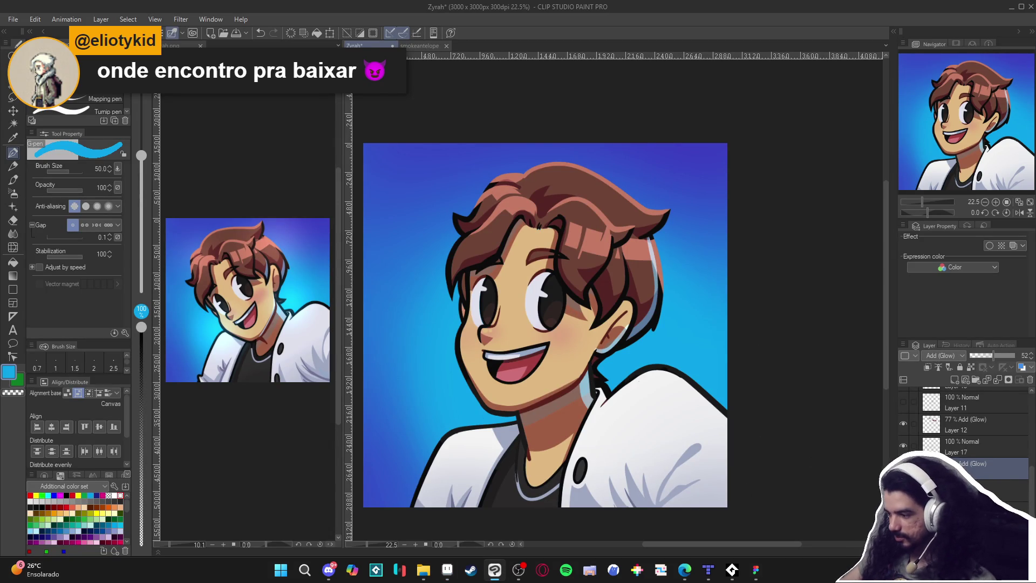
pyautogui.press('w')
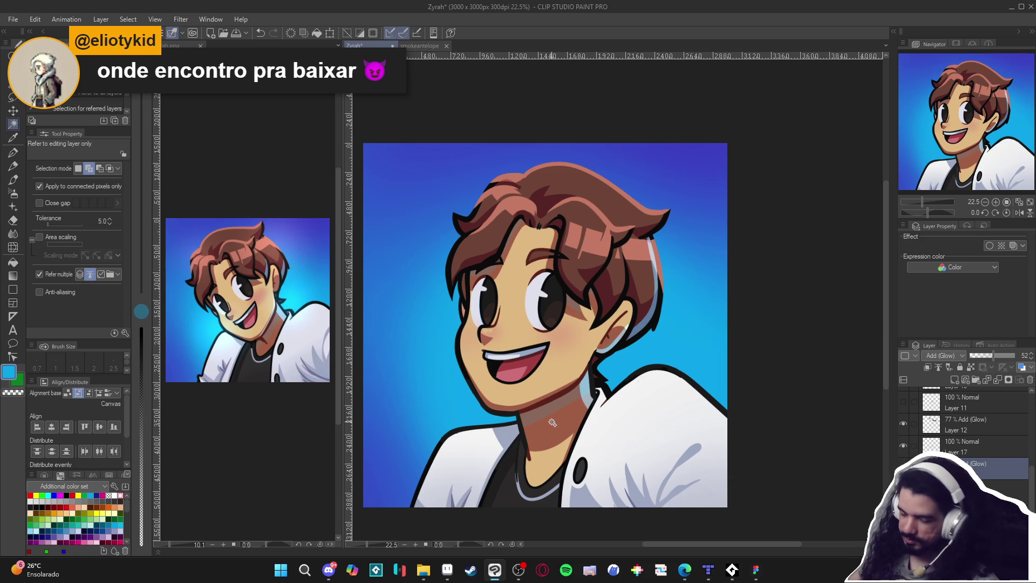
pyautogui.click(550, 424)
pyautogui.press('p')
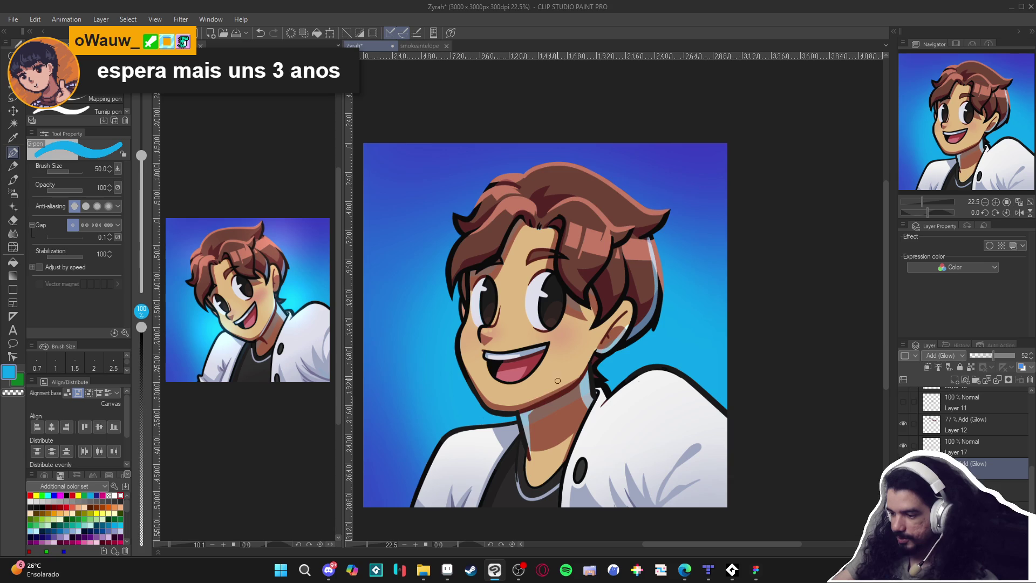
pyautogui.moveTo(588, 380); pyautogui.dragTo(604, 394)
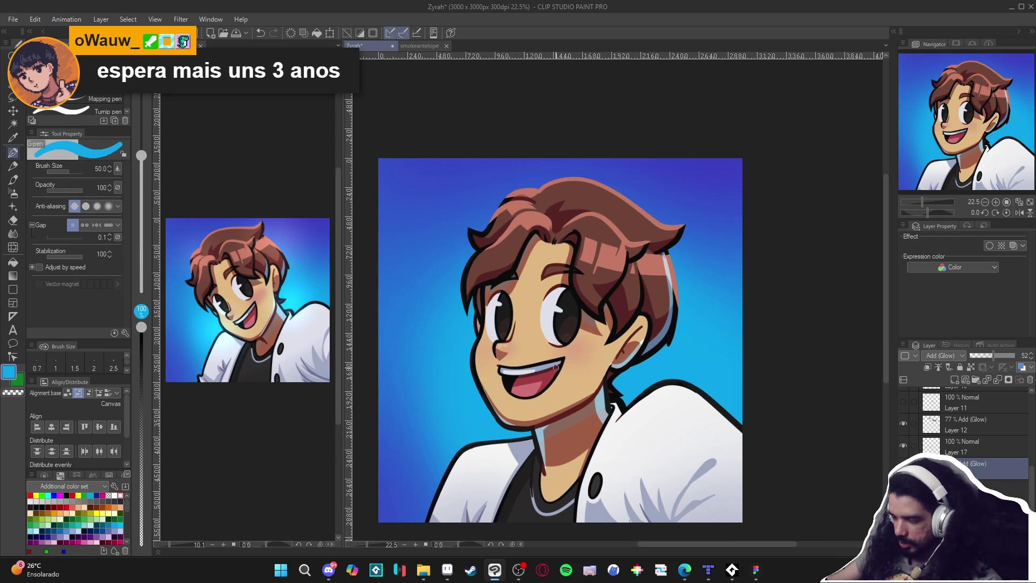
pyautogui.moveTo(579, 375); pyautogui.dragTo(592, 366)
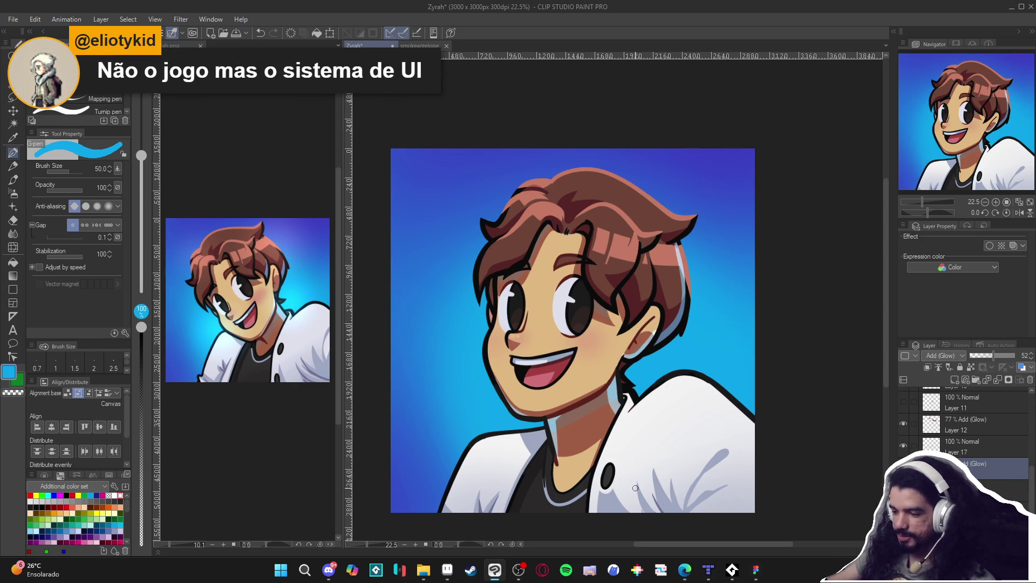
pyautogui.press('w')
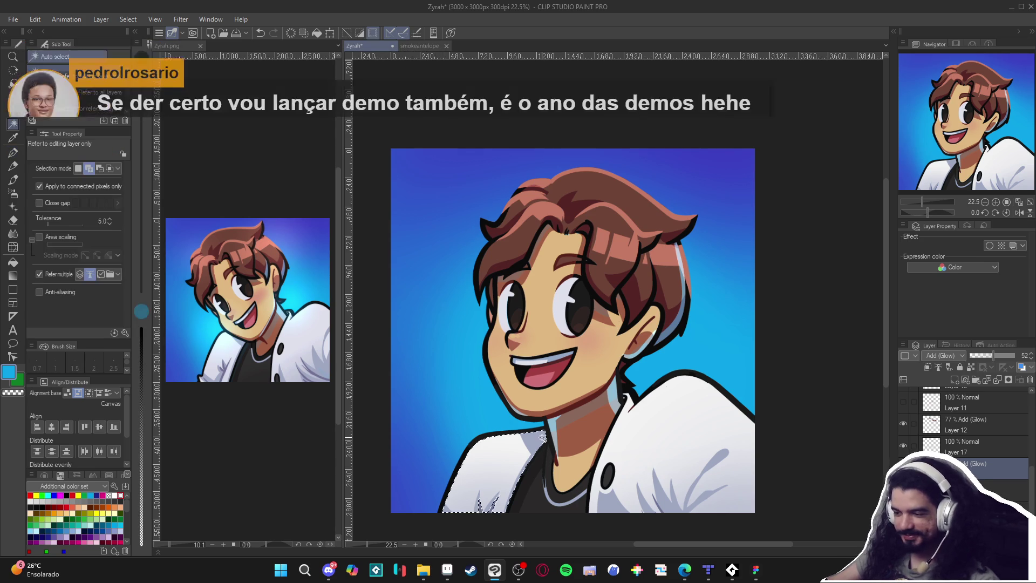
pyautogui.press('p')
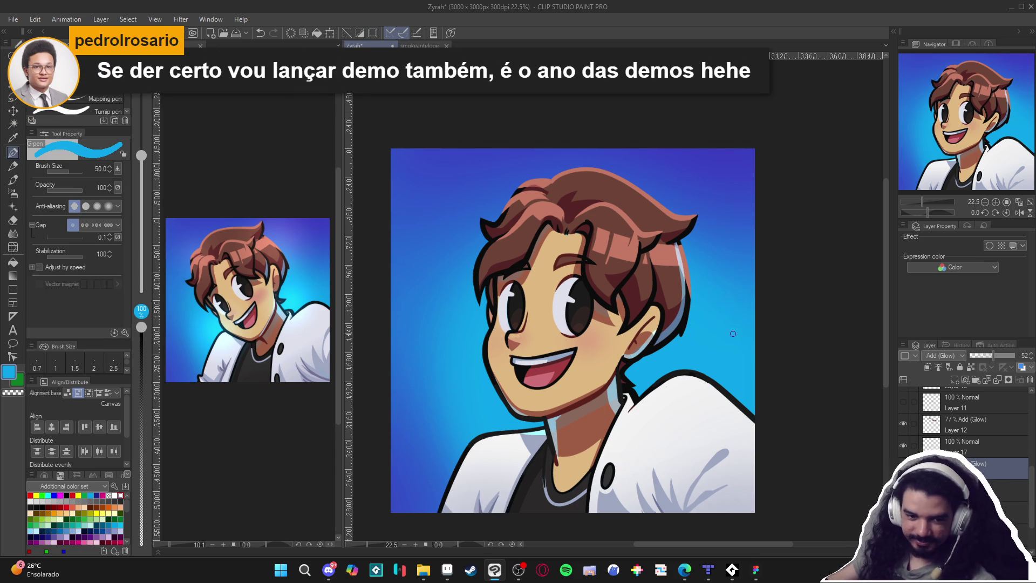
# Save the Zyrah portrait and add a new empty layer at the top of the stack
pyautogui.hotkey('ctrl', 's')
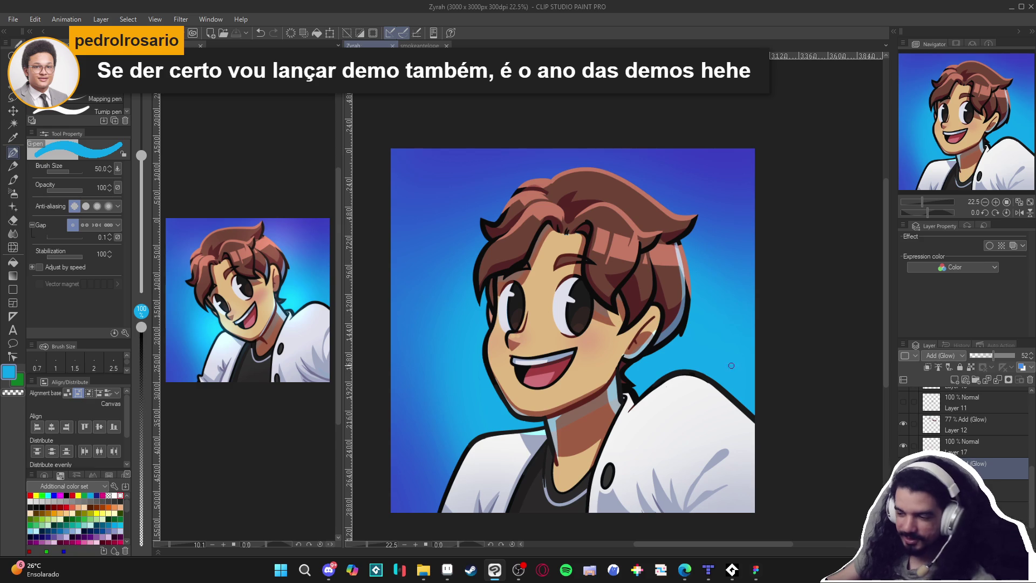
pyautogui.scroll(2, 620, 353)
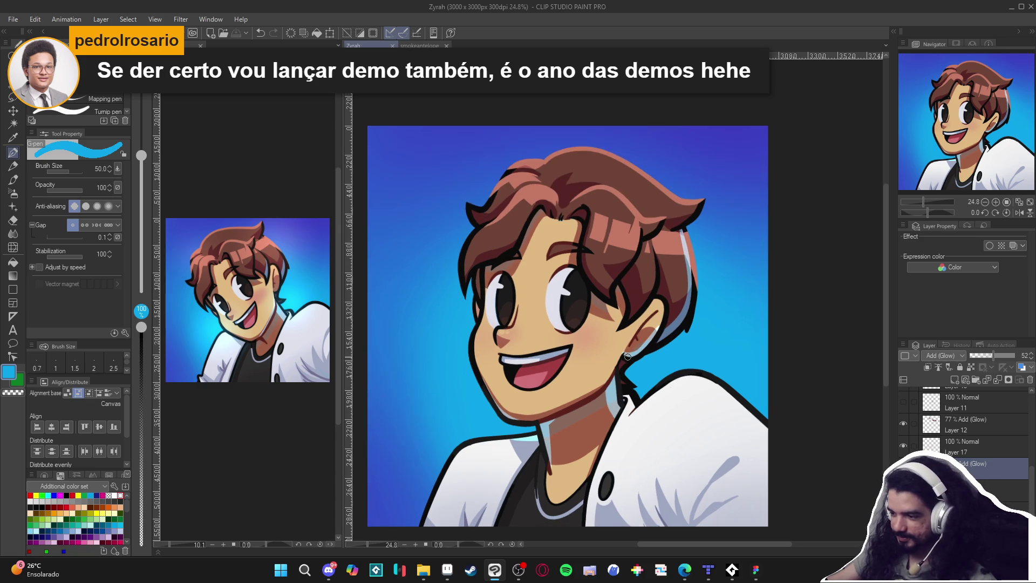
pyautogui.scroll(-3, 620, 377)
pyautogui.scroll(1, 619, 378)
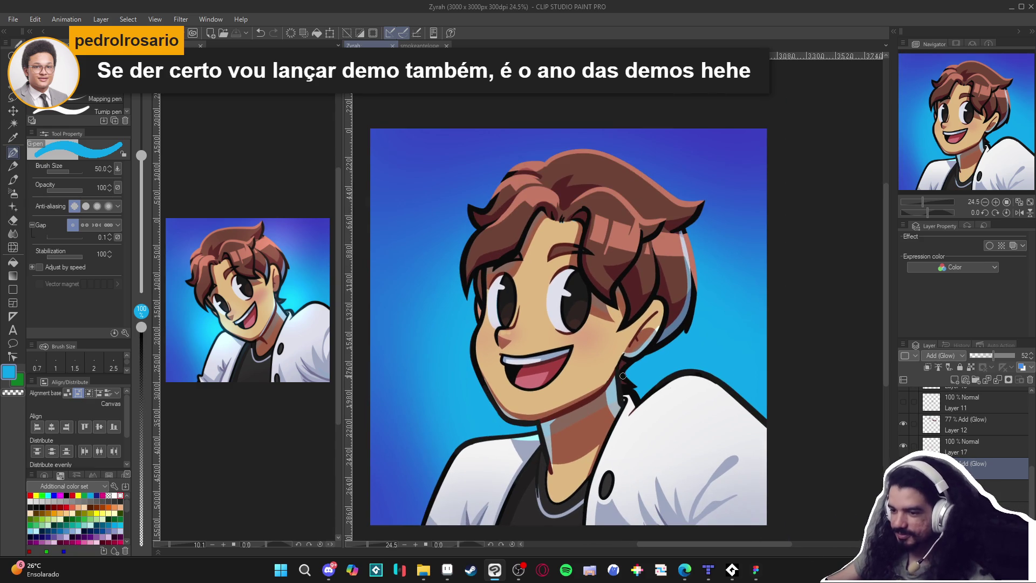
pyautogui.scroll(-2, 626, 376)
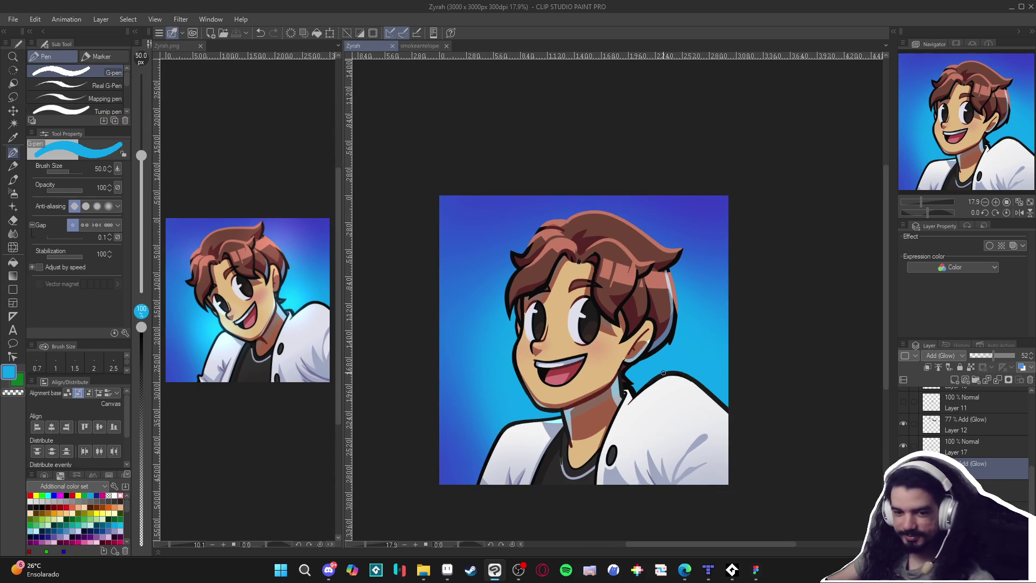
pyautogui.hotkey('ctrl', 'shift', 'n')
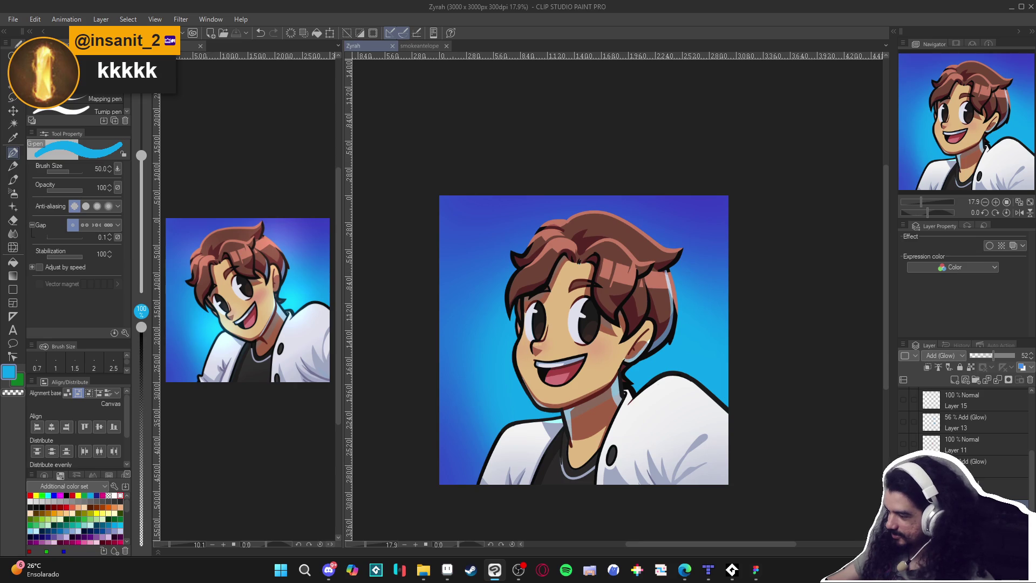
pyautogui.scroll(3, 966, 421)
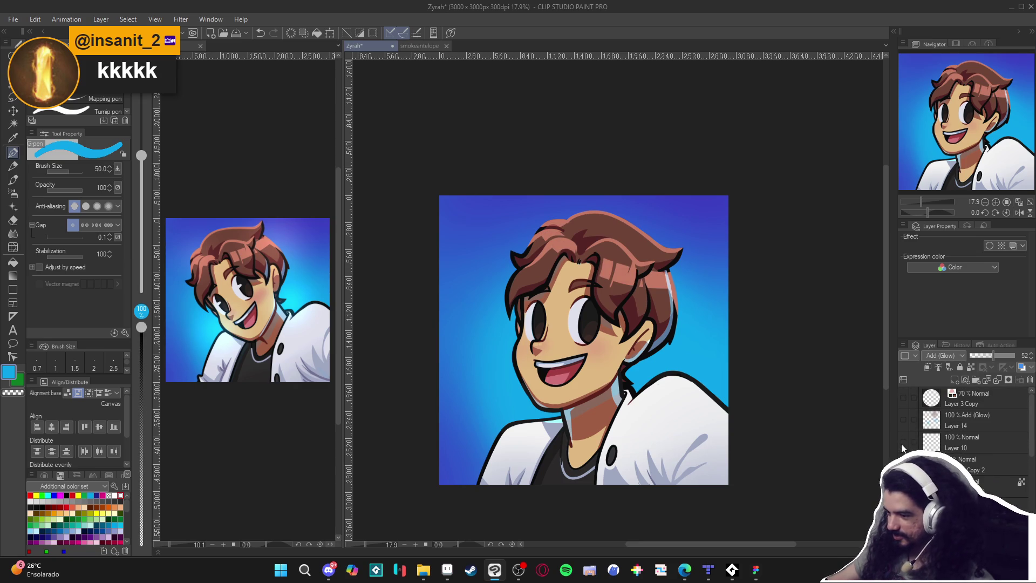
pyautogui.click(903, 419)
# Make Layer 14 active and clear its existing hair glow
pyautogui.click(902, 418)
pyautogui.click(950, 427)
pyautogui.press('b')
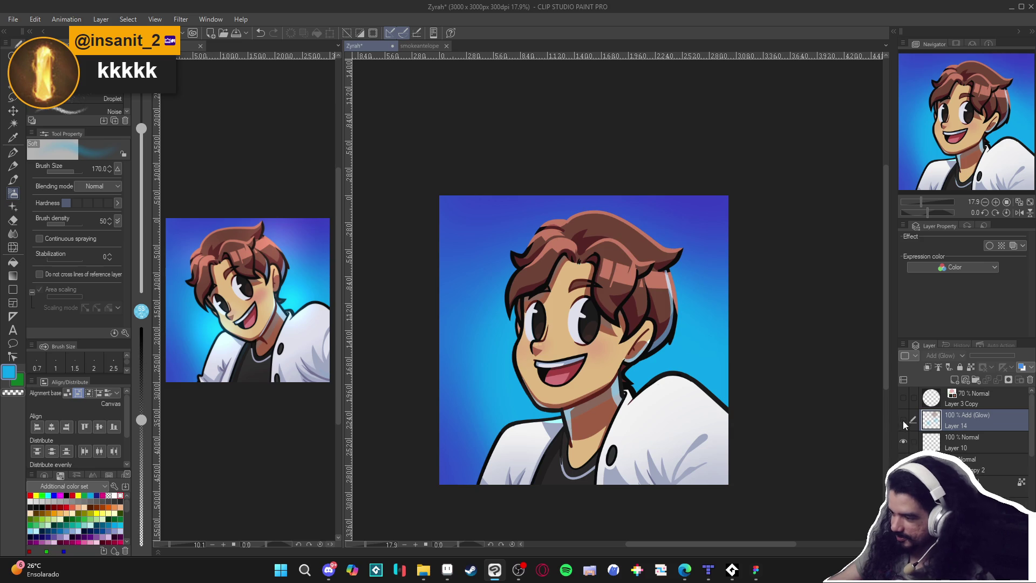
pyautogui.click(903, 419)
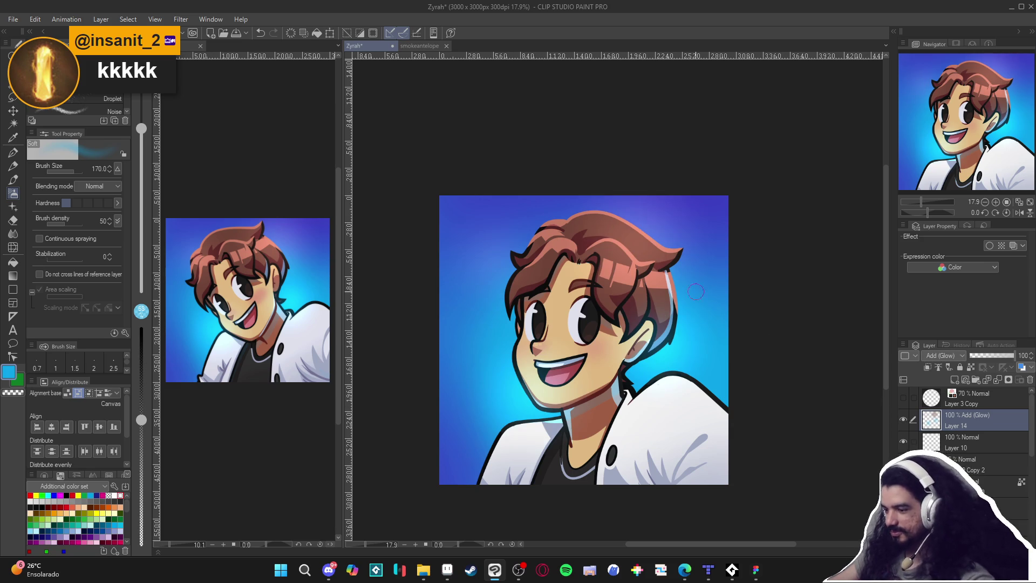
pyautogui.hotkey('ctrl', 'a')
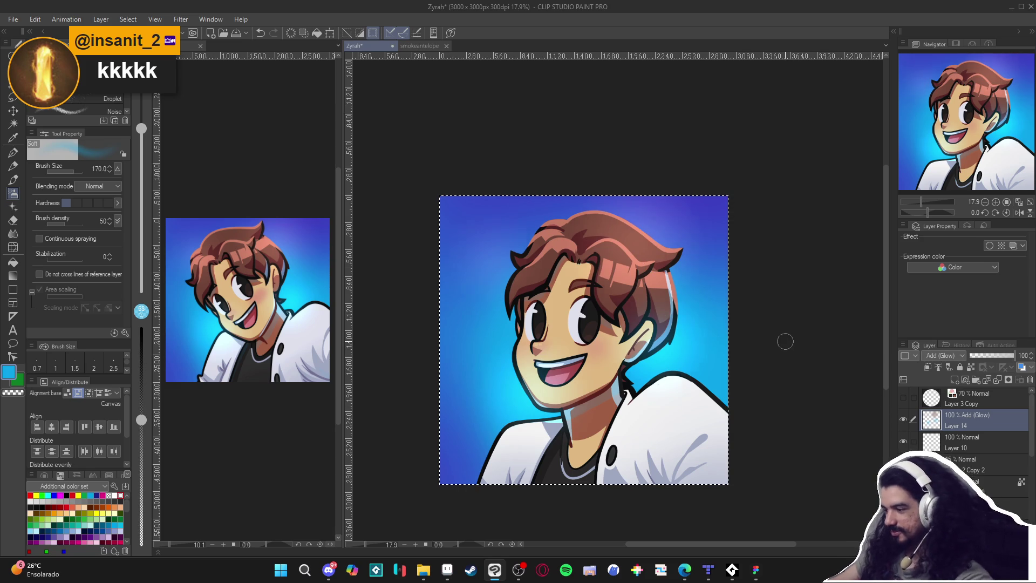
pyautogui.press('Delete')
pyautogui.hotkey('ctrl', 'd')
# Airbrush a soft cyan glow at size 700 around the neck, hair edge and chin
pyautogui.press('b')
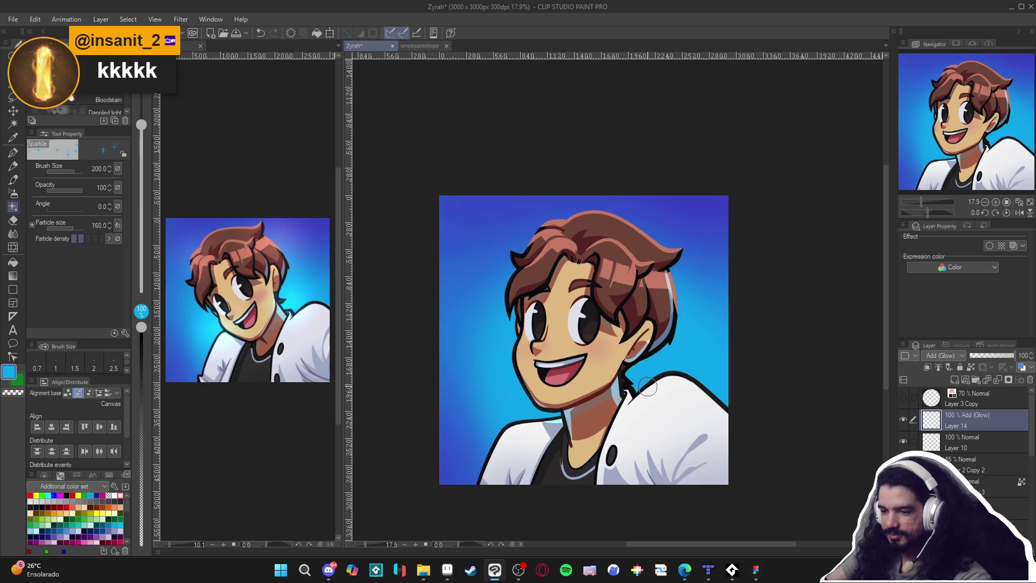
pyautogui.press(']')
pyautogui.press(']')
pyautogui.press(']')
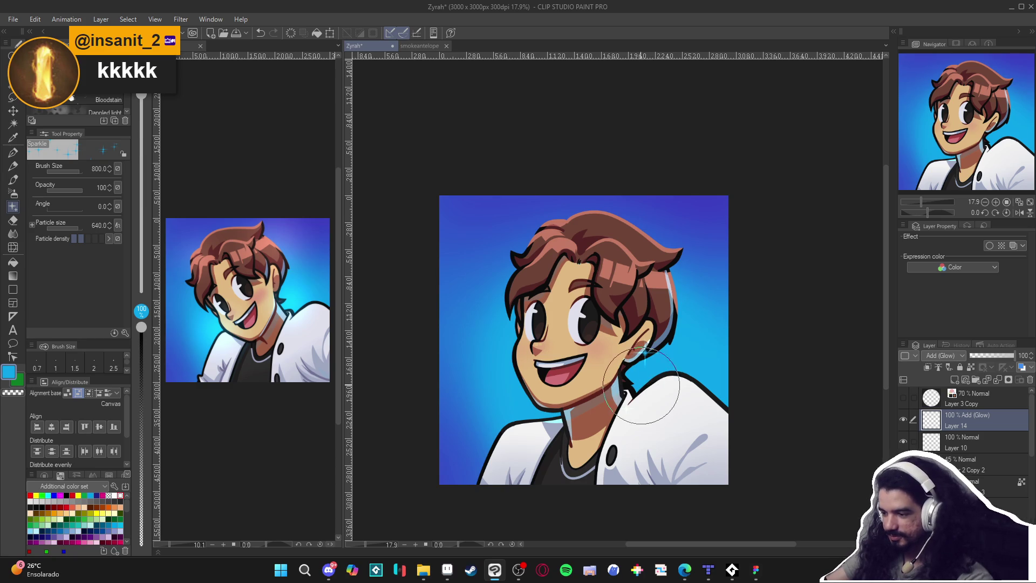
pyautogui.press('b')
pyautogui.press('b')
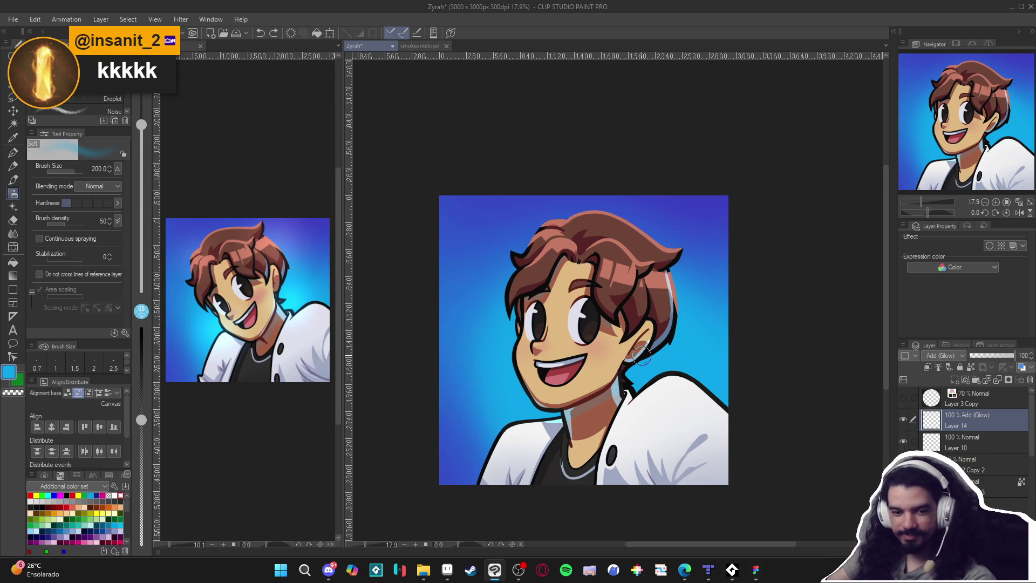
pyautogui.press(']')
pyautogui.press(']')
pyautogui.press(']')
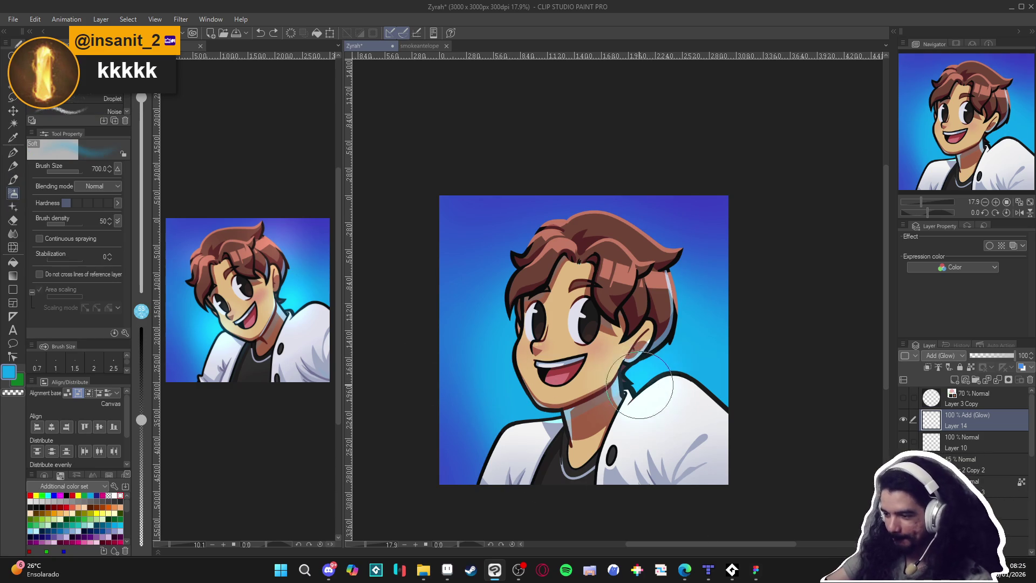
pyautogui.moveTo(645, 372); pyautogui.dragTo(673, 352)
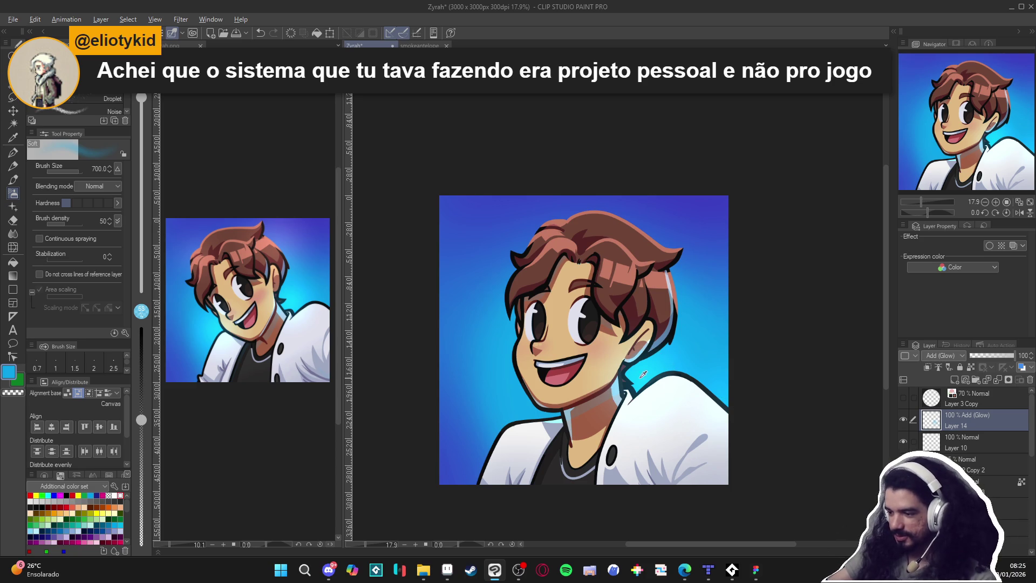
pyautogui.moveTo(645, 378); pyautogui.dragTo(634, 391)
pyautogui.moveTo(512, 344); pyautogui.dragTo(567, 421)
# Glow the hair with its sampled reddish-brown using a size-500 airbrush
pyautogui.keyDown('alt'); pyautogui.click(620, 273); pyautogui.keyUp('alt')
pyautogui.press('[')
pyautogui.press('[')
pyautogui.moveTo(620, 275); pyautogui.dragTo(640, 259)
pyautogui.moveTo(554, 250); pyautogui.dragTo(540, 243)
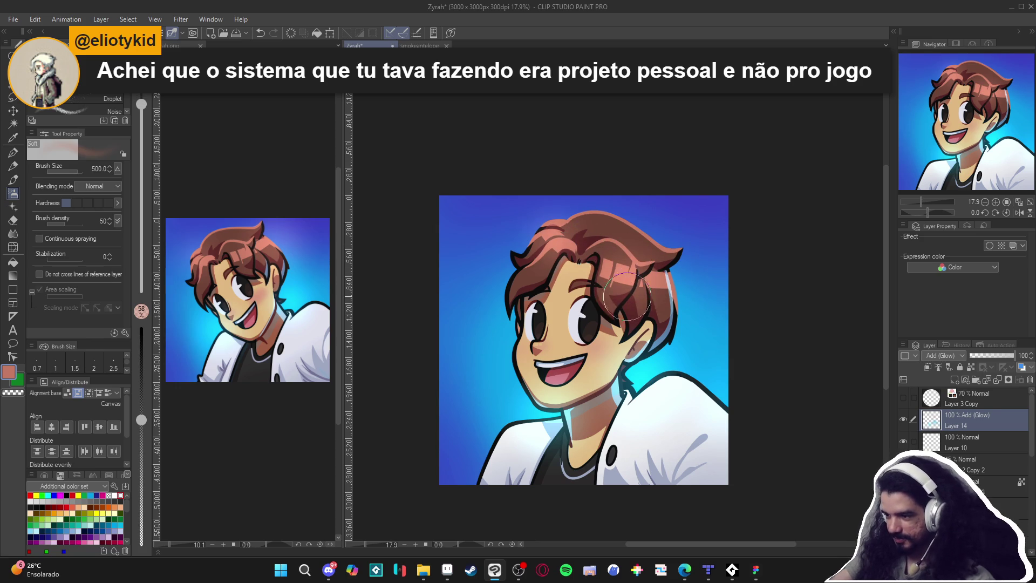
# Dab soft white glints onto both eyes with a size-150 brush
pyautogui.keyDown('alt'); pyautogui.click(593, 332); pyautogui.keyUp('alt')
pyautogui.press('[')
pyautogui.press('[')
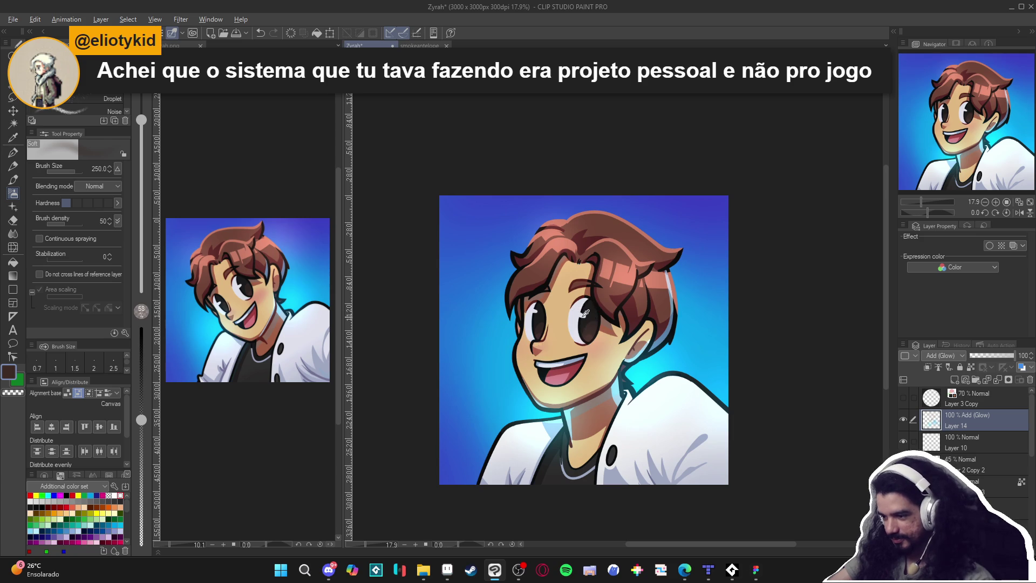
pyautogui.keyDown('alt'); pyautogui.click(585, 316); pyautogui.keyUp('alt')
pyautogui.press('[')
pyautogui.press('[')
pyautogui.press('[')
pyautogui.click(583, 315)
pyautogui.click(532, 310)
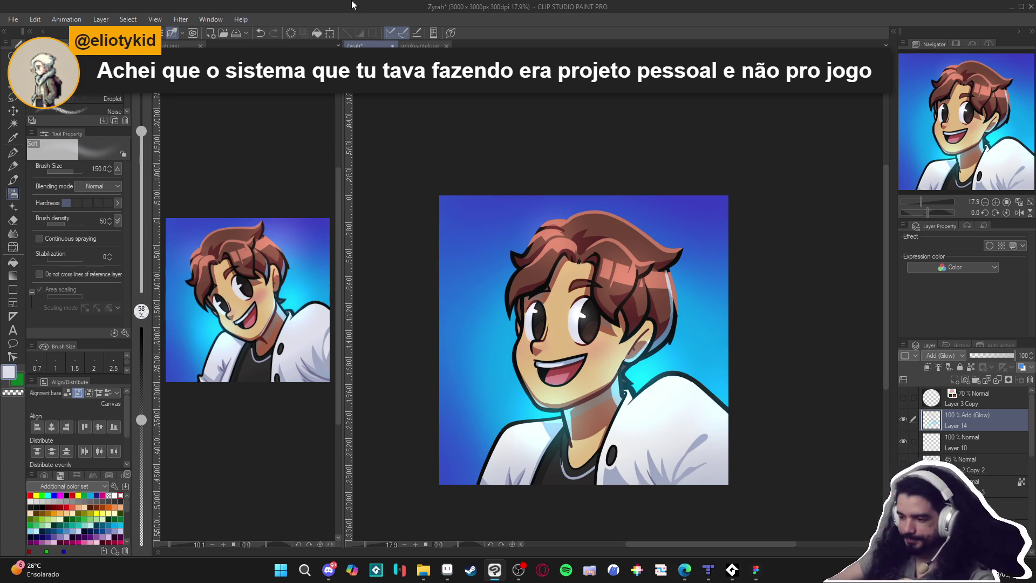
# Save the drawing and bring up the File menu
pyautogui.scroll(2, 591, 367)
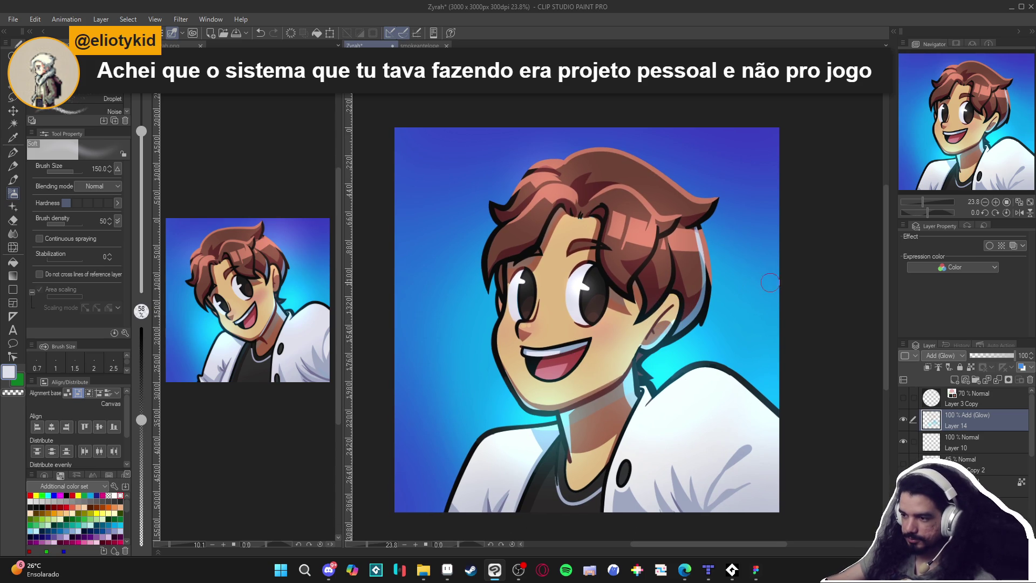
pyautogui.scroll(-2, 608, 421)
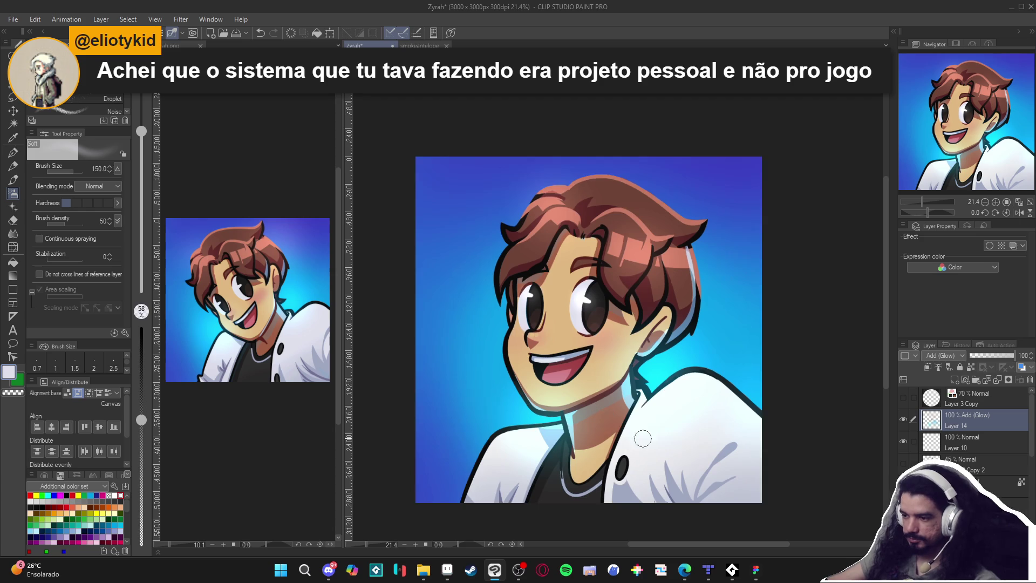
pyautogui.hotkey('ctrl', 's')
pyautogui.click(13, 19)
# Save As a PNG named Zyrah_2, accepting the warning about flattening layers
pyautogui.click(38, 90)
pyautogui.click(177, 496)
pyautogui.click(124, 528)
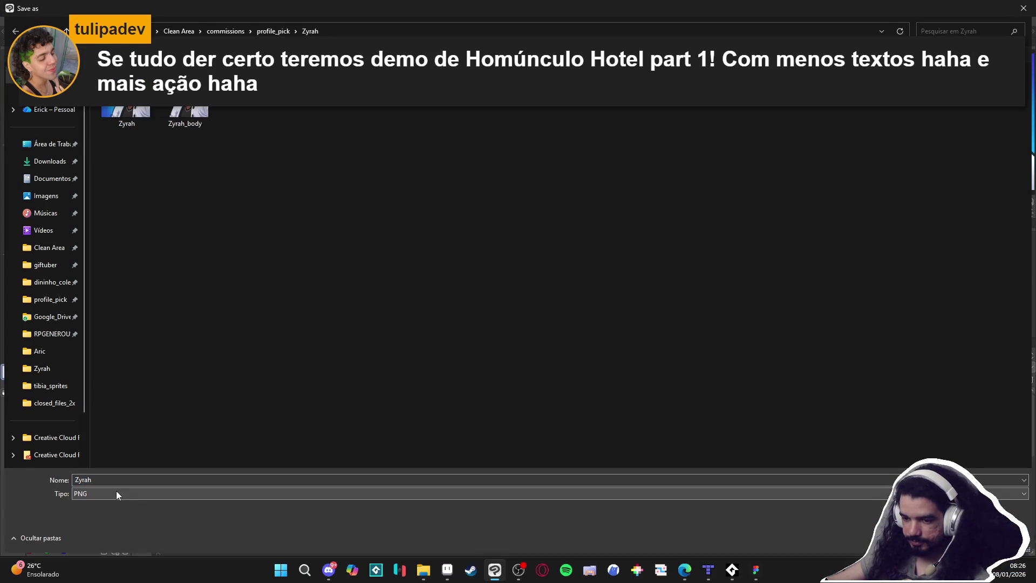
pyautogui.click(132, 476)
pyautogui.write('_2')
pyautogui.press('Return')
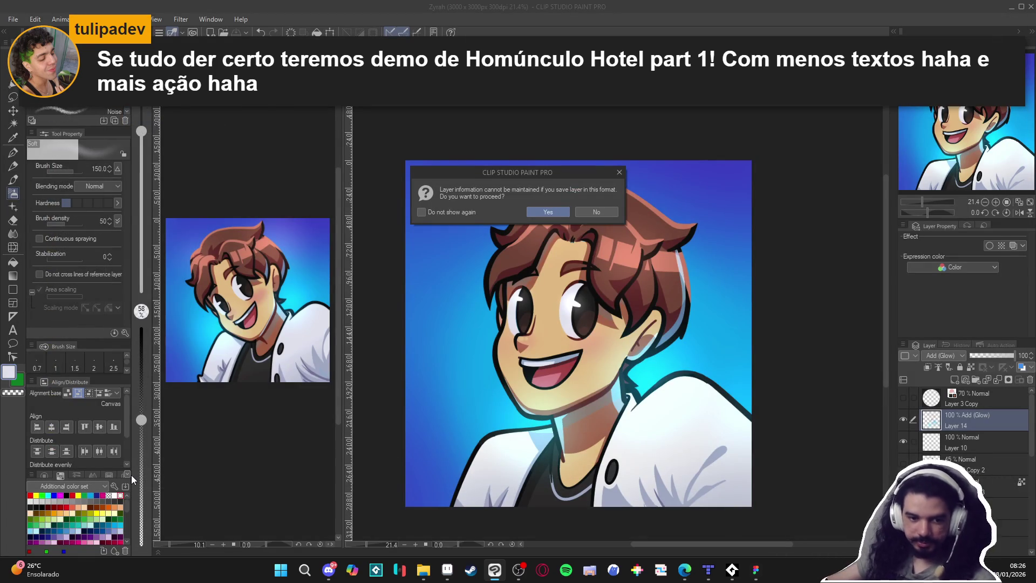
pyautogui.click(558, 212)
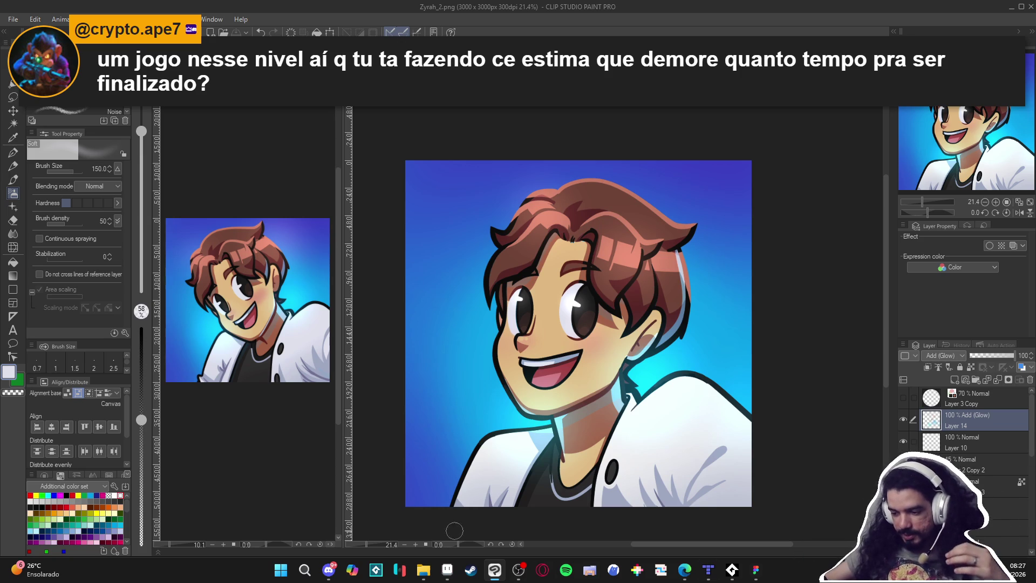
# Switch away from Clip Studio and back, then bring File Explorer forward at Clean Area
pyautogui.click(518, 574)
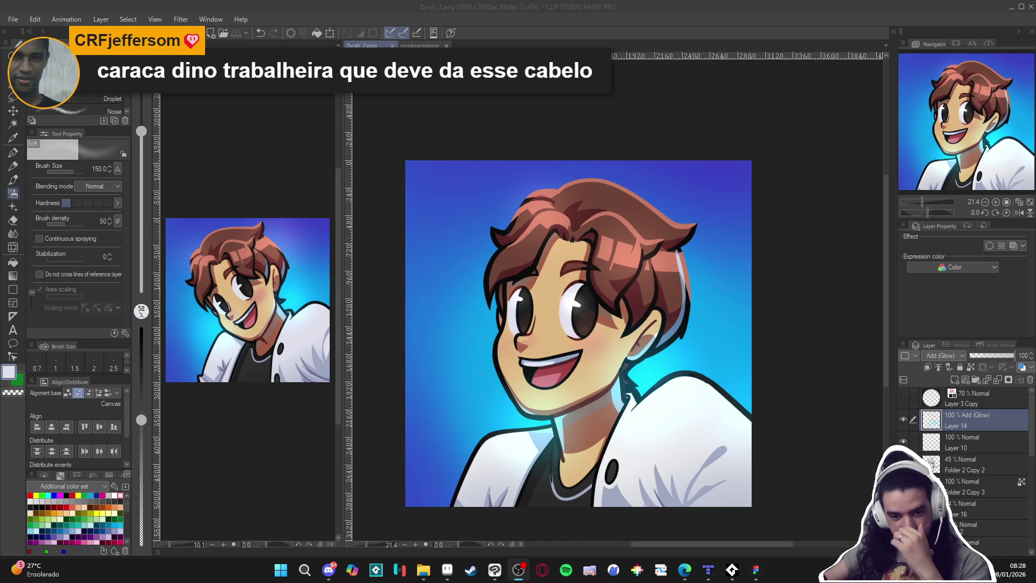
pyautogui.hotkey('alt', 'Tab')
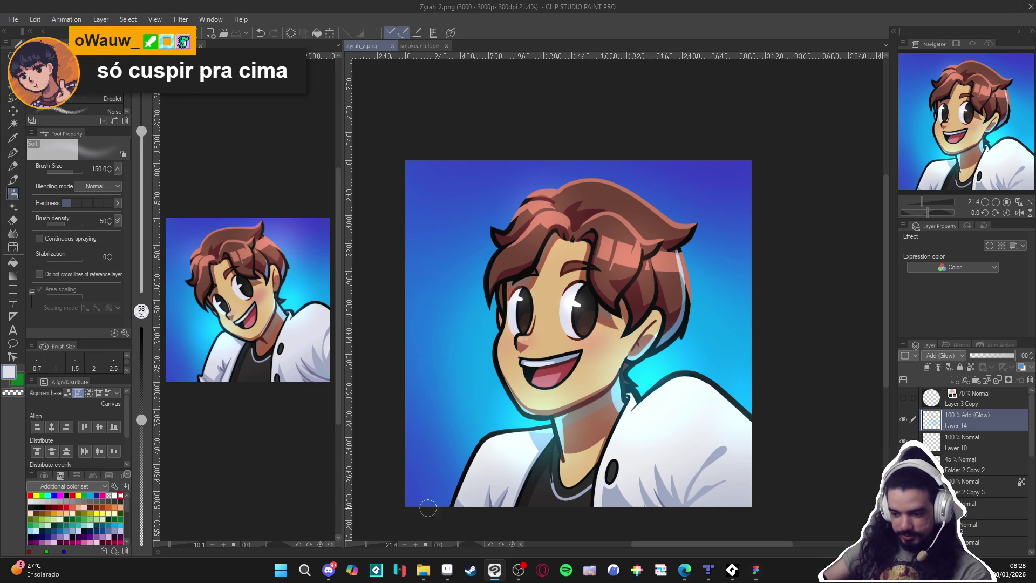
pyautogui.click(423, 575)
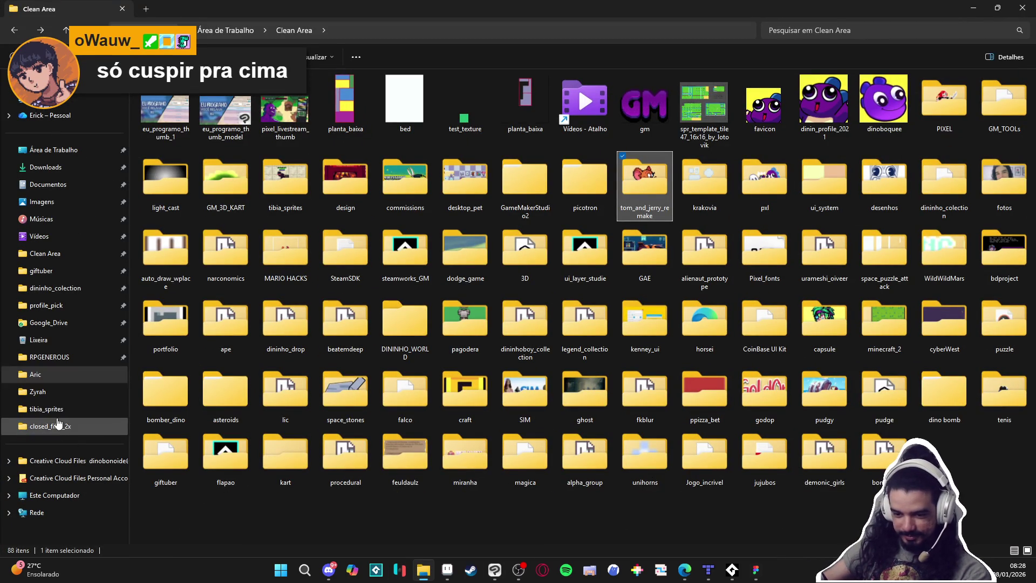
# Browse RPGENEROUS, then Aric, then Zyrah to find the exported Zyrah_2 portrait
pyautogui.click(57, 357)
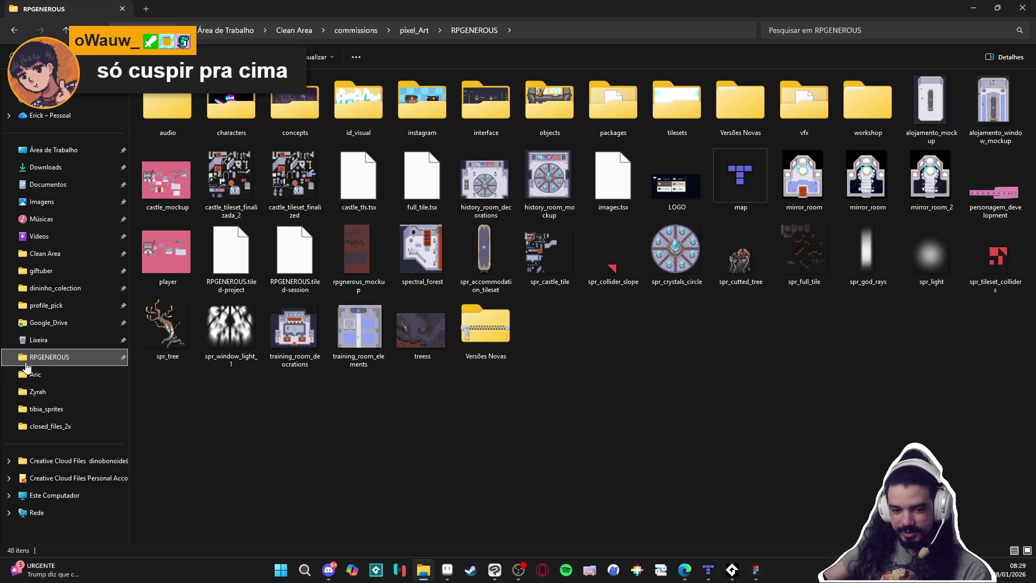
pyautogui.click(32, 374)
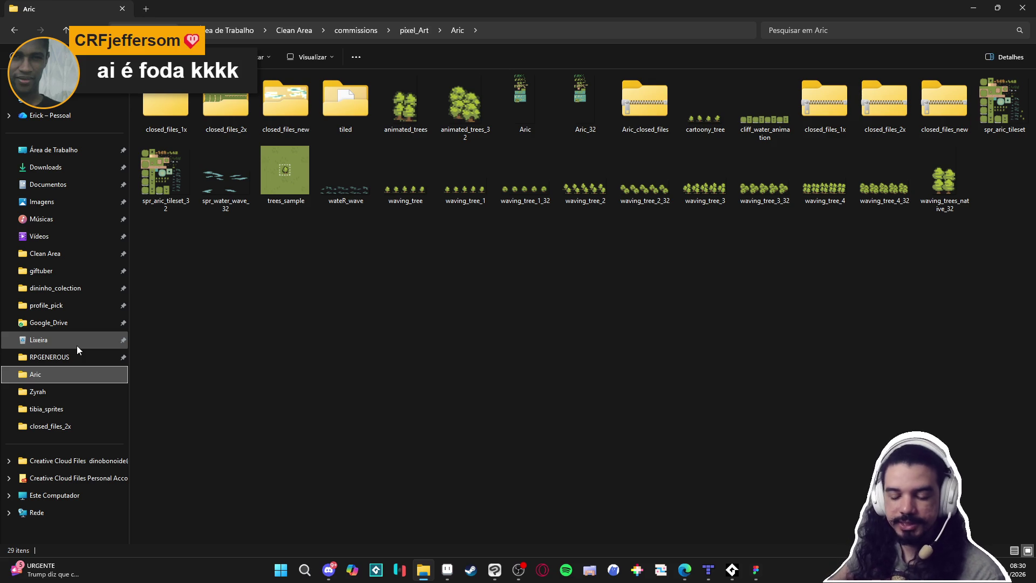
pyautogui.click(68, 393)
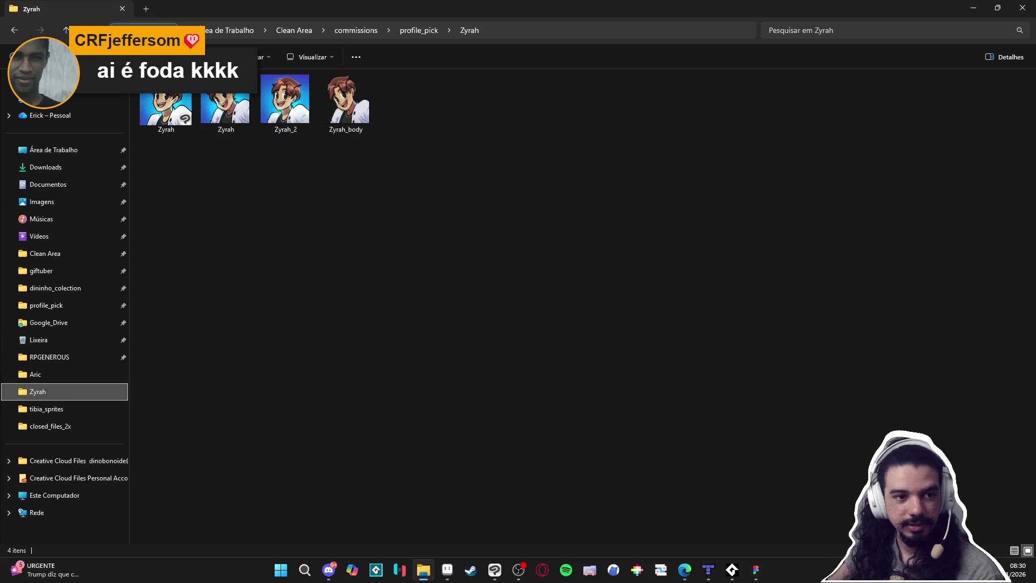
# Minimize File Explorer and Clip Studio Paint, then close the wise_rainforest tileset without saving
pyautogui.click(684, 569)
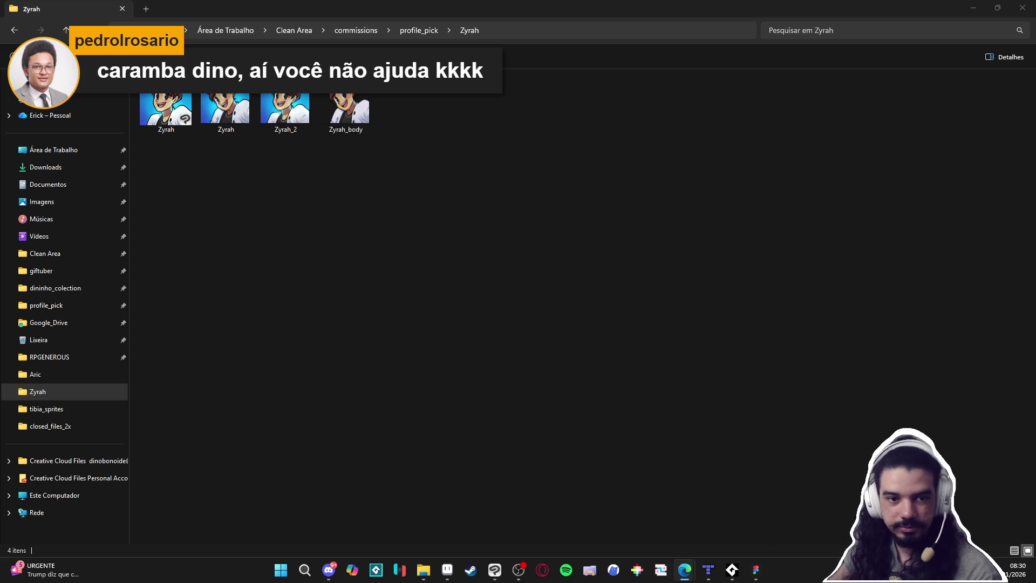
pyautogui.click(548, 23)
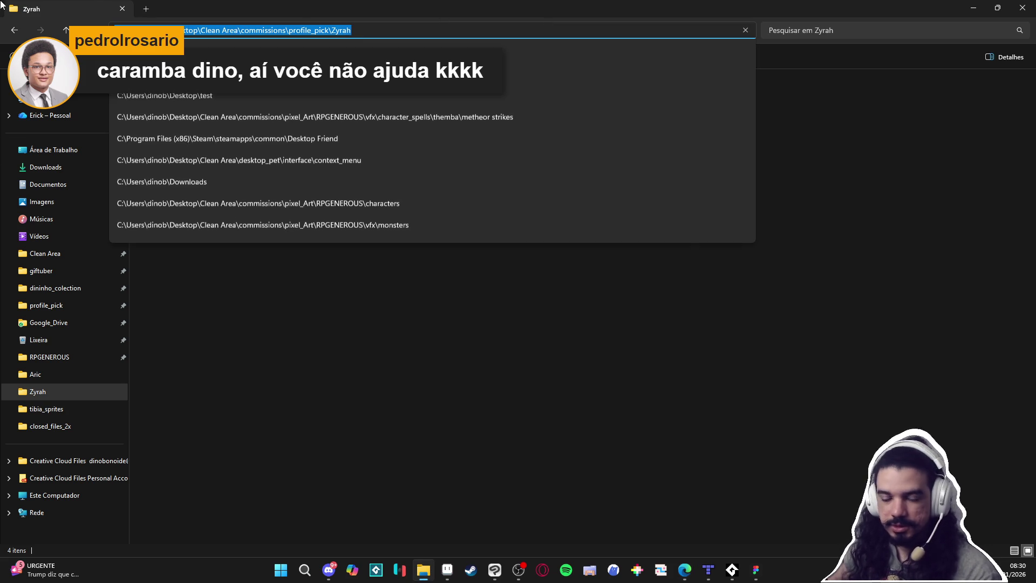
pyautogui.hotkey('alt', 'Tab')
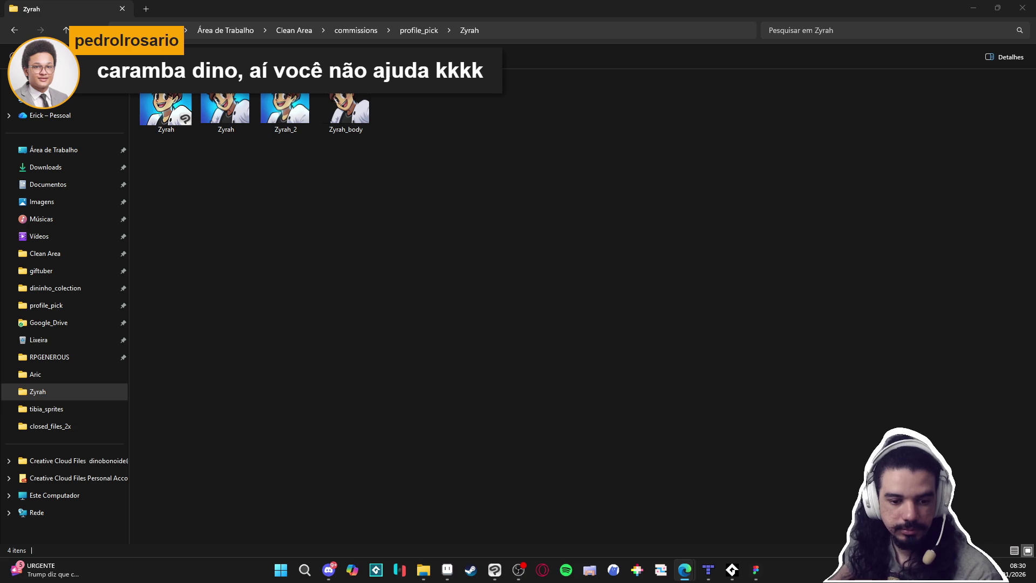
pyautogui.click(974, 8)
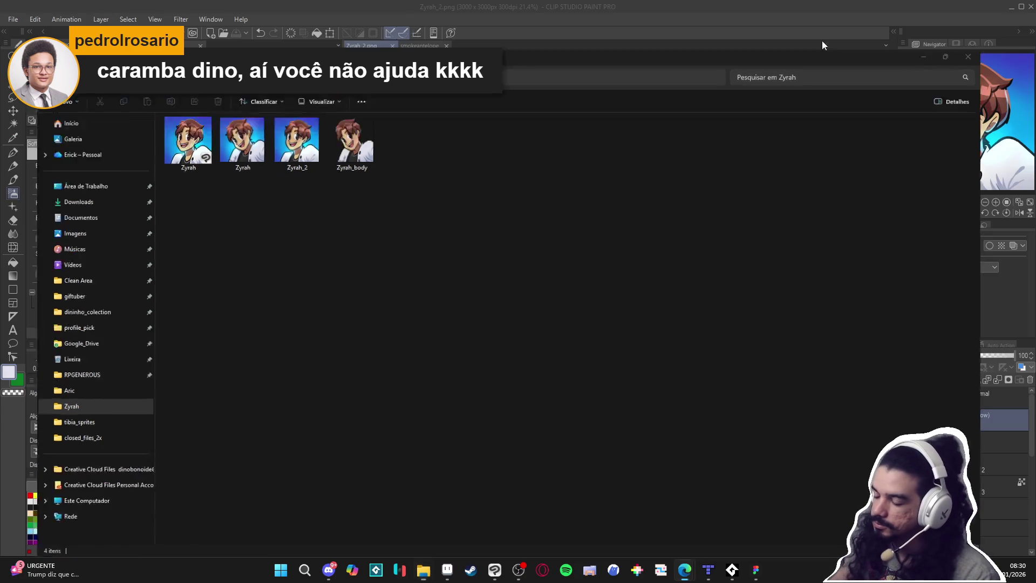
pyautogui.click(1006, 9)
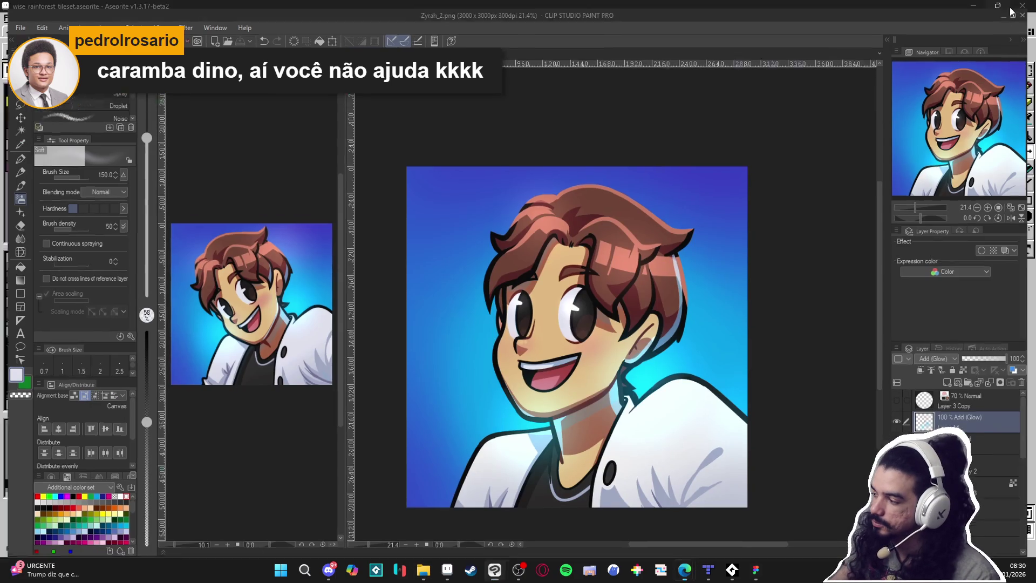
pyautogui.click(338, 32)
pyautogui.click(518, 311)
# From the Aric document, create a new 64x32 sprite
pyautogui.hotkey('ctrl', 'Tab')
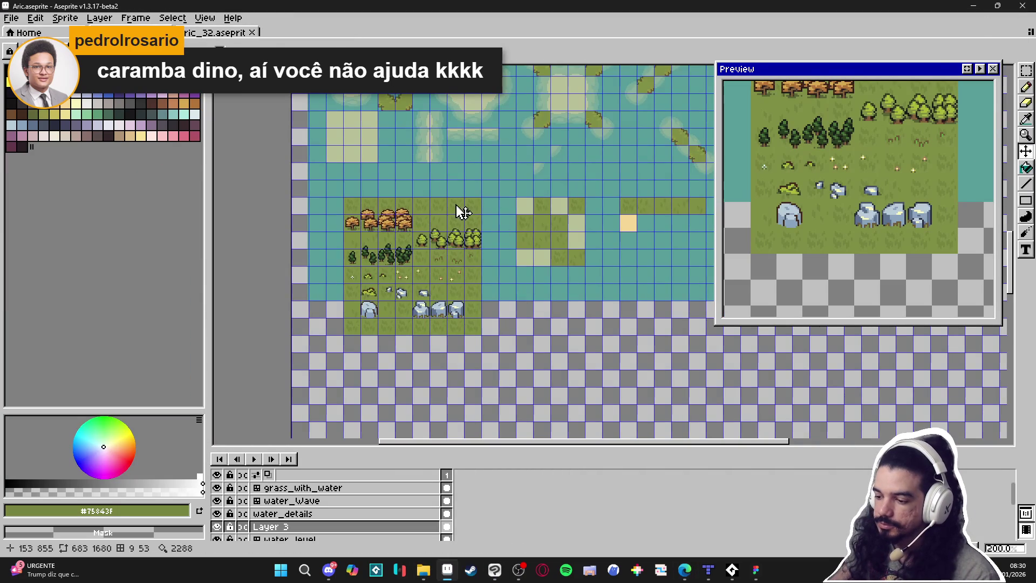
pyautogui.click(11, 18)
pyautogui.click(16, 41)
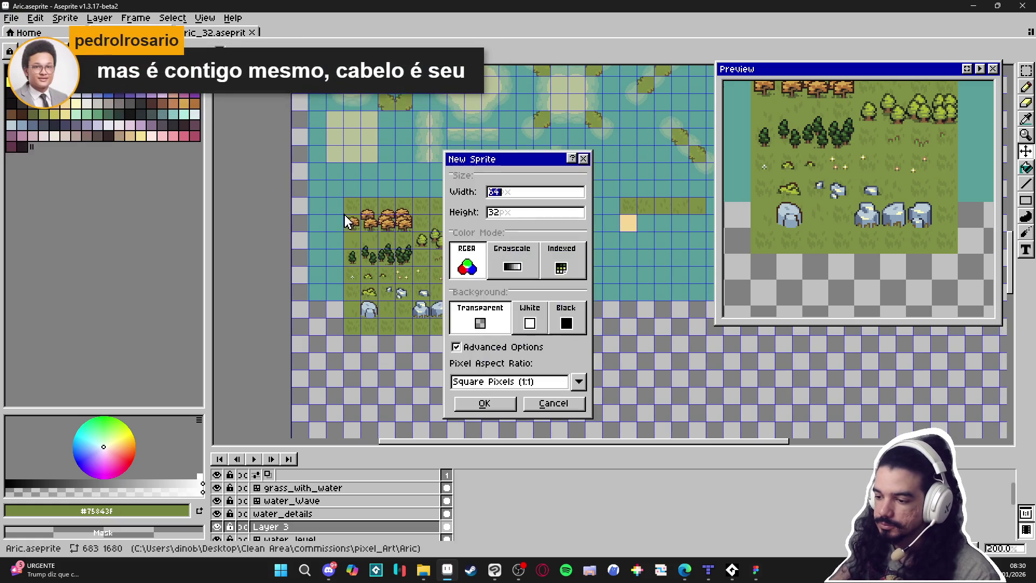
pyautogui.click(501, 410)
# Enlarge the new sprite's canvas to 486x368 pixels
pyautogui.scroll(2, 594, 277)
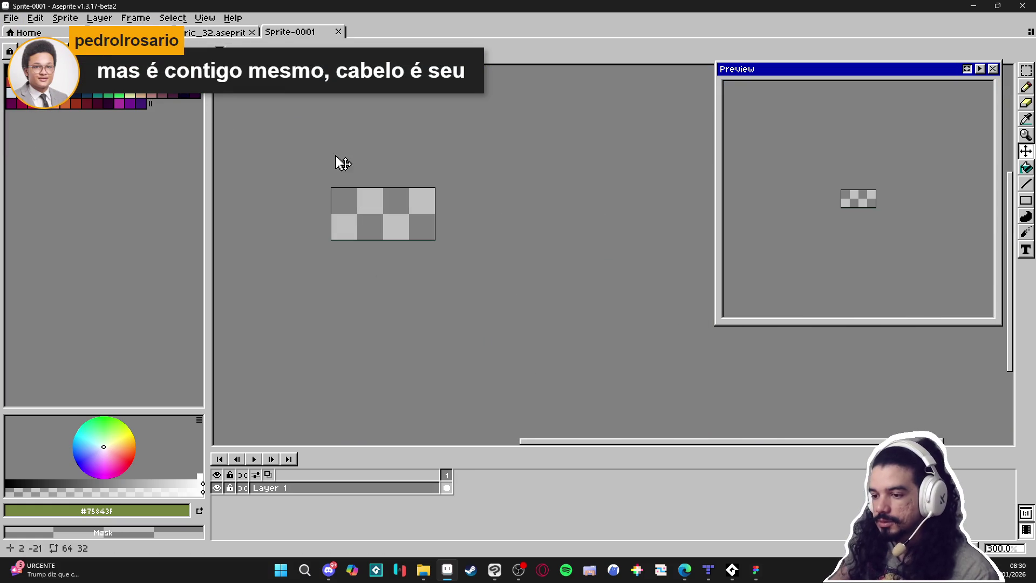
pyautogui.hotkey('ctrl', 'alt', 'c')
pyautogui.scroll(-2, 404, 241)
pyautogui.moveTo(414, 241)
pyautogui.mouseDown()
pyautogui.moveTo(421, 412)
pyautogui.moveTo(451, 340)
pyautogui.moveTo(648, 329)
pyautogui.mouseUp()
pyautogui.click(800, 316)
pyautogui.scroll(1, 387, 251)
pyautogui.scroll(-1, 387, 251)
pyautogui.scroll(1, 358, 219)
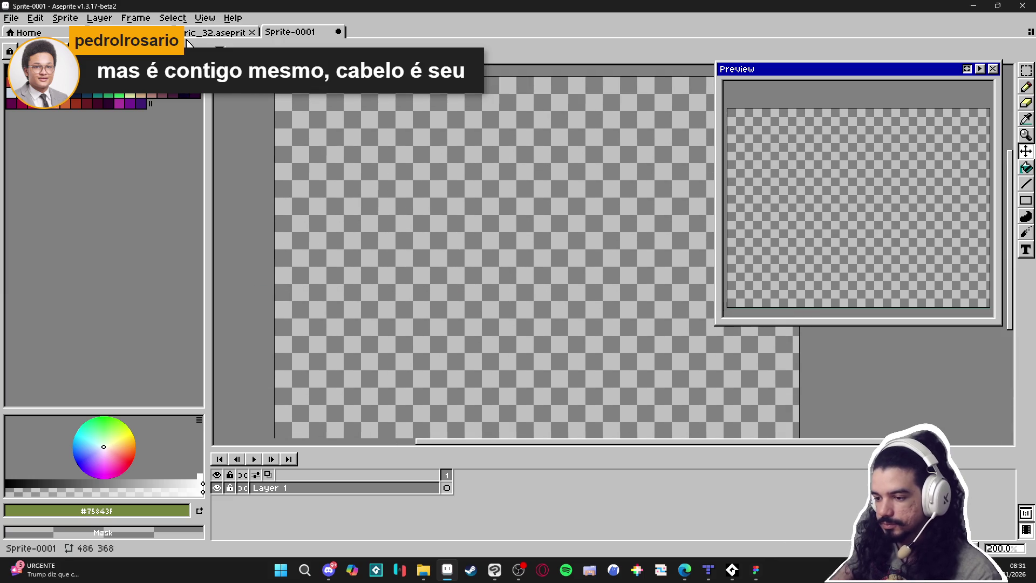
# In Save As, keep All formats as the file type and browse to RPGENEROUS > tilesets
pyautogui.click(11, 17)
pyautogui.click(8, 80)
pyautogui.click(667, 440)
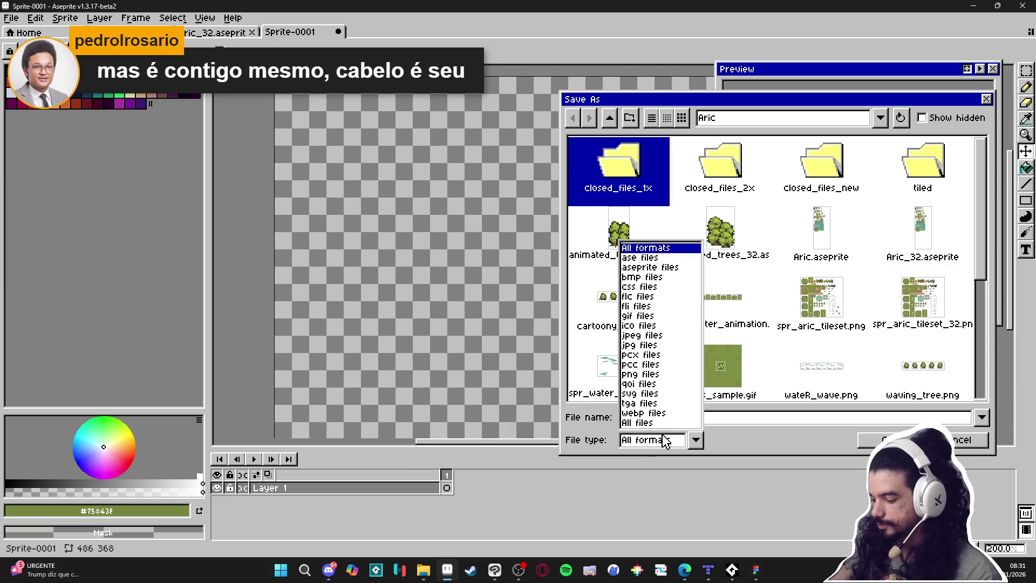
pyautogui.click(759, 430)
pyautogui.click(750, 119)
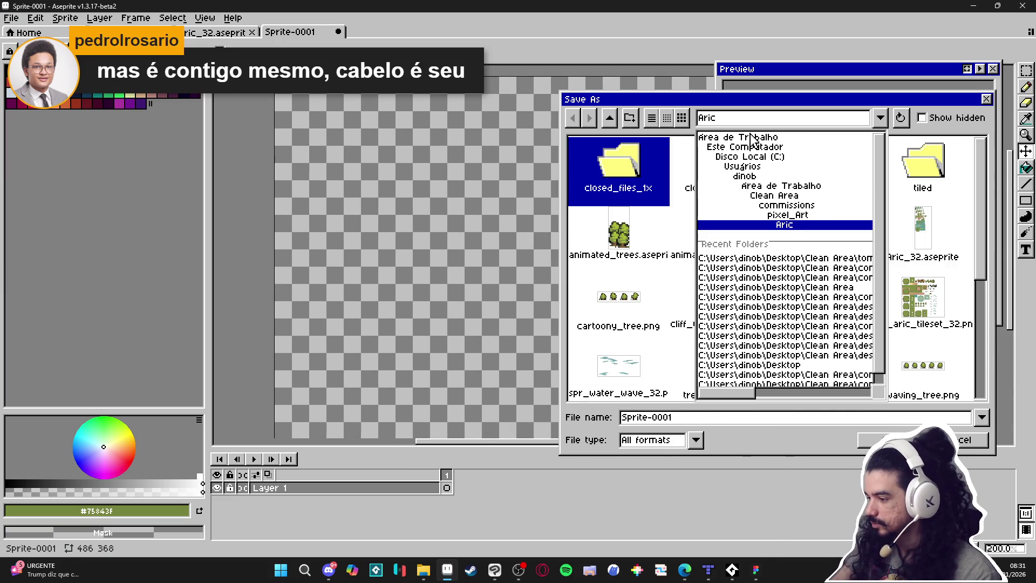
pyautogui.click(827, 260)
pyautogui.click(803, 120)
pyautogui.click(837, 260)
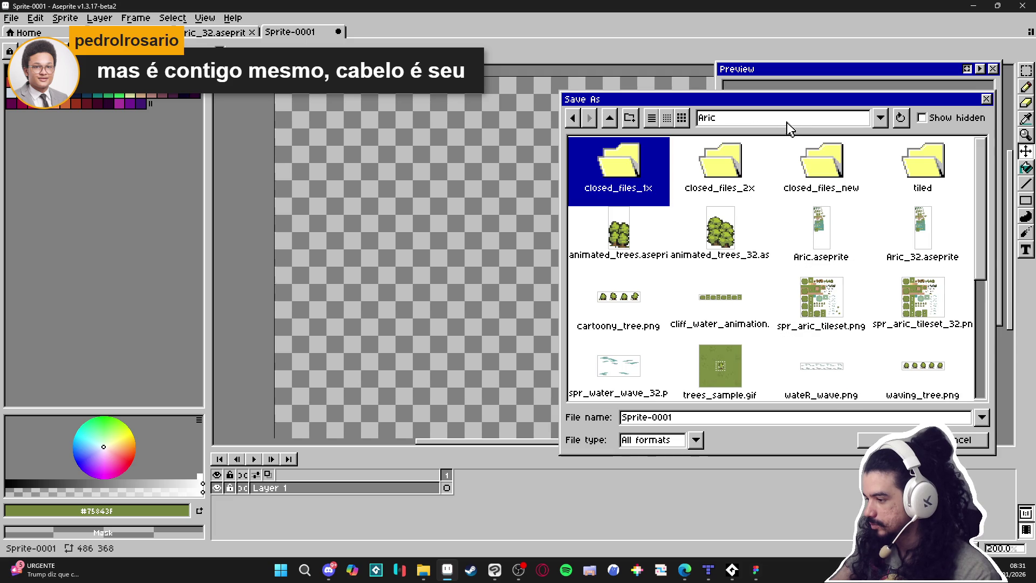
pyautogui.click(609, 118)
pyautogui.press('r')
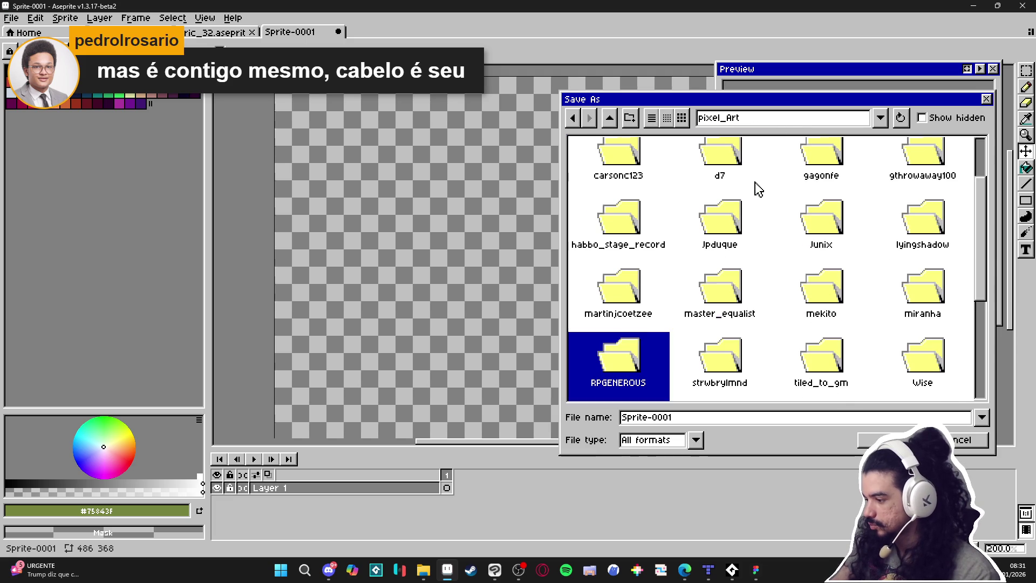
pyautogui.doubleClick(605, 368)
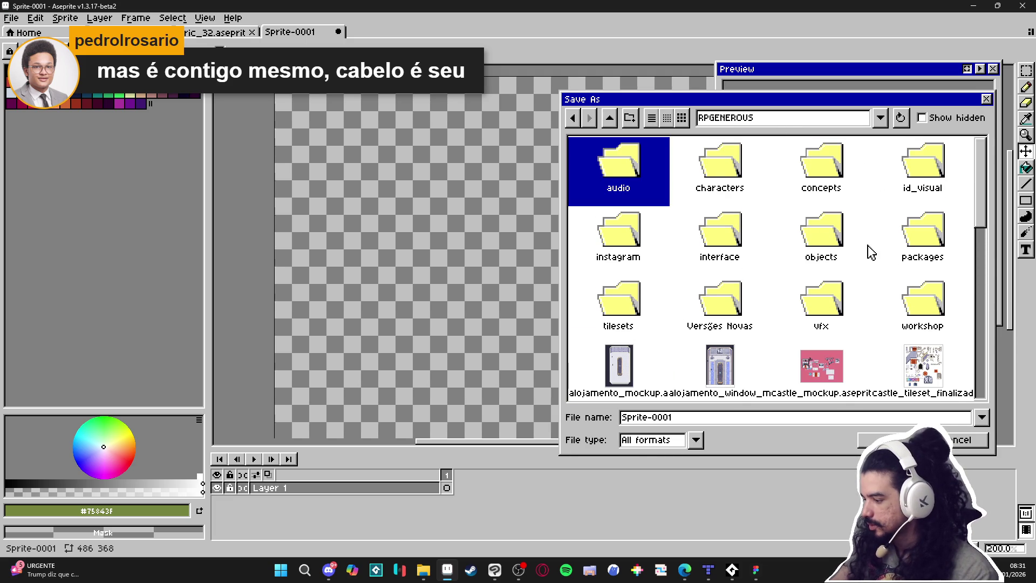
pyautogui.doubleClick(589, 303)
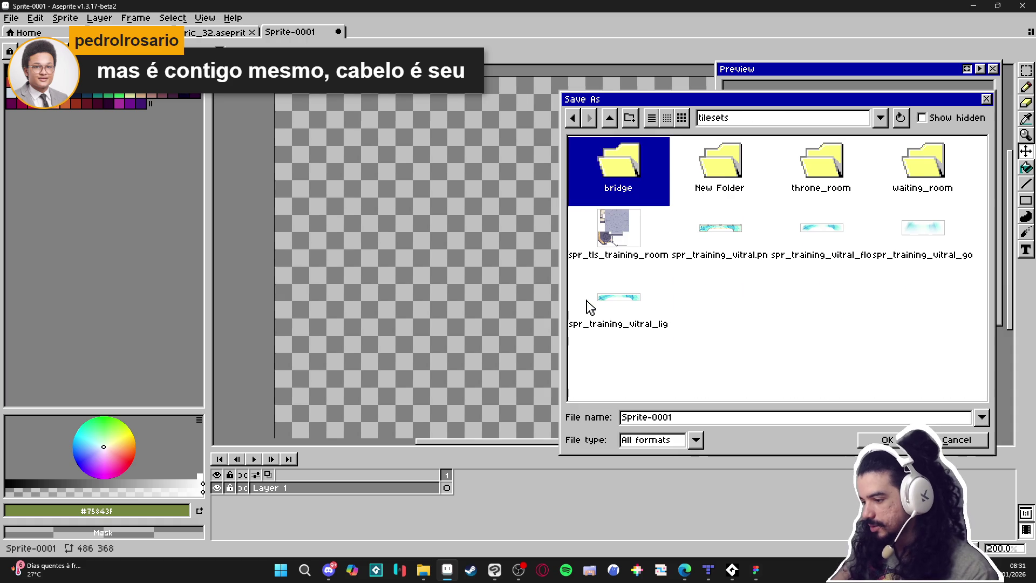
pyautogui.click(868, 340)
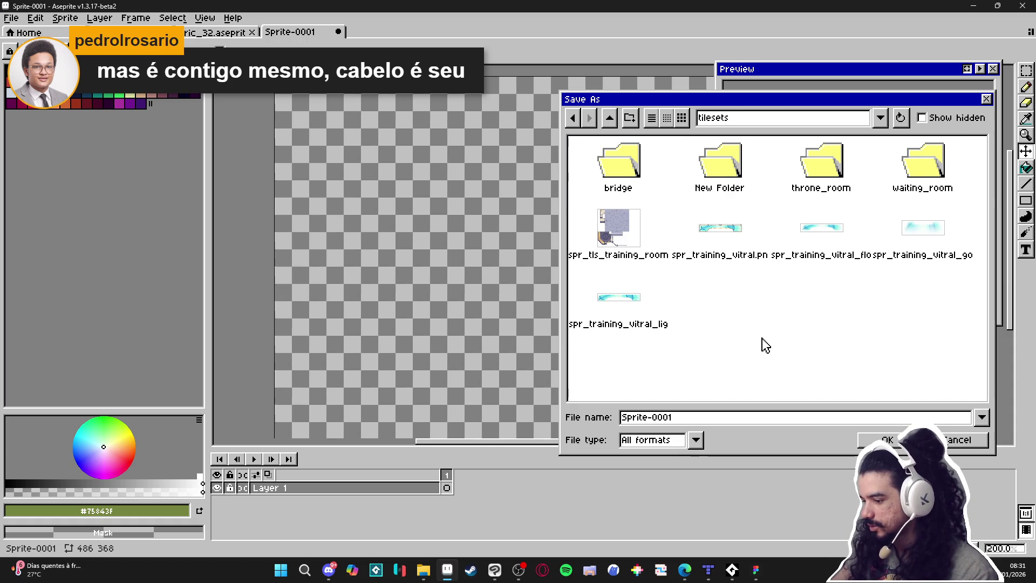
# Create a new folder named indolencia inside tilesets
pyautogui.click(630, 118)
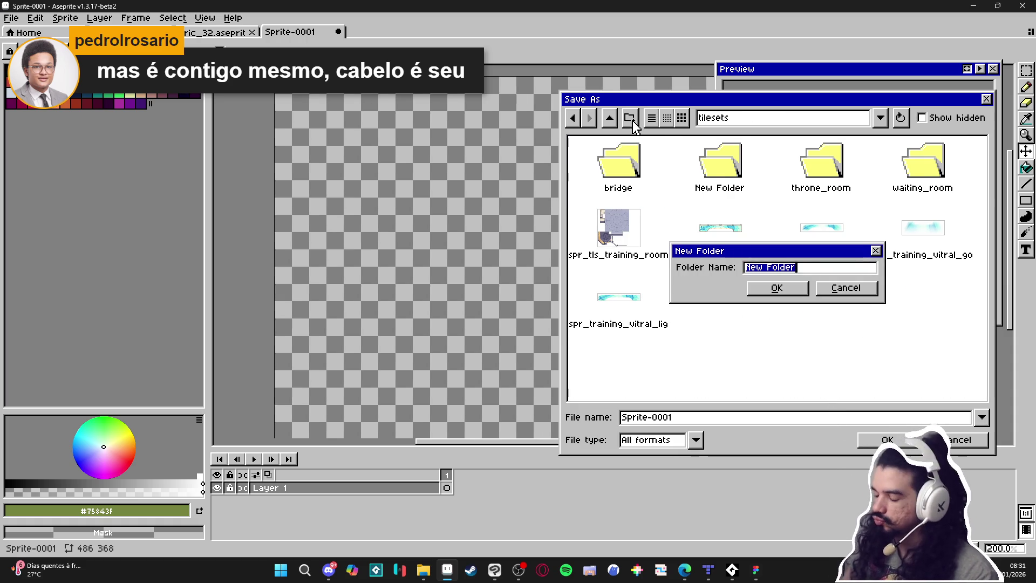
pyautogui.write('indolencia')
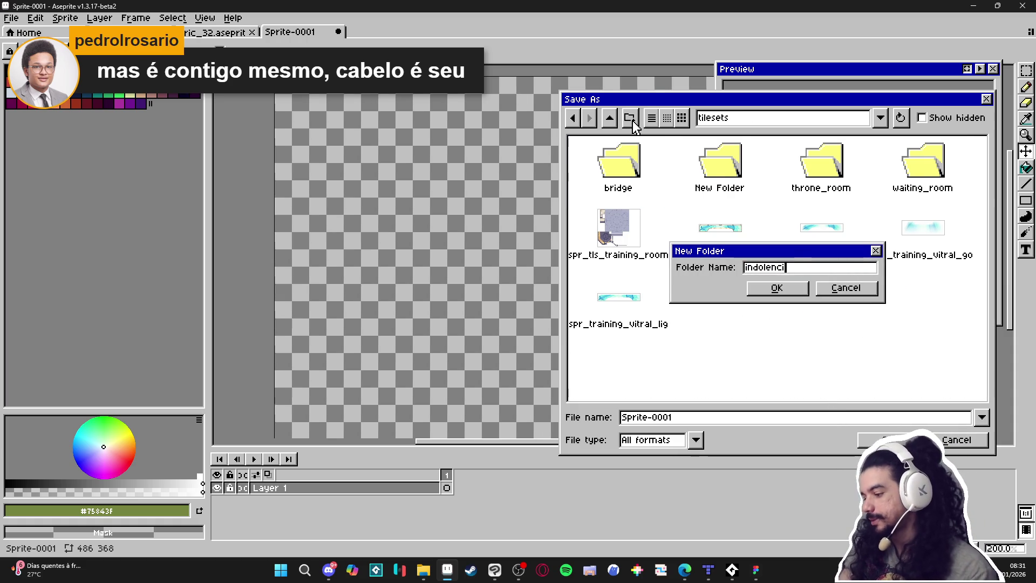
pyautogui.press('Return')
# Name the file scenery_indolence and save it as scenery_indolence.aseprite
pyautogui.click(674, 418)
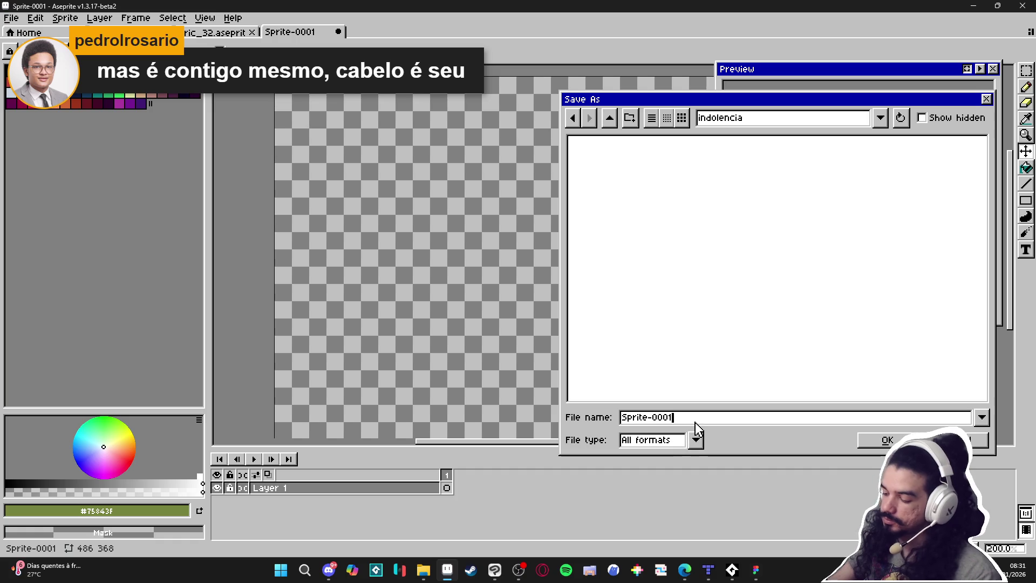
pyautogui.hotkey('ctrl', 'a')
pyautogui.write('ce')
pyautogui.write('n')
pyautogui.press('BackSpace')
pyautogui.press('BackSpace')
pyautogui.press('BackSpace')
pyautogui.write('scne')
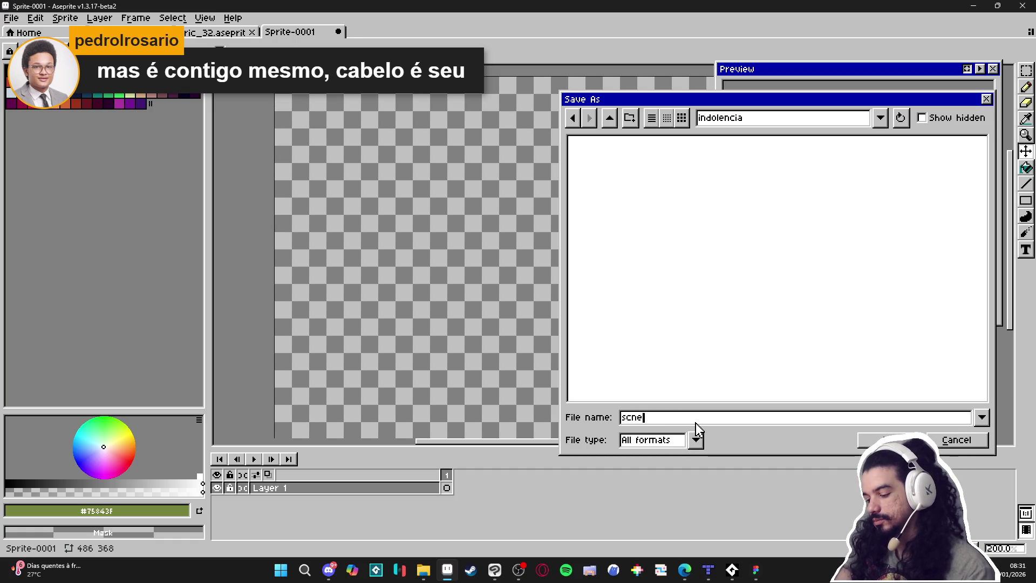
pyautogui.press('BackSpace')
pyautogui.press('BackSpace')
pyautogui.write('enery_indolence')
pyautogui.press('Return')
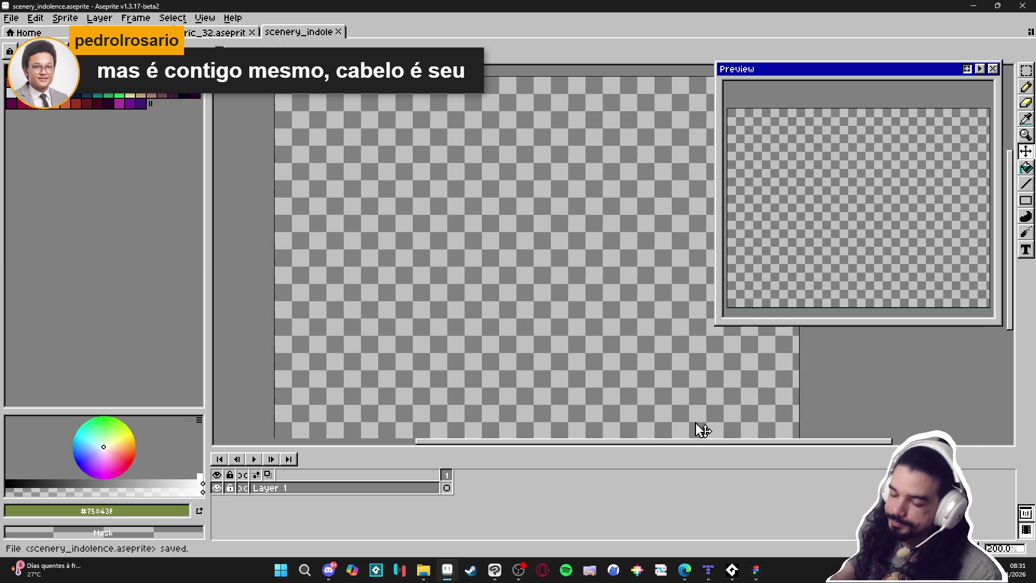
# Load the AAP-Splendor128 palette preset and narrow the palette panel
pyautogui.click(34, 51)
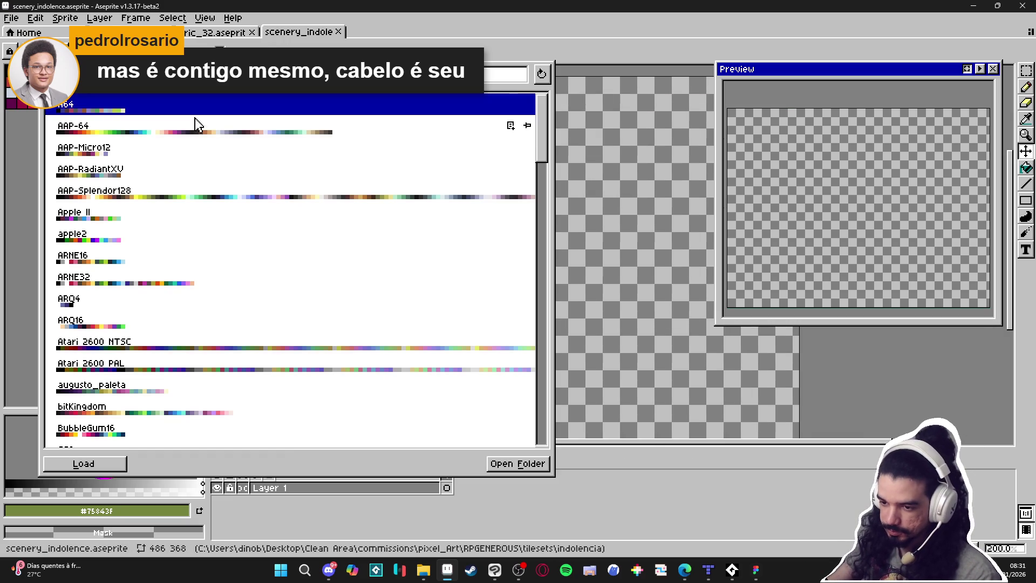
pyautogui.doubleClick(227, 193)
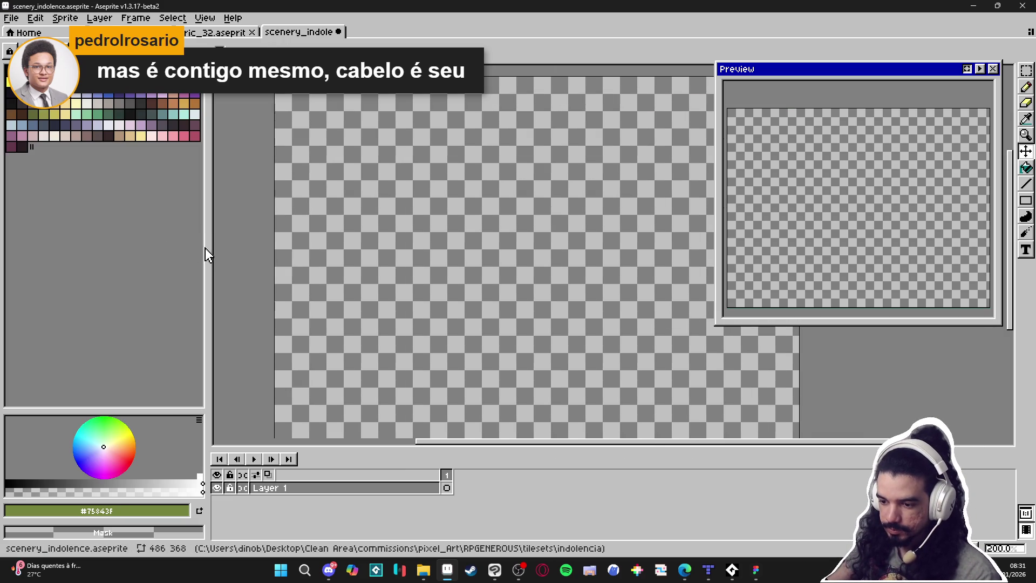
pyautogui.moveTo(205, 248); pyautogui.dragTo(109, 245)
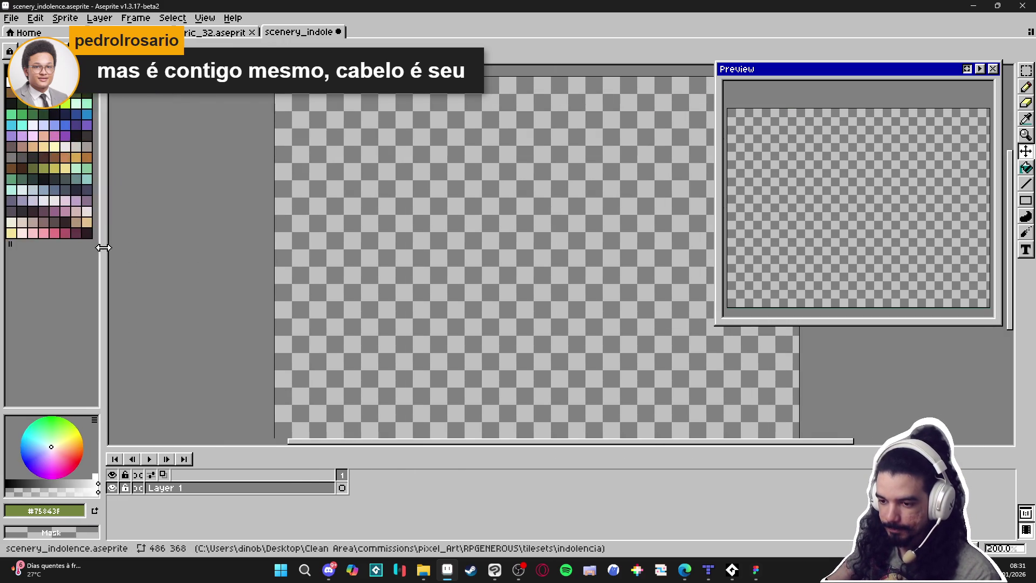
# Briefly bring up File Explorer and Discord, then return to Aseprite
pyautogui.click(423, 569)
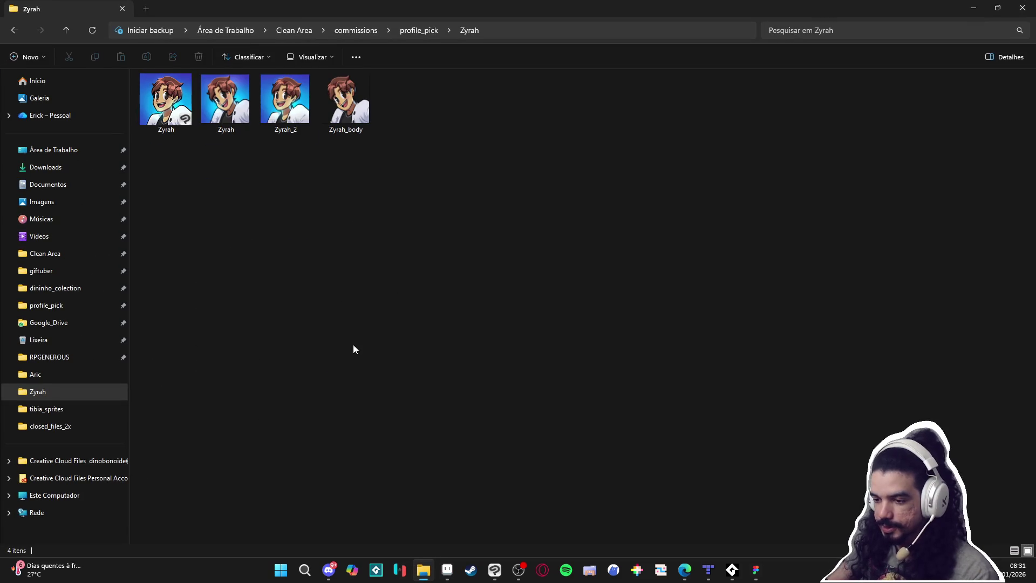
pyautogui.click(973, 7)
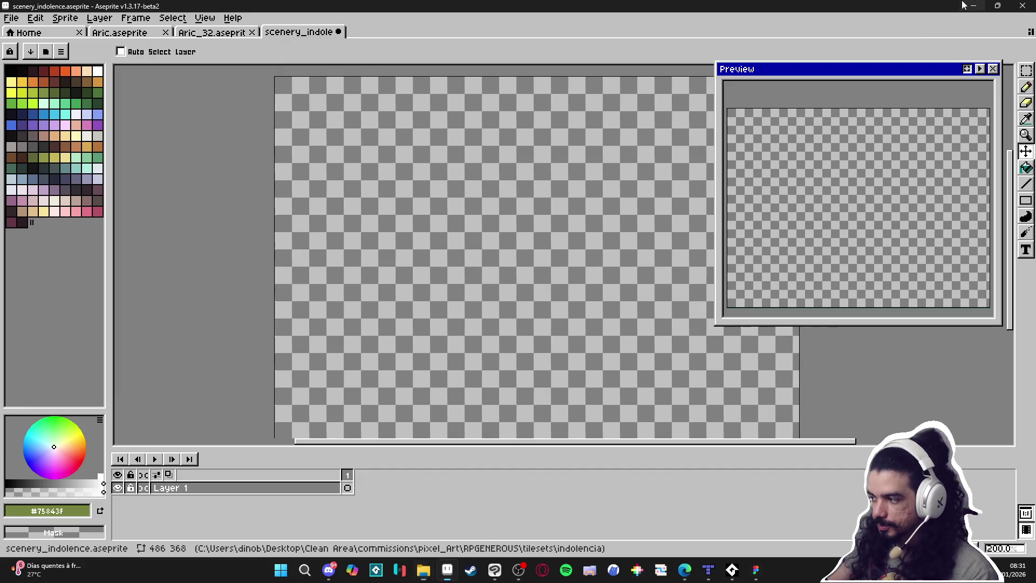
pyautogui.click(330, 573)
pyautogui.click(331, 573)
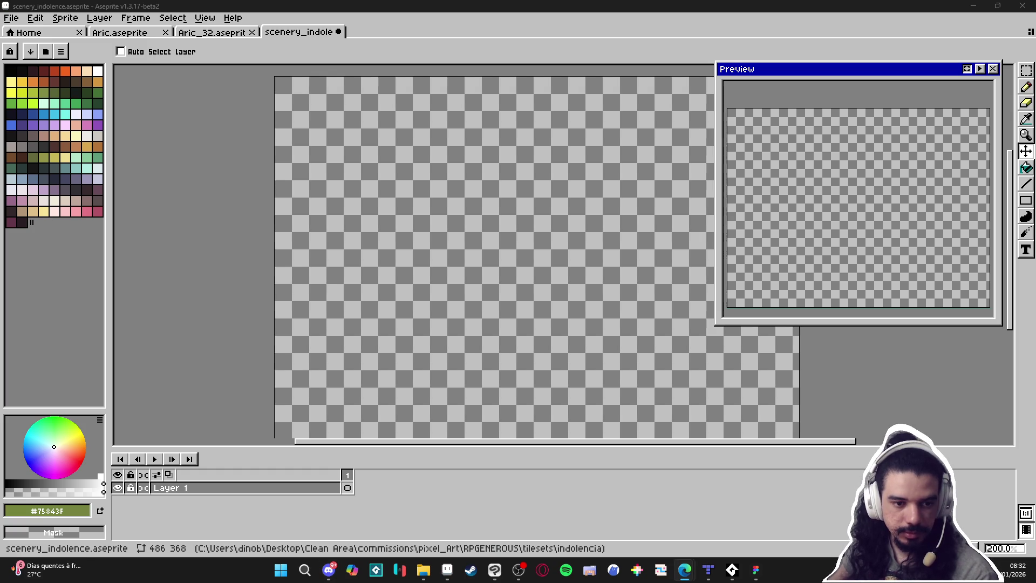
# Open spr_slime.png from RPGENEROUS > characters > monsters in Aseprite
pyautogui.moveTo(423, 570)
pyautogui.click(459, 528)
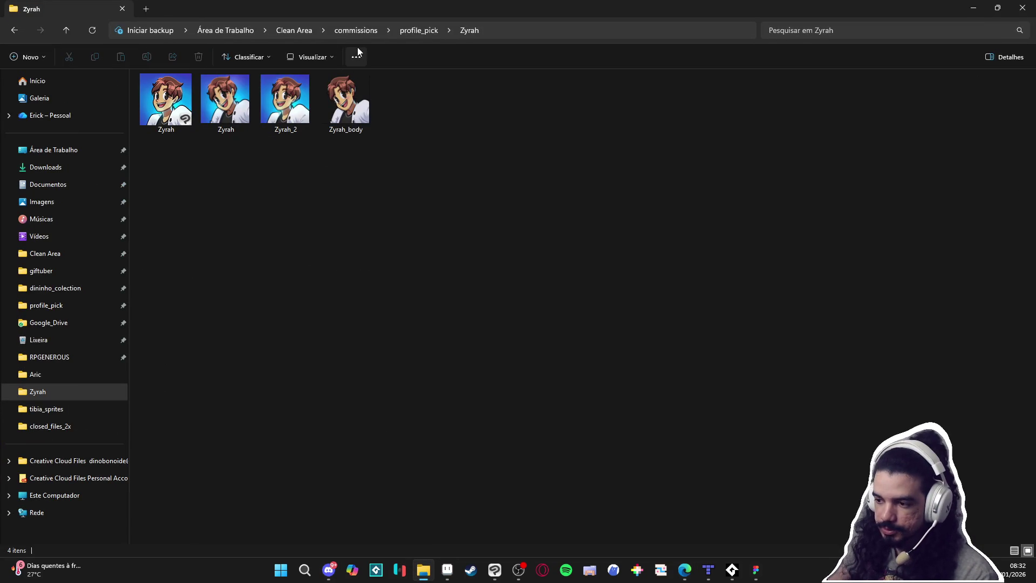
pyautogui.click(62, 357)
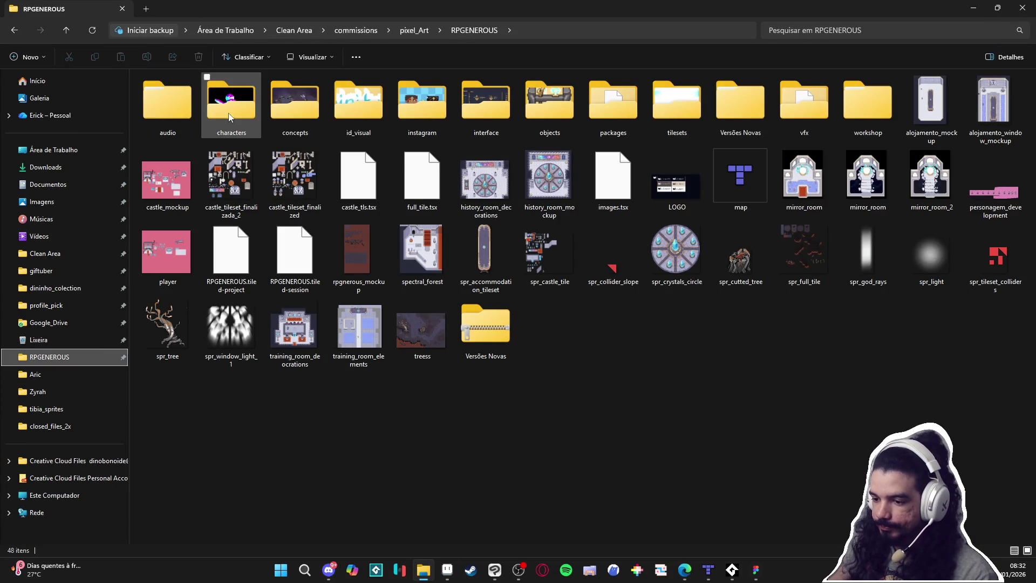
pyautogui.doubleClick(230, 117)
pyautogui.click(335, 114)
pyautogui.doubleClick(334, 114)
pyautogui.moveTo(240, 9); pyautogui.dragTo(239, 177)
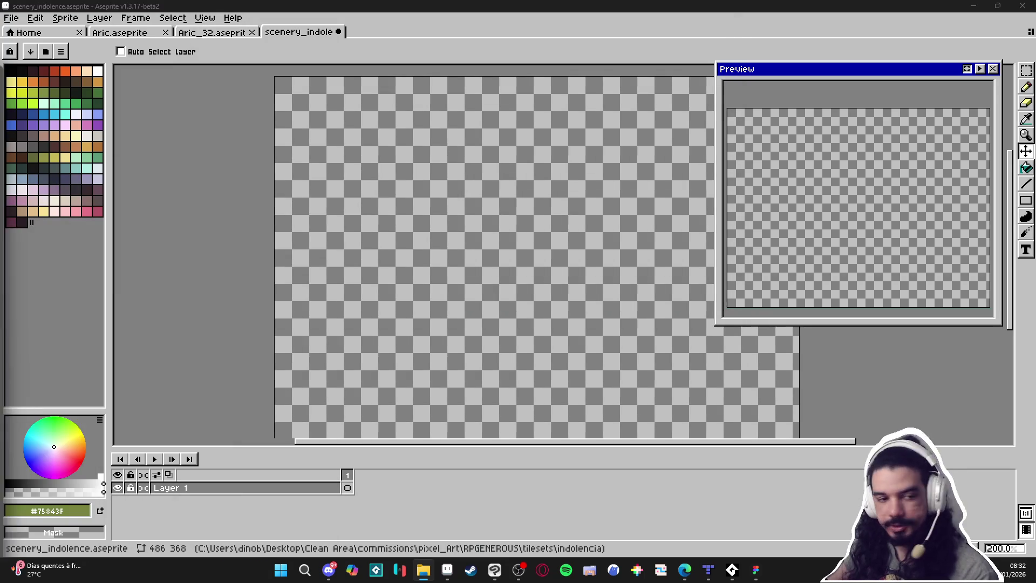
pyautogui.moveTo(363, 300); pyautogui.dragTo(432, 200)
pyautogui.scroll(3, 513, 296)
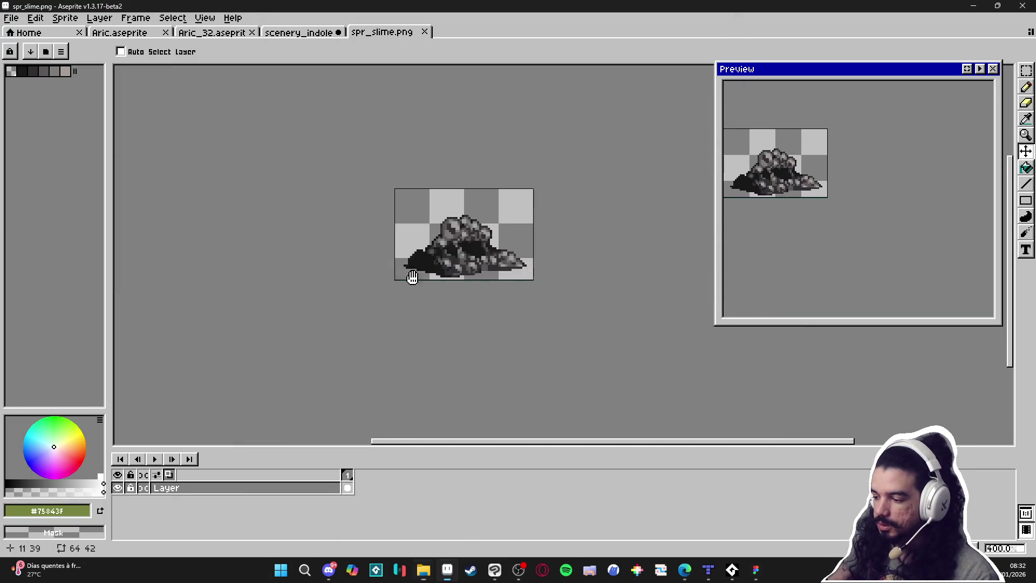
# In scenery_indolence, add a new layer named character
pyautogui.click(310, 33)
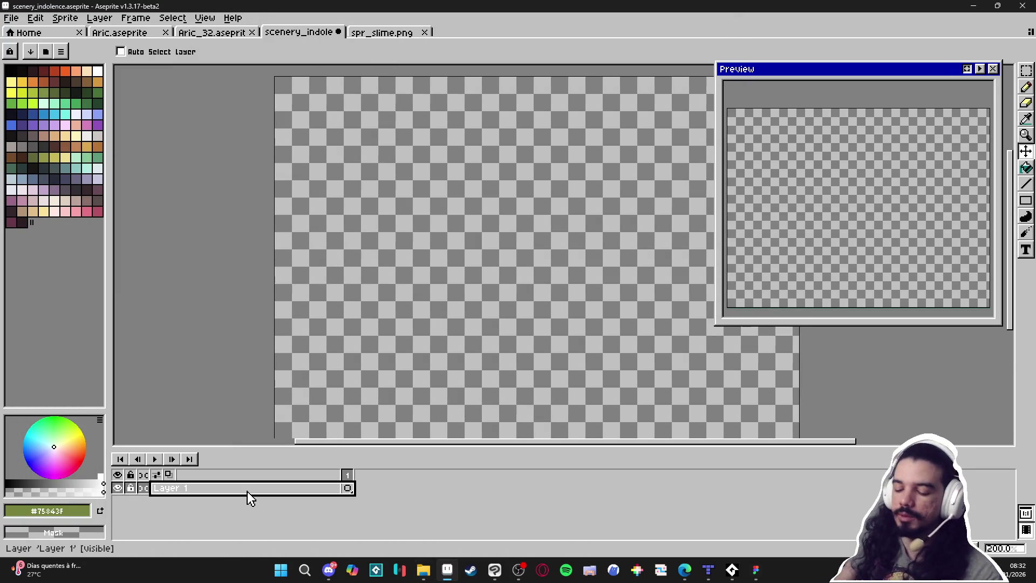
pyautogui.hotkey('shift', 'n')
pyautogui.doubleClick(247, 488)
pyautogui.write('character')
pyautogui.press('Return')
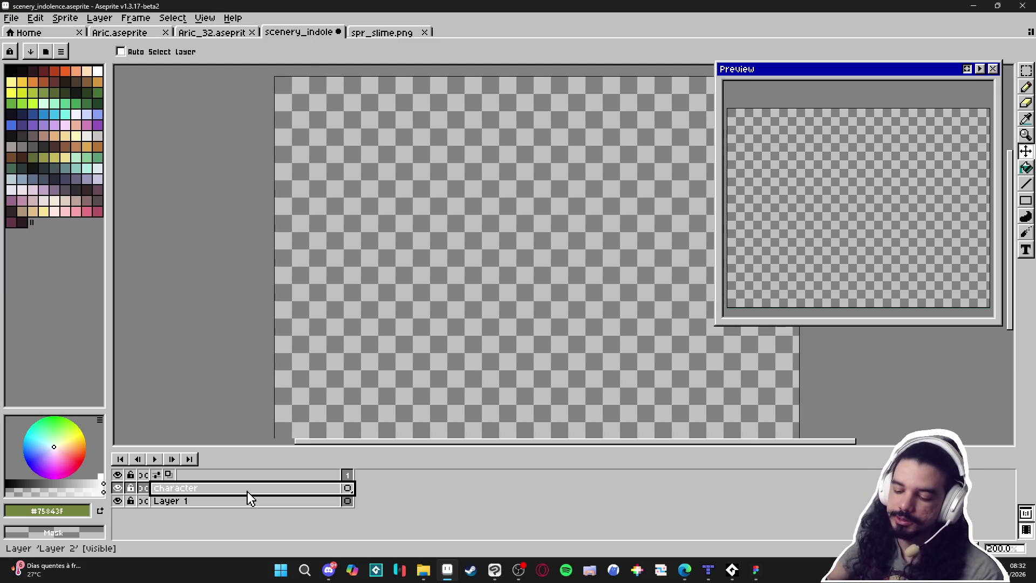
# Paste the rock sprite onto the character layer and place it mid-canvas
pyautogui.hotkey('ctrl', 'v')
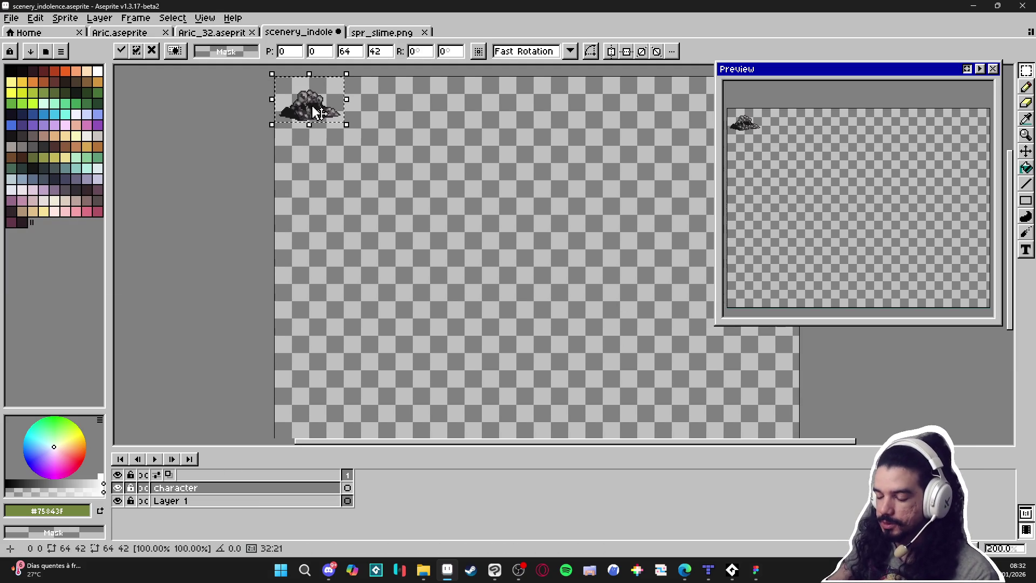
pyautogui.moveTo(319, 112); pyautogui.dragTo(486, 283)
pyautogui.press('Return')
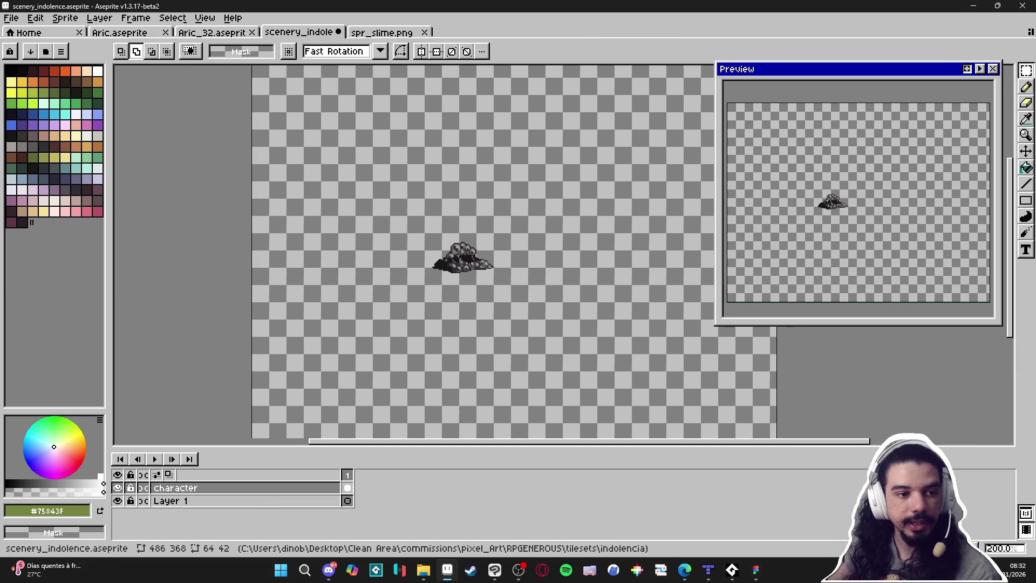
pyautogui.press('super+e')
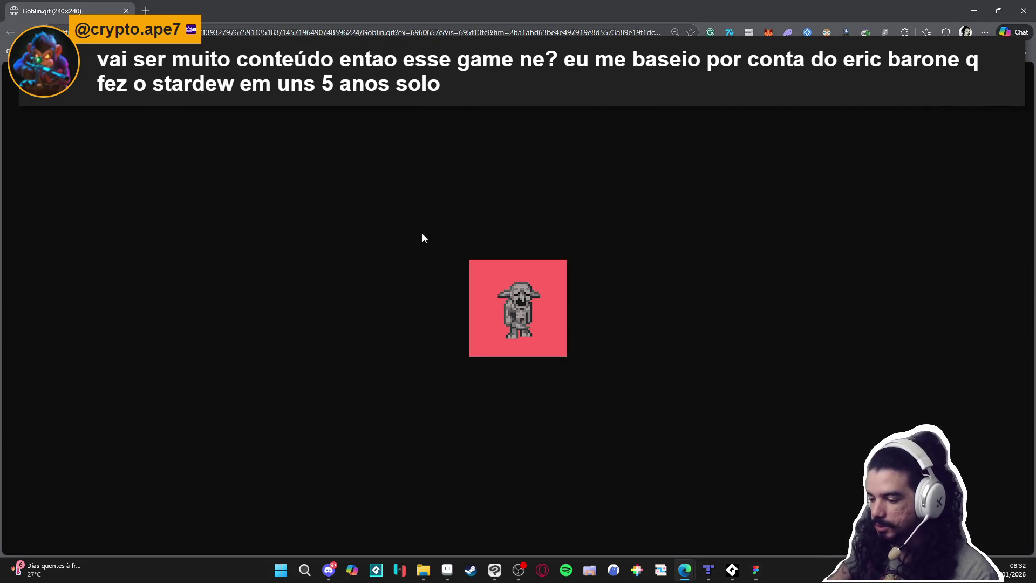
# Zoom into the Goblin.gif image in Edge and bring up its image options
pyautogui.scroll(7, 573, 285)
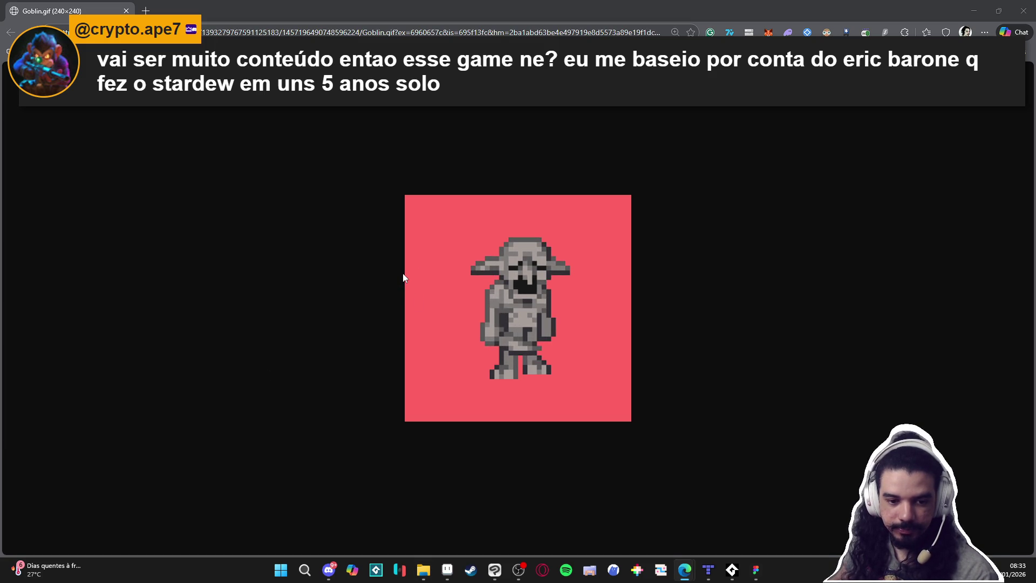
pyautogui.rightClick(553, 284)
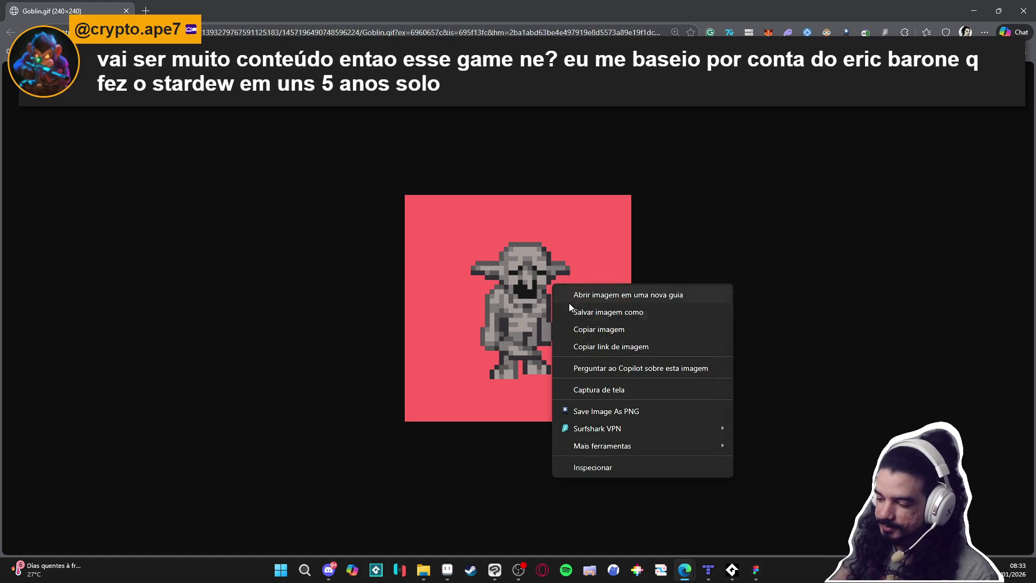
# Save the goblin image as Goblin GIF into RPGENEROUS > tilesets > indolencia
pyautogui.click(611, 313)
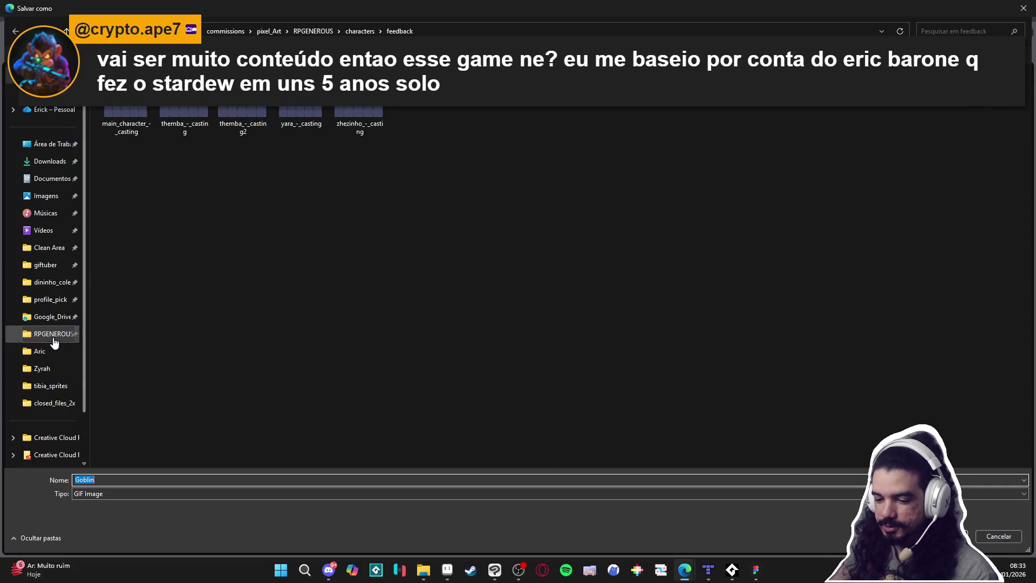
pyautogui.click(53, 334)
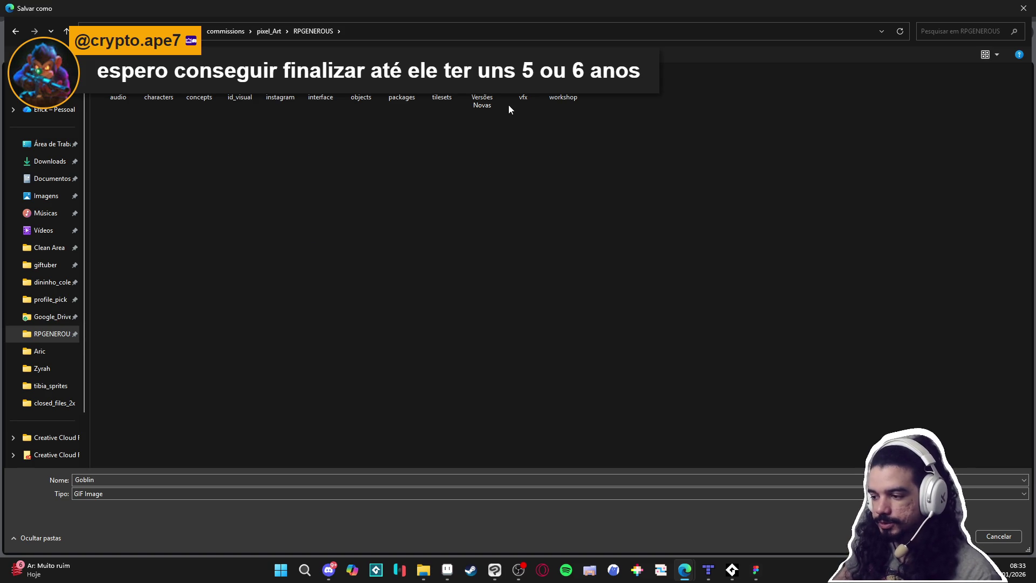
pyautogui.moveTo(517, 97)
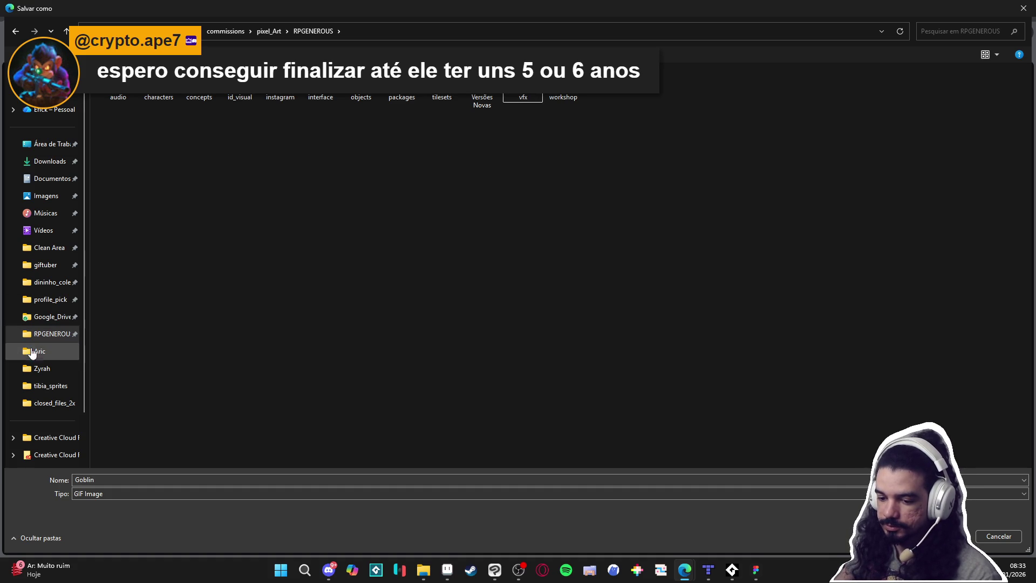
pyautogui.hotkey('shift', 'Tab')
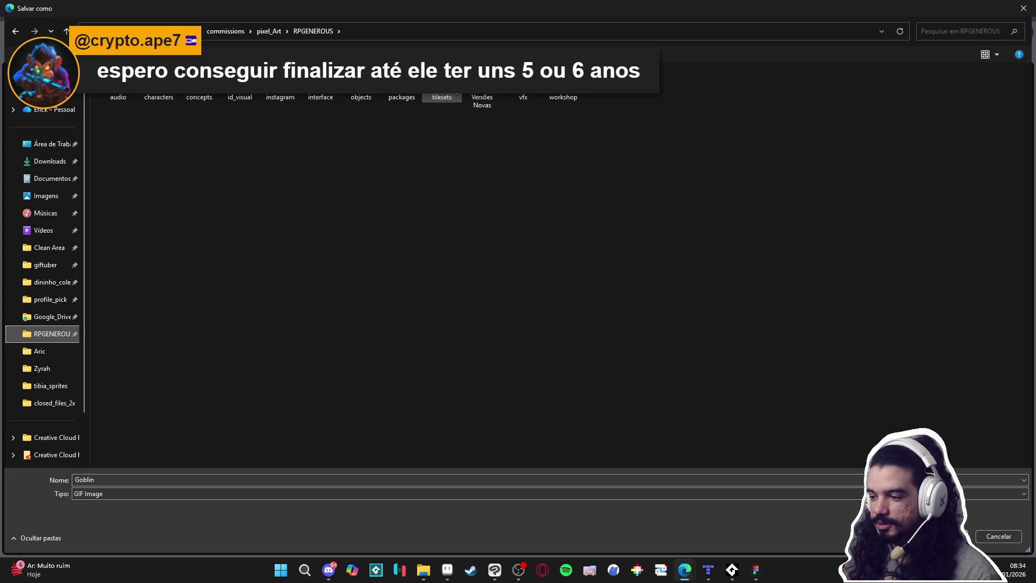
pyautogui.doubleClick(441, 99)
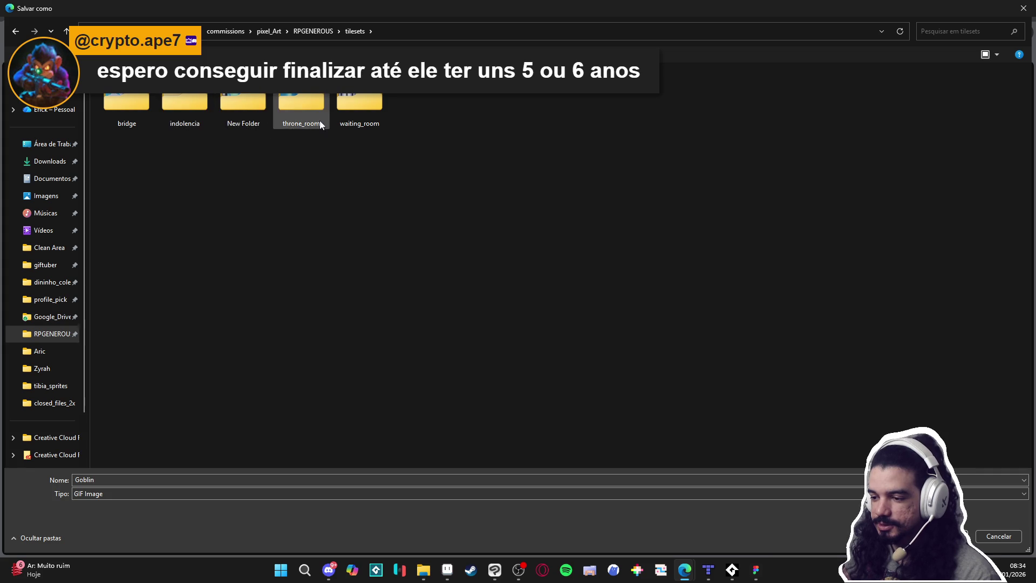
pyautogui.doubleClick(189, 106)
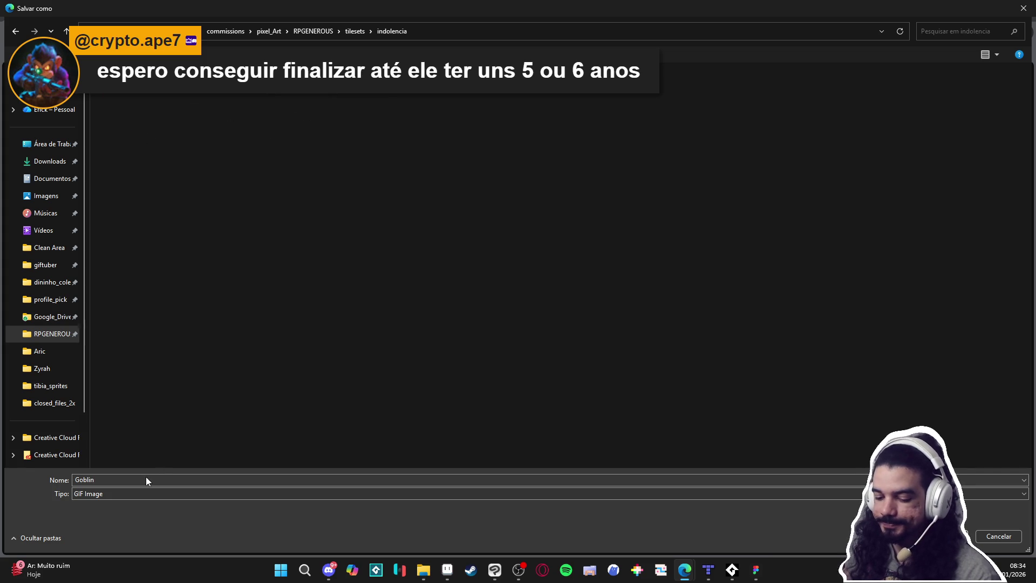
pyautogui.press('Return')
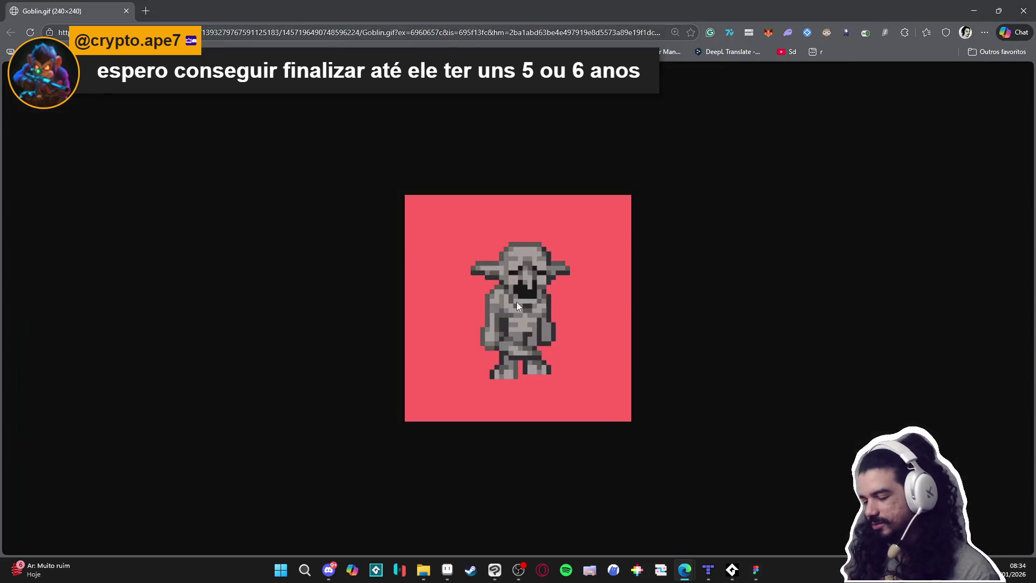
# Open the downloaded Goblin.gif in Aseprite and zoom in on it
pyautogui.click(1001, 101)
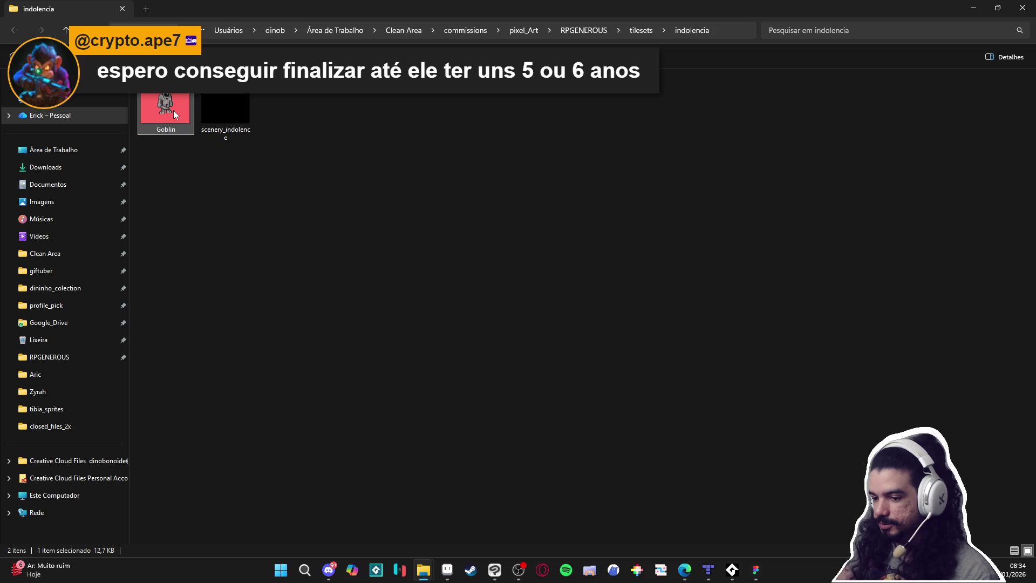
pyautogui.moveTo(173, 110)
pyautogui.mouseDown()
pyautogui.moveTo(491, 577)
pyautogui.moveTo(432, 578)
pyautogui.moveTo(447, 572)
pyautogui.mouseUp()
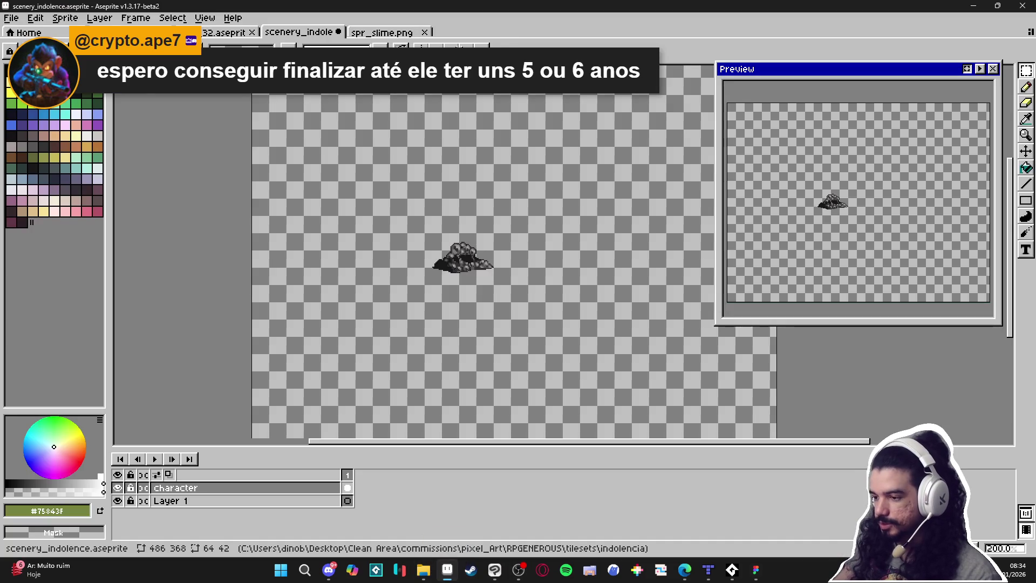
pyautogui.moveTo(500, 28); pyautogui.dragTo(499, 32)
pyautogui.scroll(5, 523, 241)
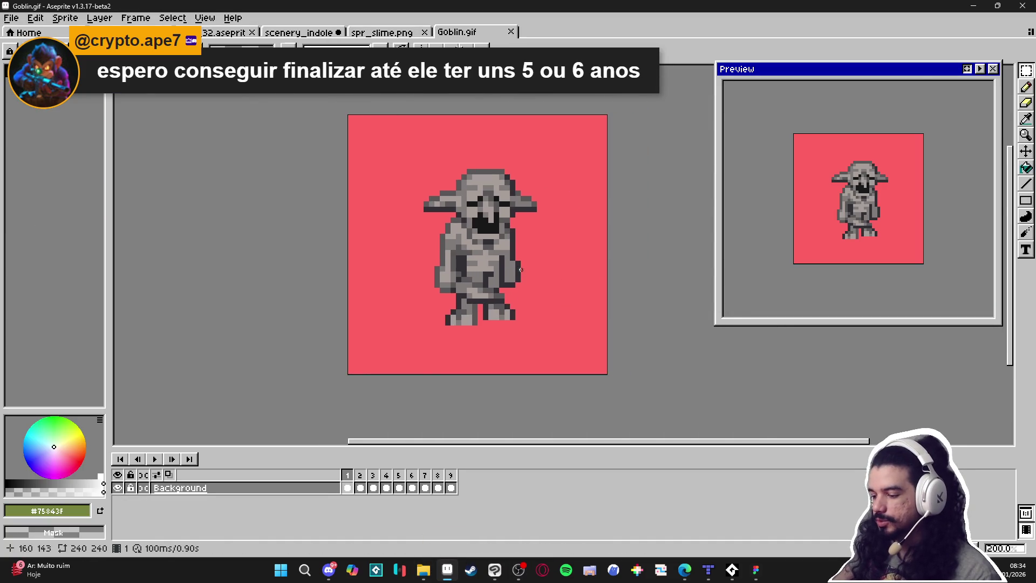
pyautogui.scroll(5, 507, 261)
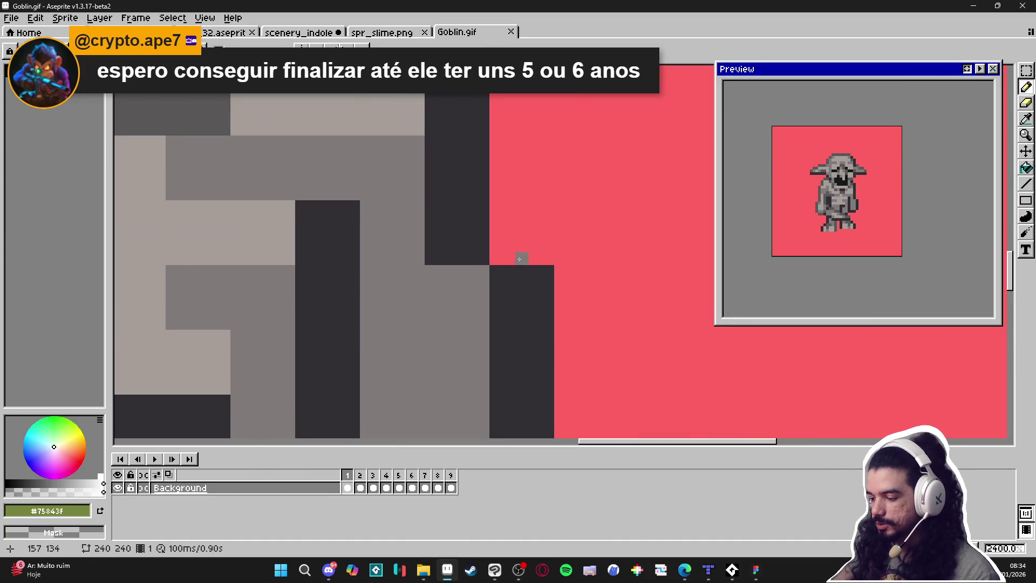
# Bring up the Sprite Size dialog for the goblin sprite
pyautogui.click(65, 18)
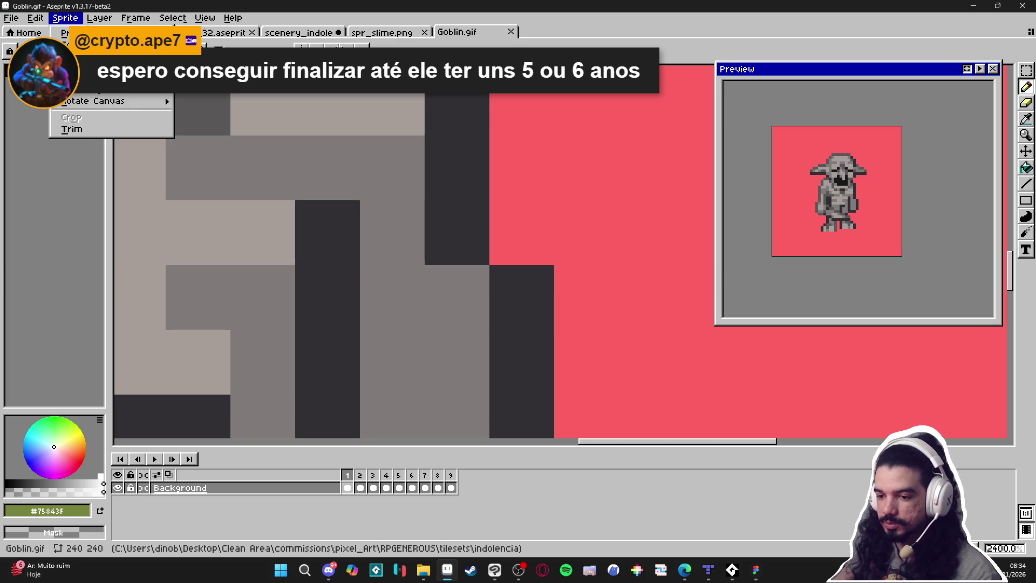
pyautogui.click(76, 77)
pyautogui.click(562, 214)
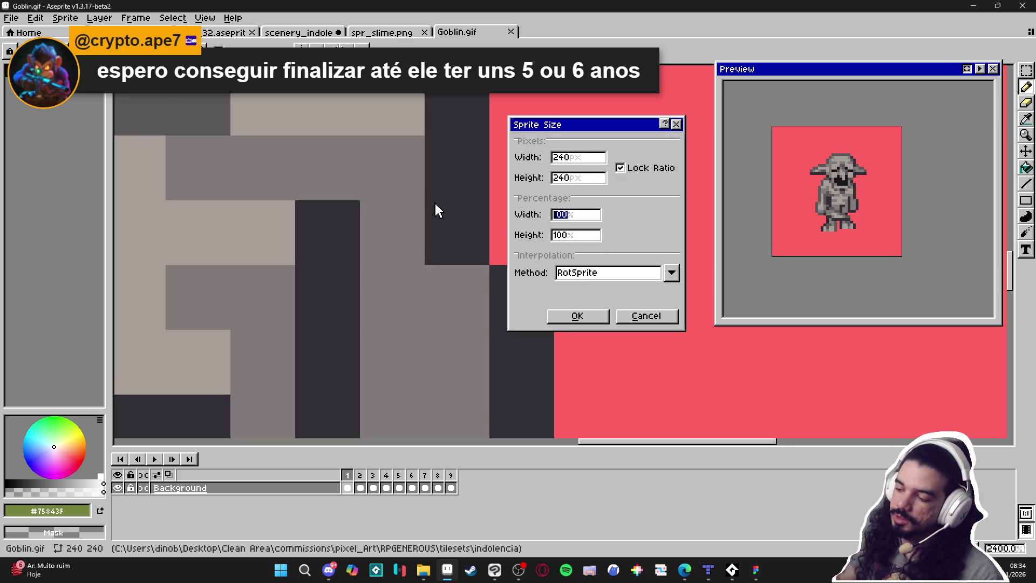
# Resize the goblin sprite from 240x240 to 48x48 pixels
pyautogui.click(592, 161)
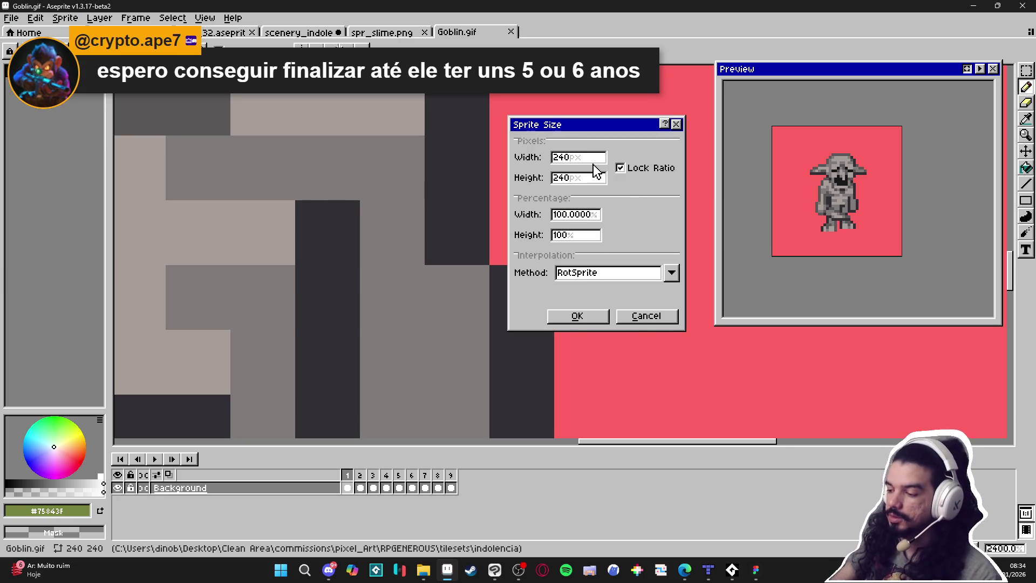
pyautogui.write('/8')
pyautogui.press('Return')
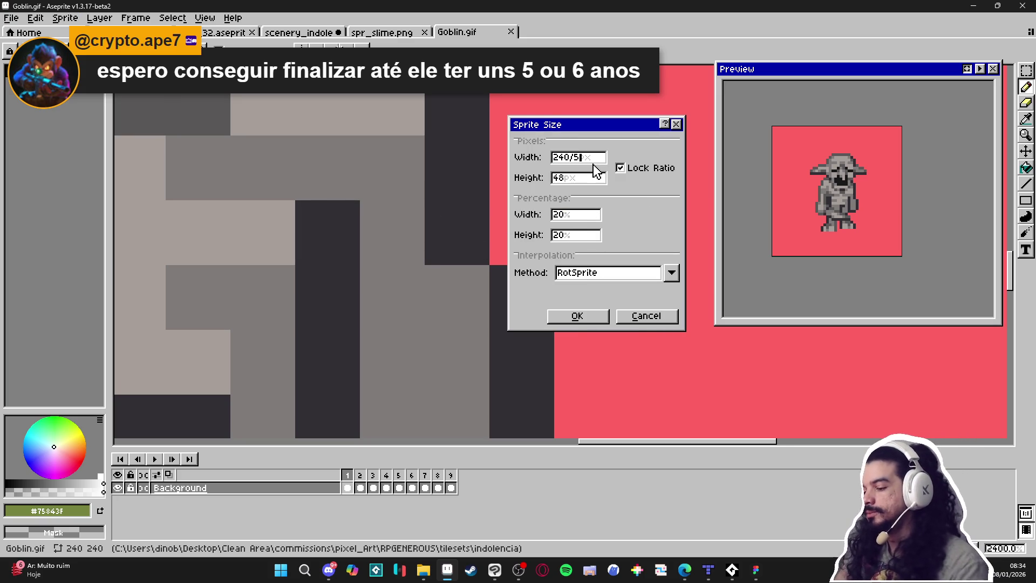
# Try deleting the red background with the Magic Wand, then undo the deletion
pyautogui.scroll(-4, 537, 168)
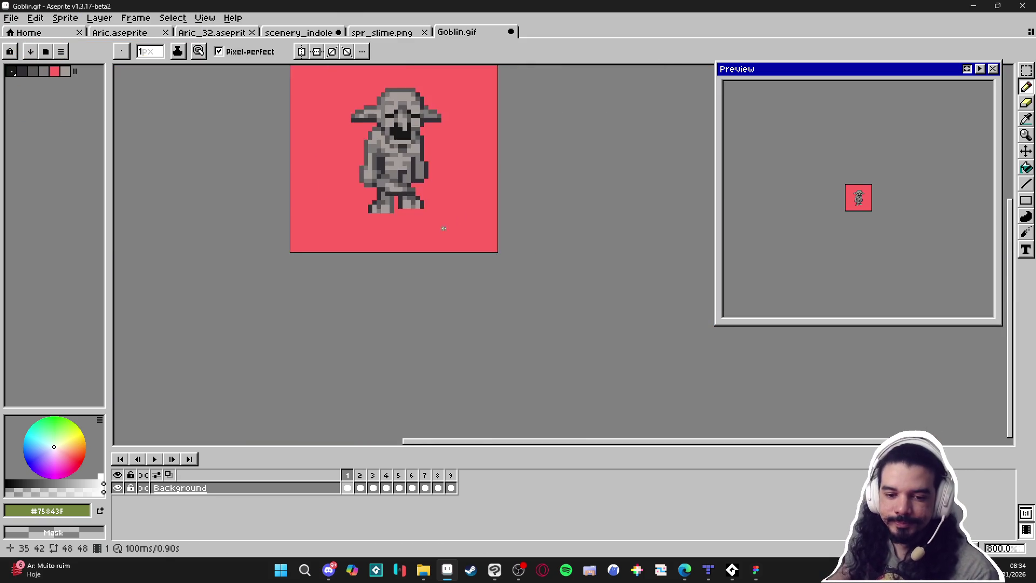
pyautogui.press('w')
pyautogui.click(501, 269)
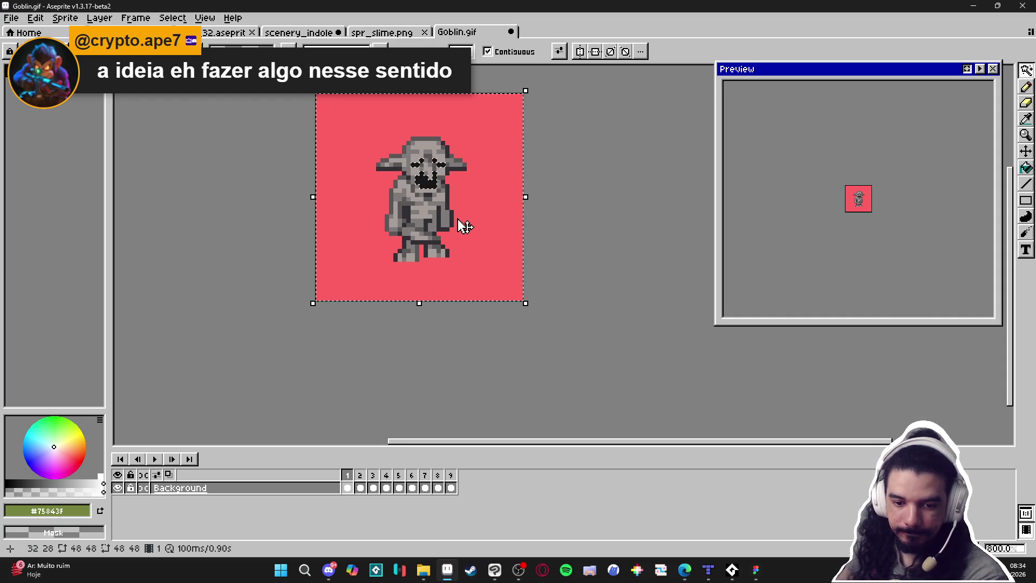
pyautogui.press('Delete')
pyautogui.hotkey('ctrl', 'z')
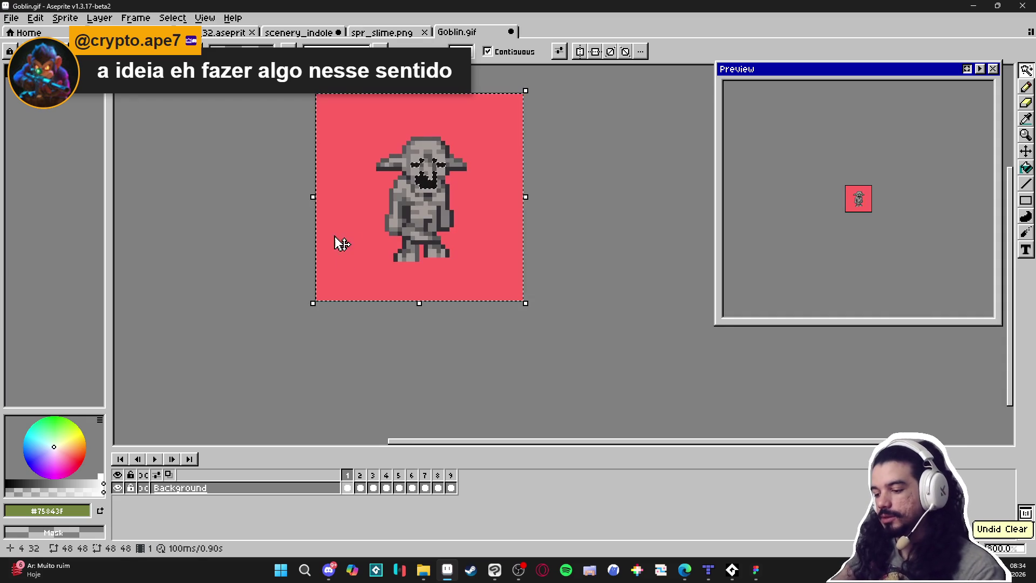
pyautogui.click(61, 19)
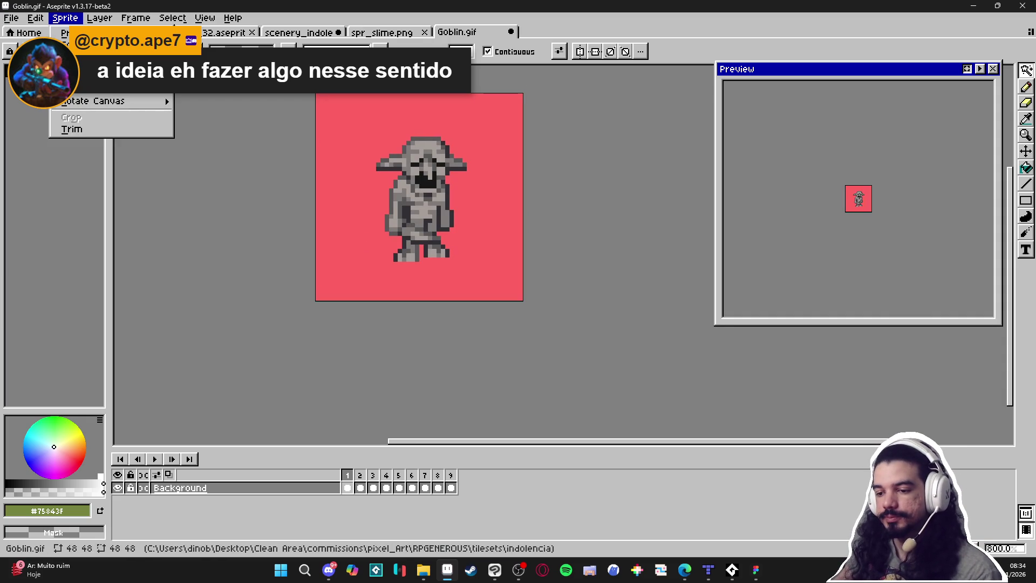
# Reselect the red background and retry deleting it, undoing each attempt
pyautogui.press('Escape')
pyautogui.click(472, 215)
pyautogui.press('Delete')
pyautogui.hotkey('ctrl', 'z')
pyautogui.press('Delete')
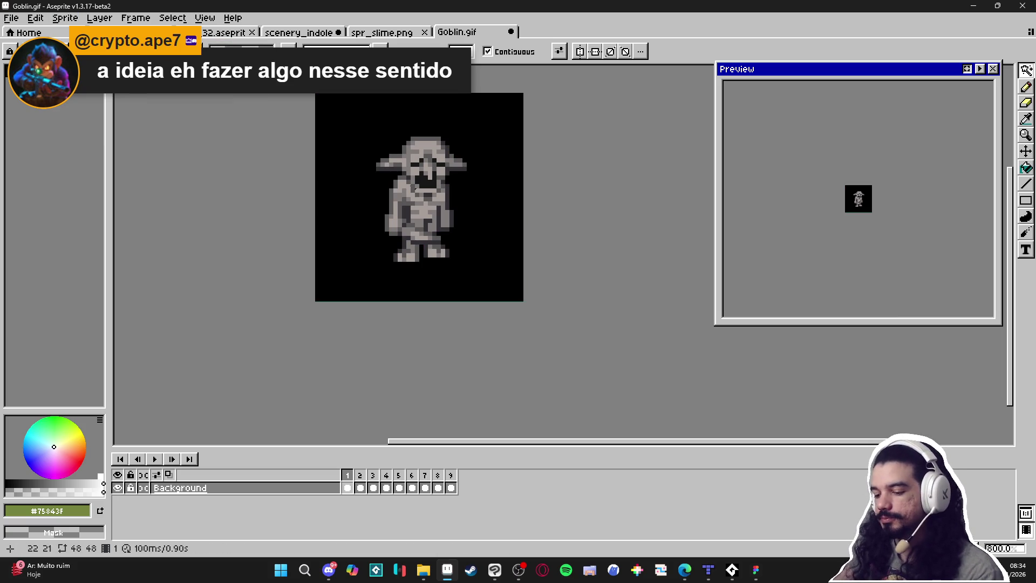
pyautogui.hotkey('ctrl', 'z')
# Convert the Background to a regular layer, clear the red to transparency, and copy the goblin
pyautogui.rightClick(232, 494)
pyautogui.moveTo(286, 496)
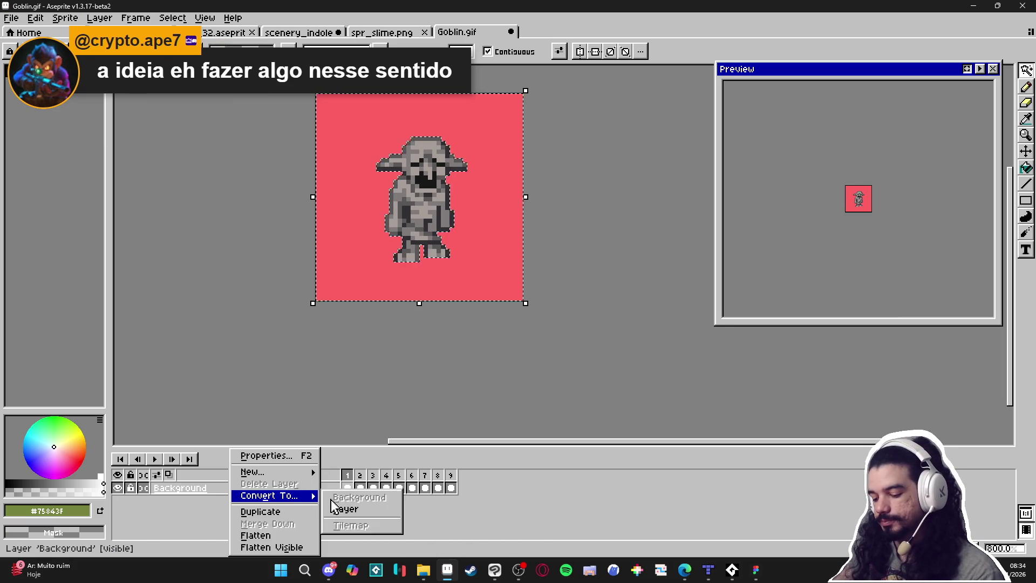
pyautogui.click(340, 506)
pyautogui.press('Delete')
pyautogui.hotkey('ctrl', 'z')
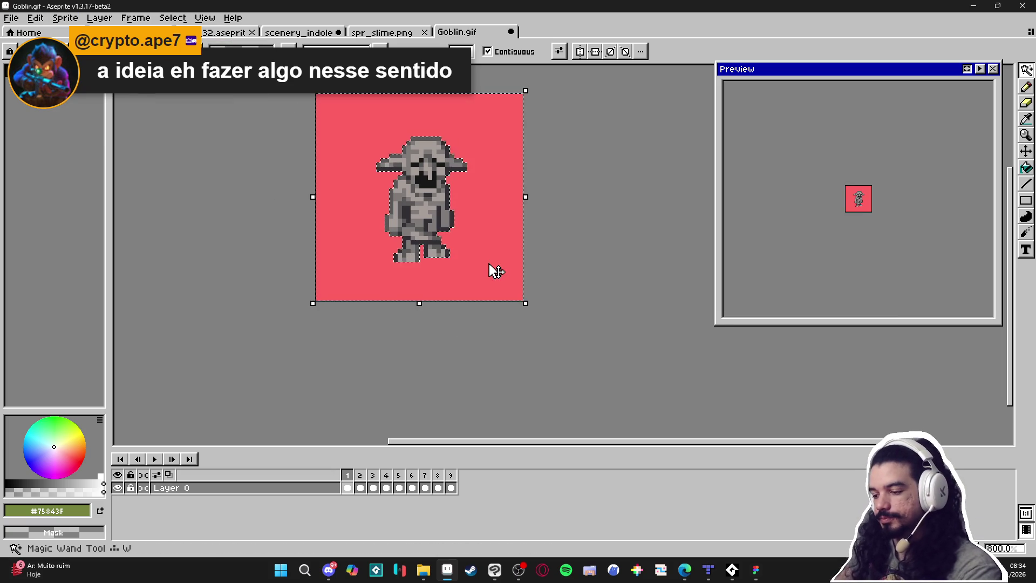
pyautogui.press('Delete')
pyautogui.hotkey('ctrl', 'd')
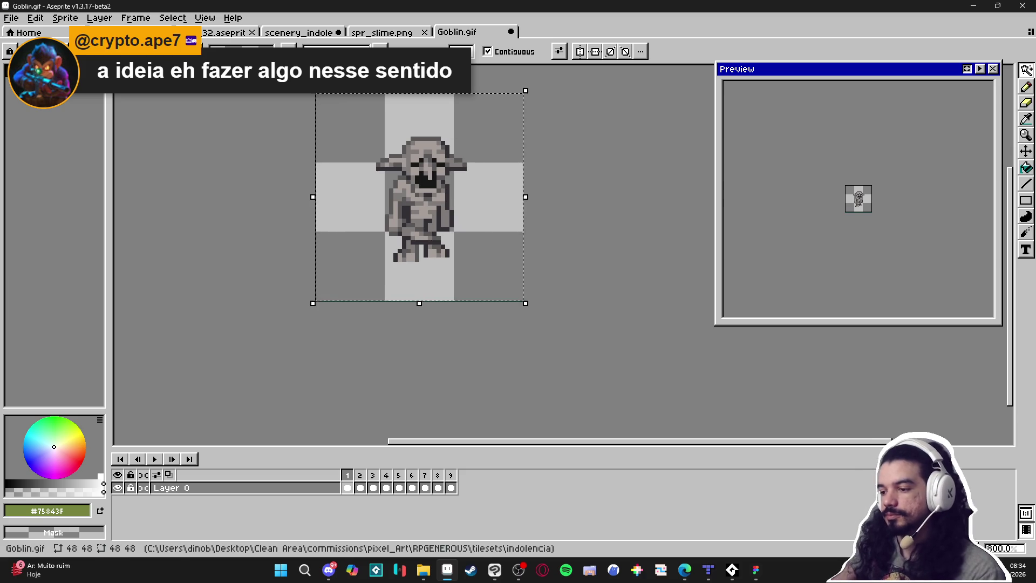
# Switch back to the scenery_indolence document
pyautogui.click(381, 32)
pyautogui.click(306, 35)
pyautogui.scroll(-1, 522, 242)
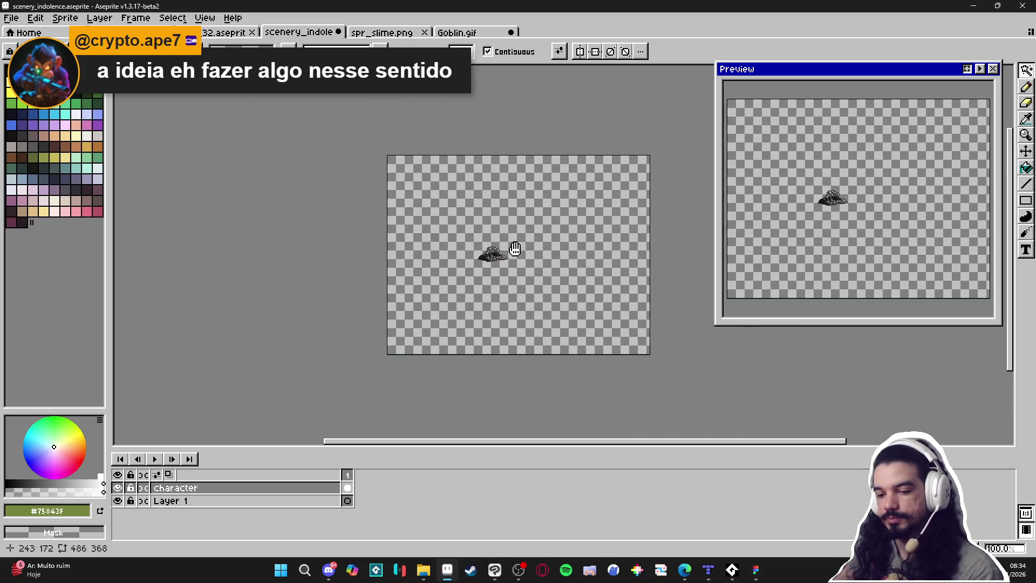
# Paste the goblin into the scenery and place it upper right of the rock
pyautogui.scroll(1, 546, 248)
pyautogui.press('v')
pyautogui.hotkey('ctrl', 'v')
pyautogui.scroll(1, 440, 273)
pyautogui.scroll(-1, 439, 273)
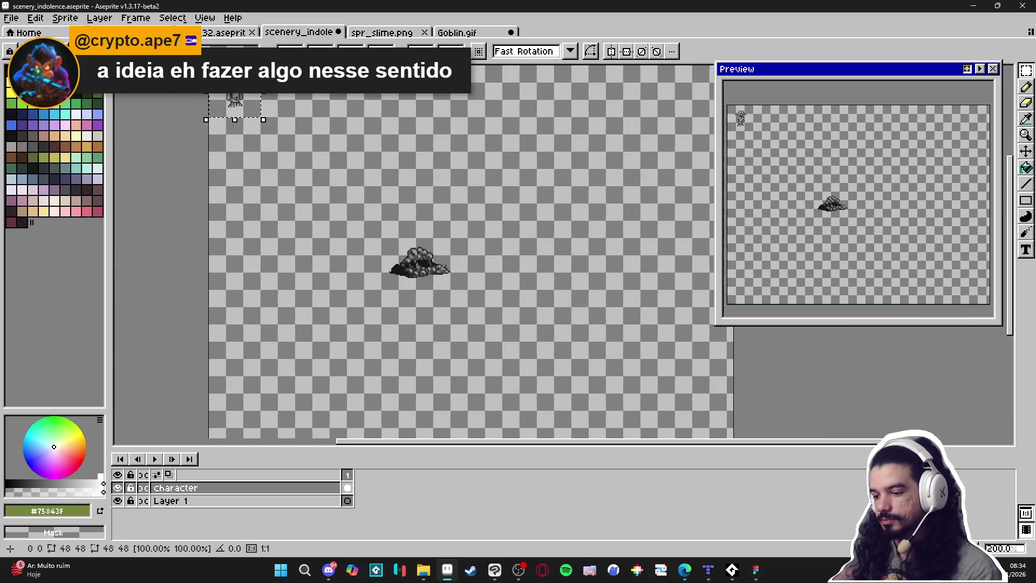
pyautogui.moveTo(272, 120)
pyautogui.mouseDown()
pyautogui.moveTo(440, 267)
pyautogui.moveTo(489, 267)
pyautogui.moveTo(485, 197)
pyautogui.moveTo(447, 177)
pyautogui.moveTo(441, 159)
pyautogui.moveTo(553, 160)
pyautogui.mouseUp()
pyautogui.scroll(1, 488, 267)
pyautogui.scroll(2, 499, 197)
pyautogui.scroll(-5, 553, 160)
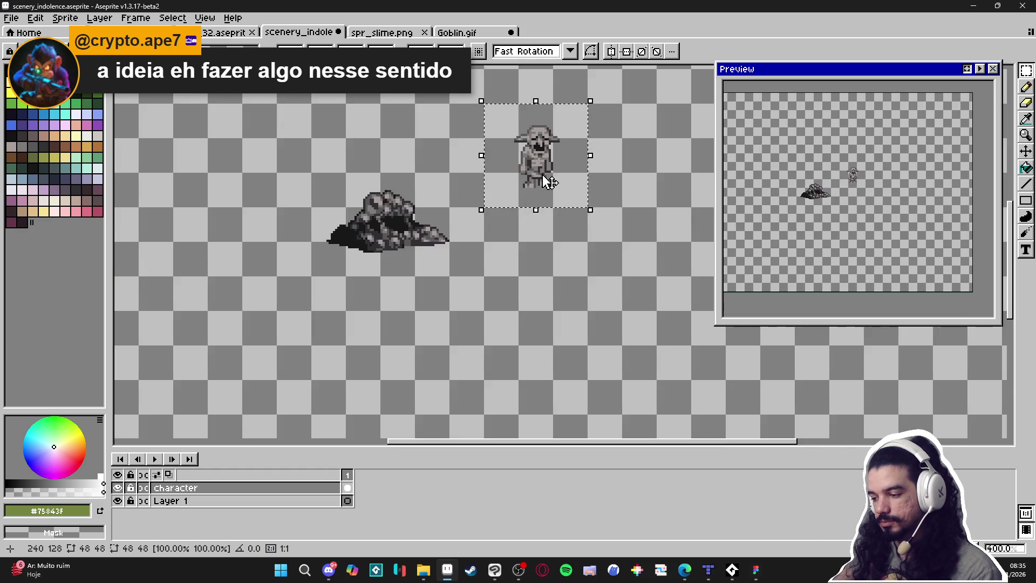
pyautogui.hotkey('ctrl', 'd')
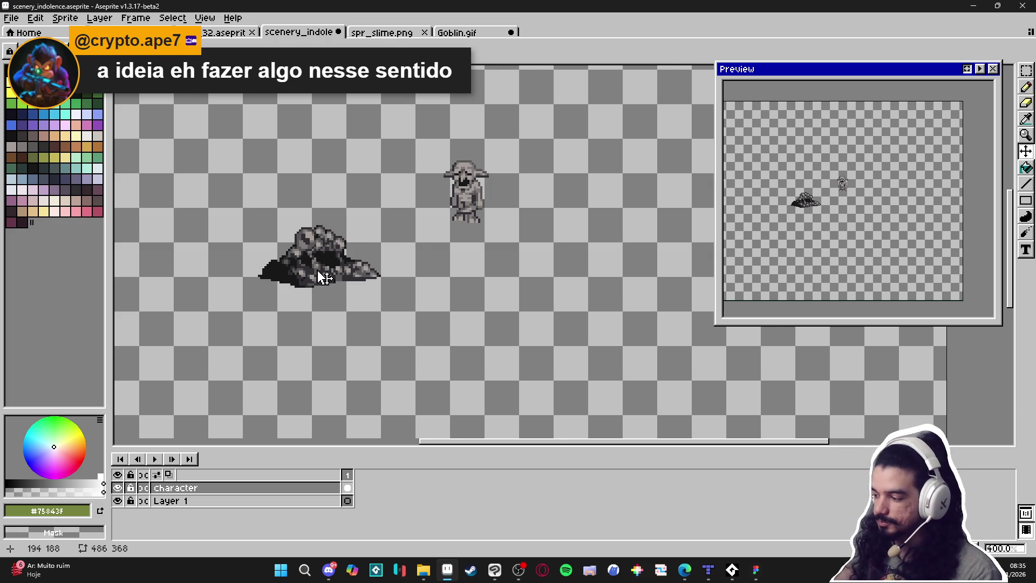
# Add a new empty Layer 2 above Layer 1
pyautogui.scroll(-1, 319, 280)
pyautogui.scroll(-1, 312, 282)
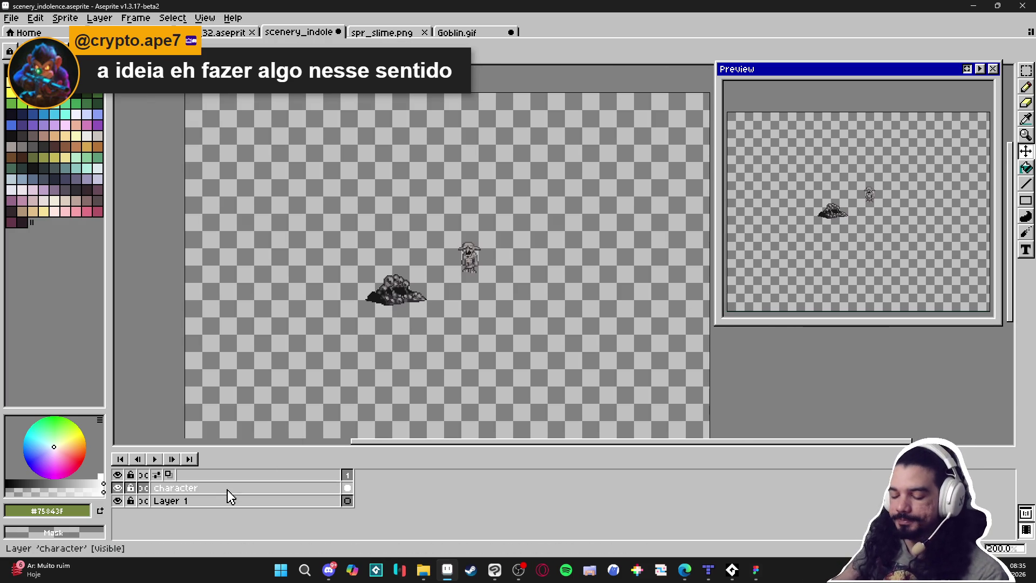
pyautogui.hotkey('shift', 'n')
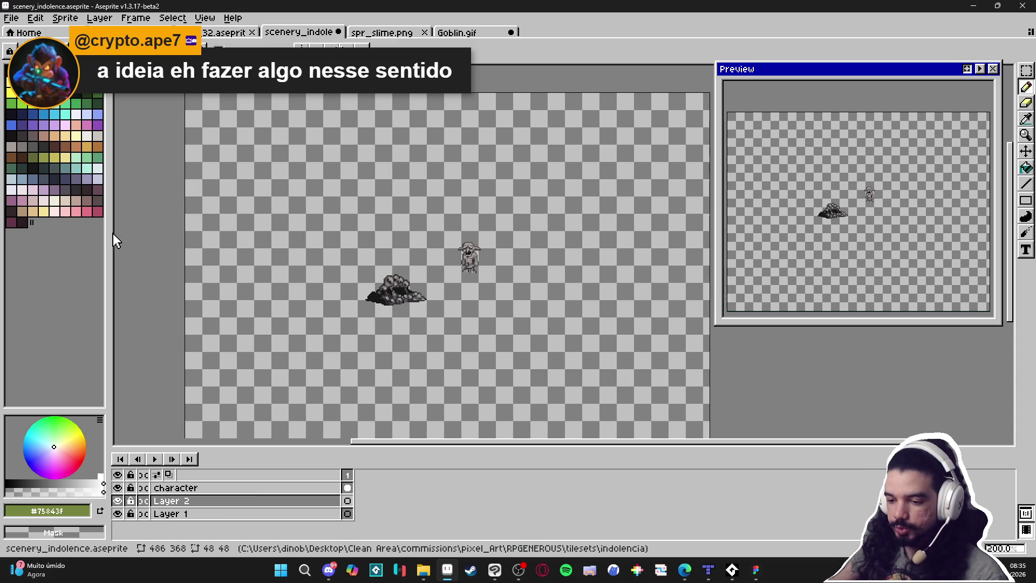
# Fill Layer 2 with a grey picked from the palette using the Paint Bucket
pyautogui.moveTo(108, 232); pyautogui.dragTo(71, 232)
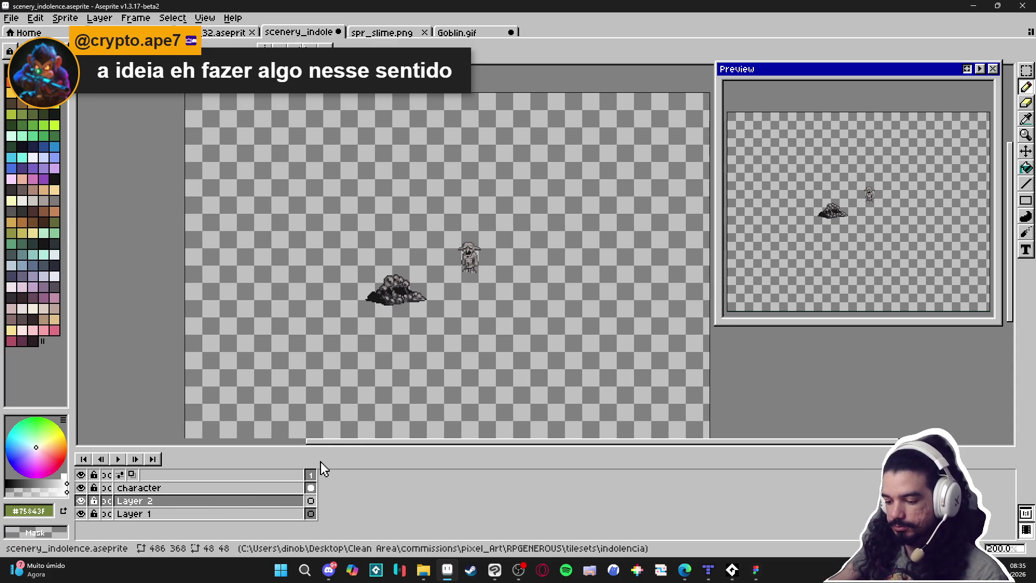
pyautogui.click(280, 501)
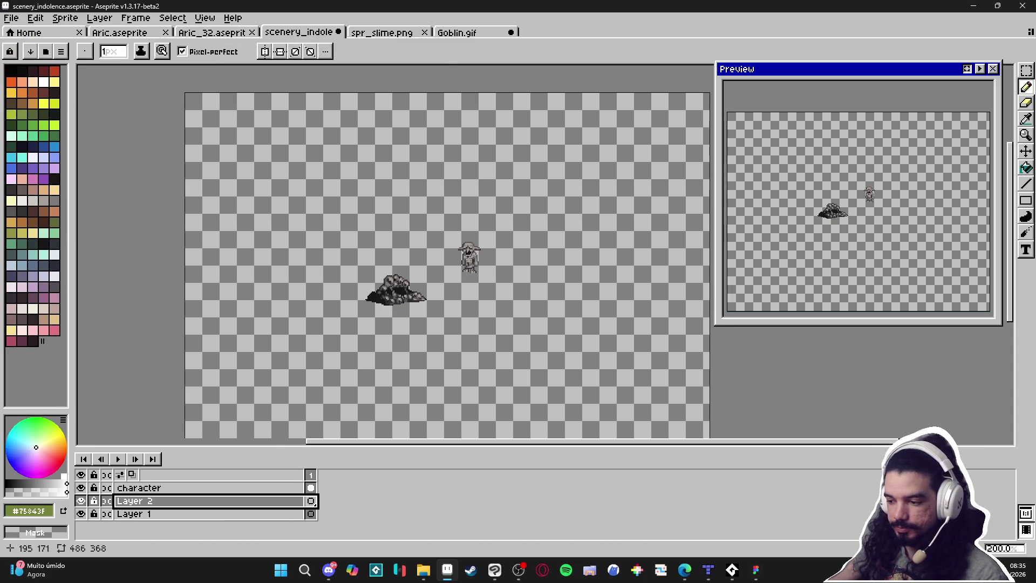
pyautogui.click(57, 201)
pyautogui.press('g')
pyautogui.click(415, 288)
# Refill the floor with the next darker palette grey
pyautogui.scroll(1, 415, 289)
pyautogui.moveTo(270, 252); pyautogui.dragTo(308, 264)
pyautogui.press(']')
pyautogui.click(308, 264)
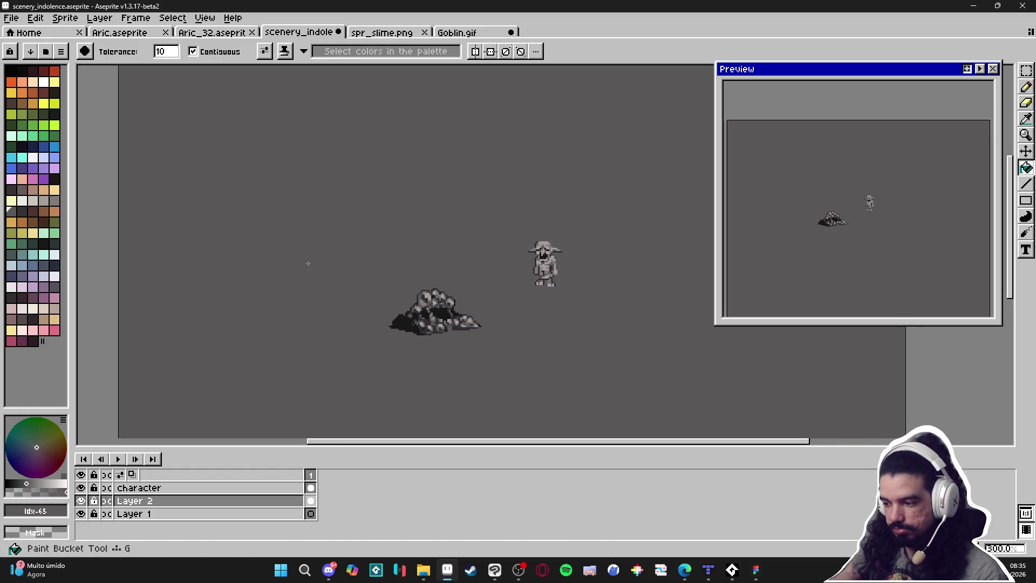
# Recentre the scene and switch to the Move Tool with Auto Select Layer
pyautogui.hscroll(3, 340, 288)
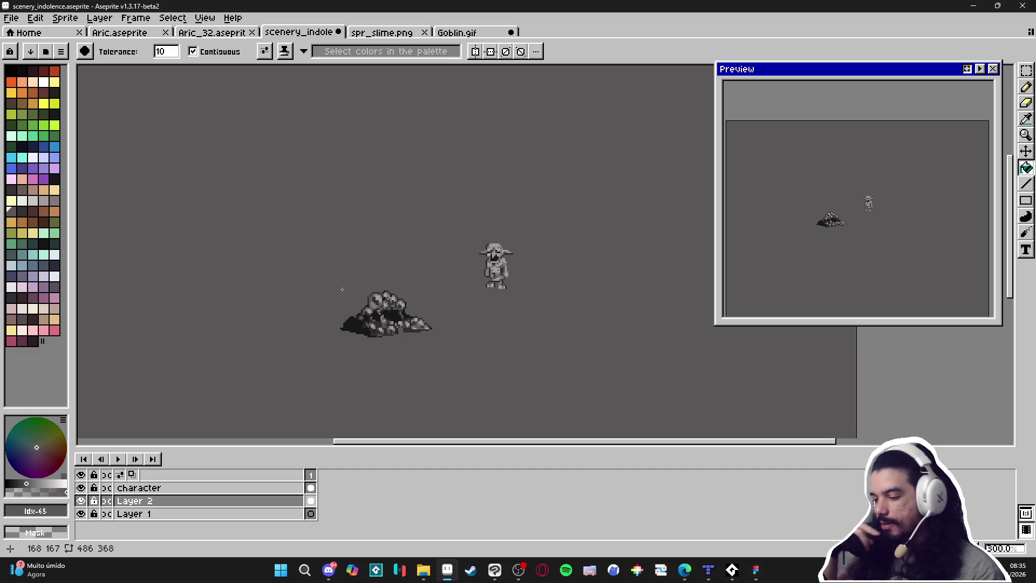
pyautogui.scroll(3, 849, 157)
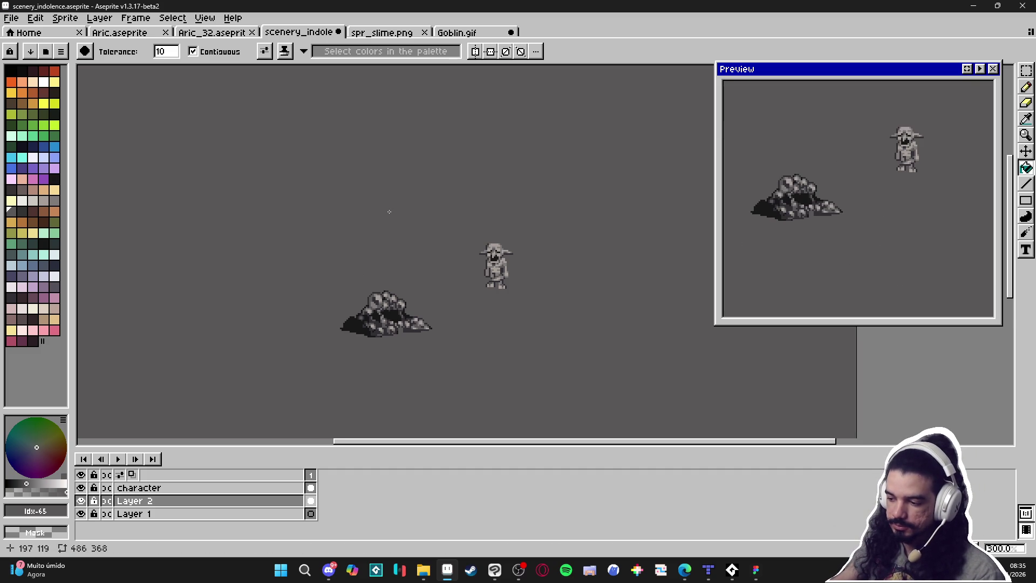
pyautogui.scroll(-1, 386, 256)
pyautogui.scroll(1, 386, 256)
pyautogui.moveTo(352, 285); pyautogui.dragTo(405, 299)
pyautogui.press('v')
pyautogui.press('ctrl')
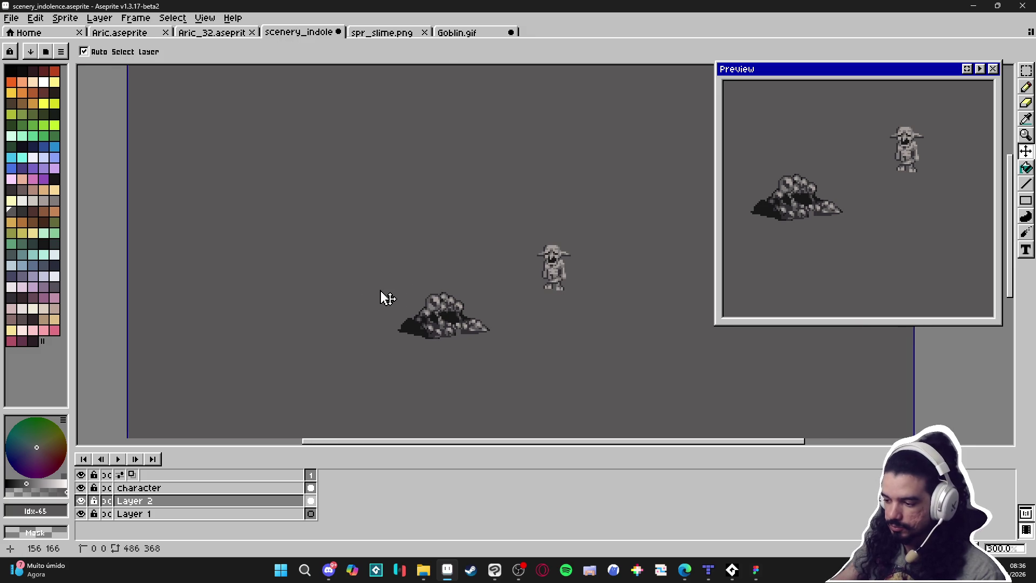
# Sample the floor grey #595757 from the canvas as the drawing colour
pyautogui.hotkey('ctrl', "'")
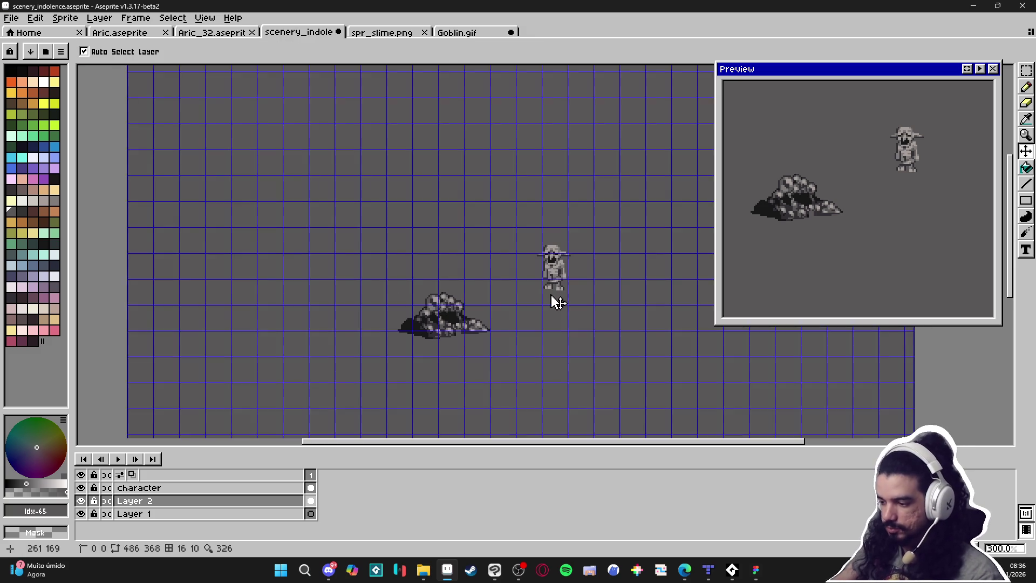
pyautogui.scroll(9, 555, 301)
pyautogui.press('i')
pyautogui.click(584, 270)
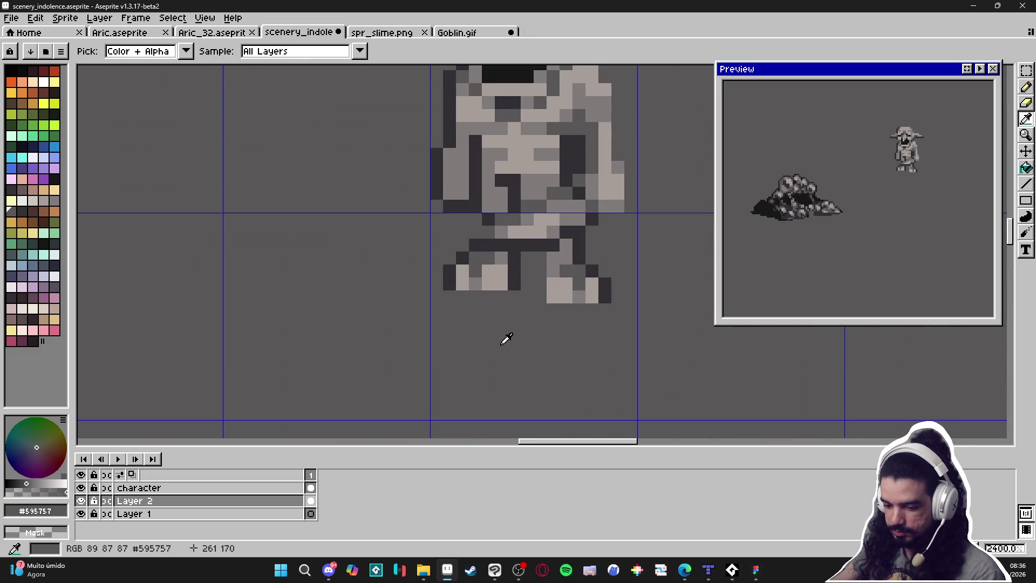
pyautogui.press('b')
pyautogui.scroll(-6, 439, 334)
pyautogui.scroll(-2, 440, 334)
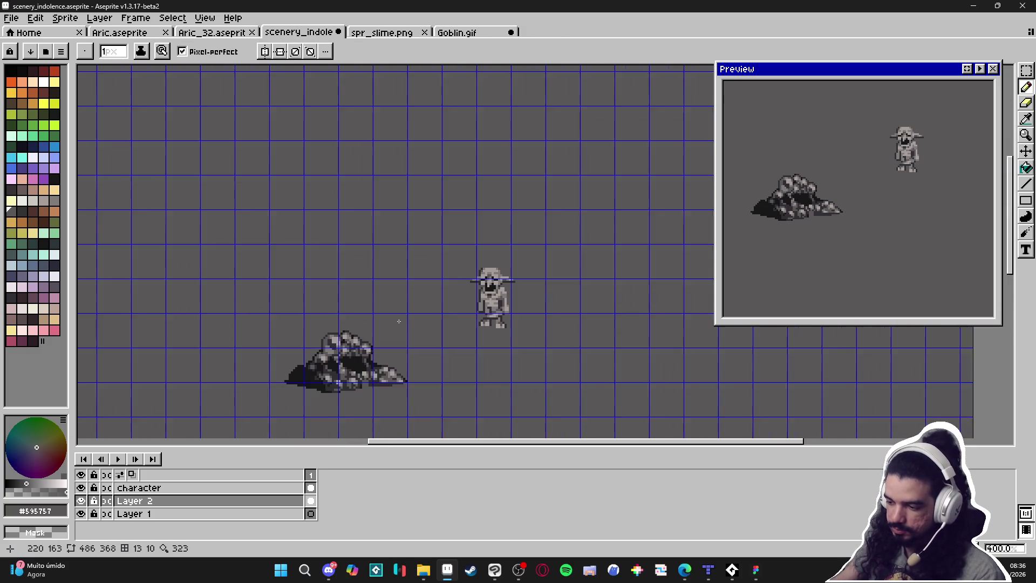
pyautogui.hotkey('ctrl', "'")
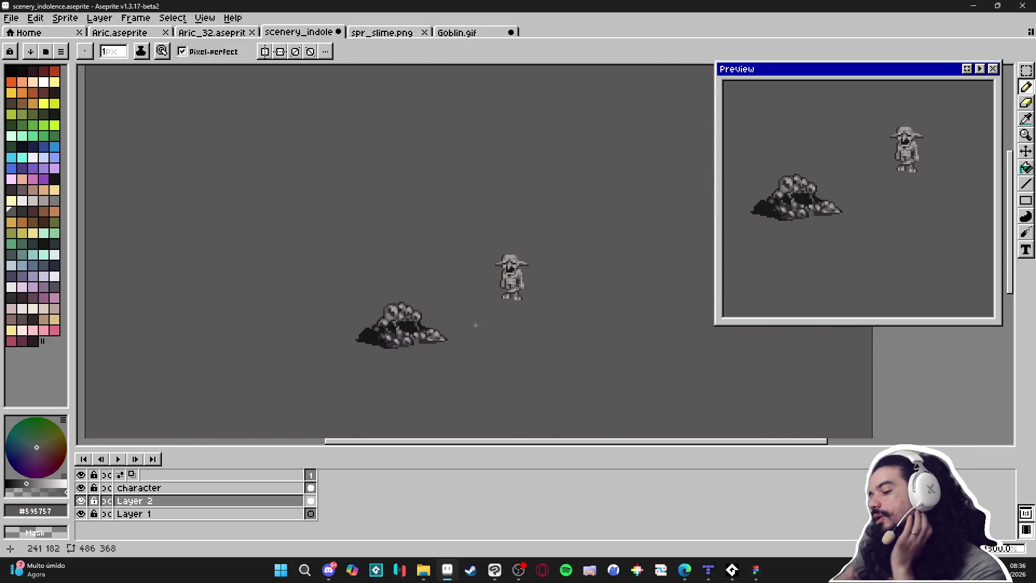
# Clear the grey fill from Layer 2
pyautogui.moveTo(396, 269); pyautogui.dragTo(435, 266)
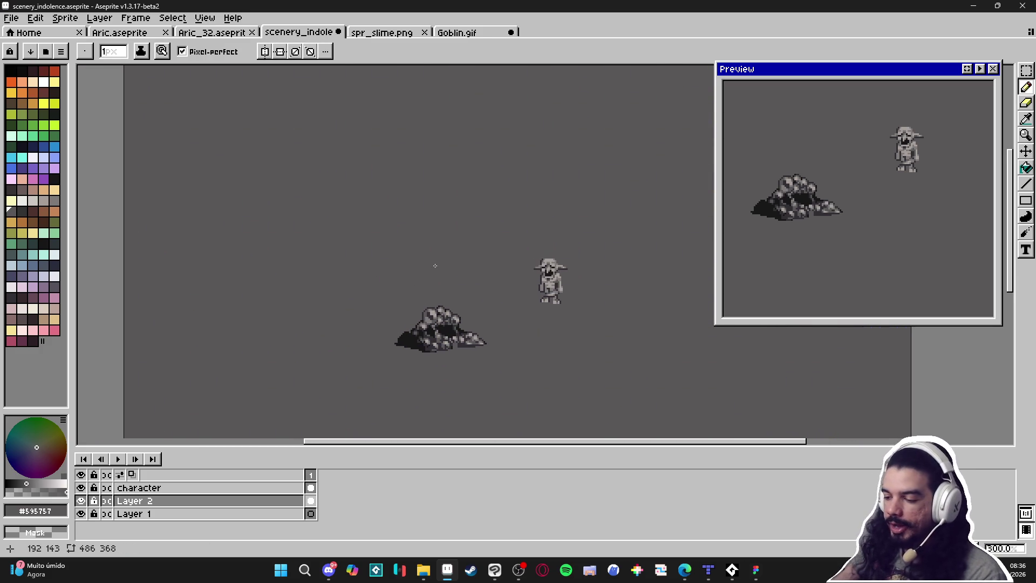
pyautogui.moveTo(384, 272); pyautogui.dragTo(379, 273)
pyautogui.press("ctrl+'")
pyautogui.click(384, 280)
pyautogui.hotkey('ctrl', 'z')
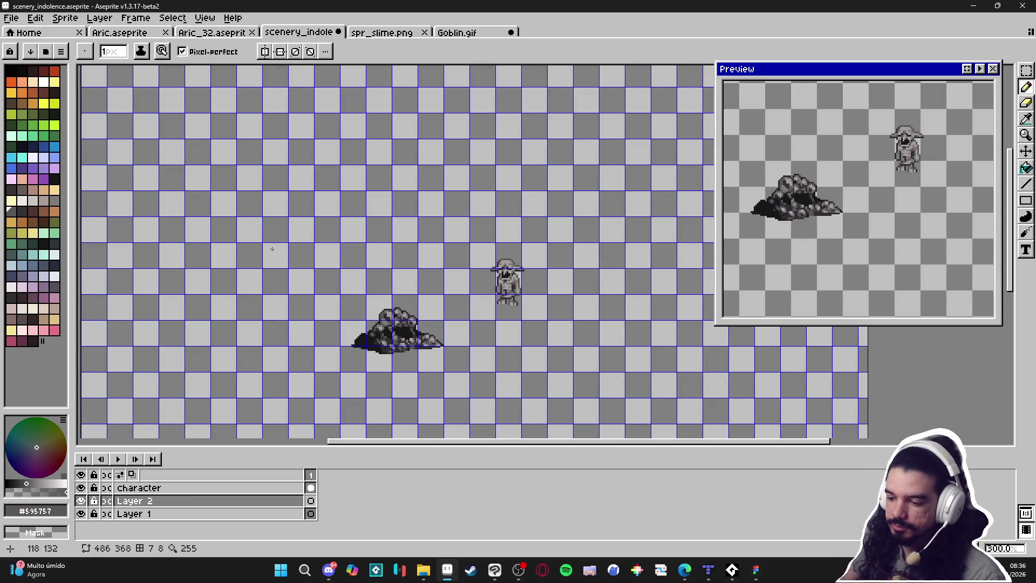
pyautogui.press('m')
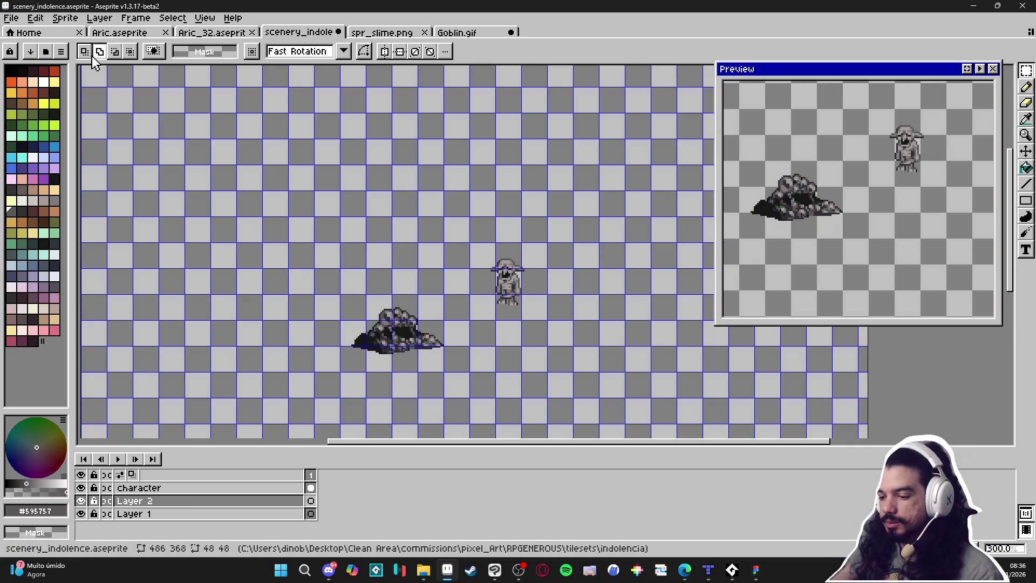
# Convert Layer 2 to a tilemap, accepting the default tileset settings
pyautogui.rightClick(172, 502)
pyautogui.moveTo(230, 494)
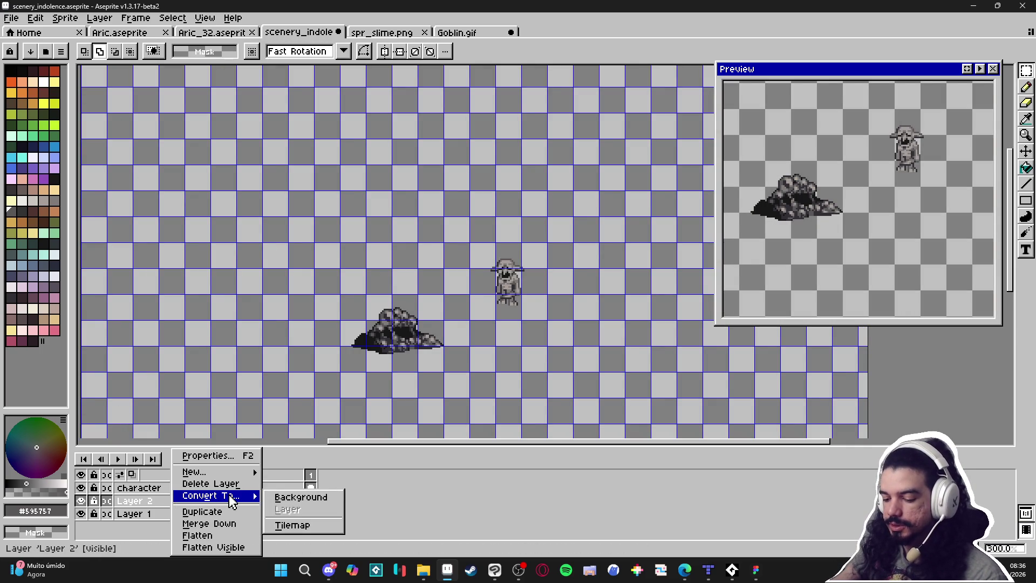
pyautogui.click(312, 524)
pyautogui.click(512, 333)
# Paint dark grey tiles across the scene floor, including a loop around the scene
pyautogui.scroll(2, 352, 231)
pyautogui.press('g')
pyautogui.click(348, 234)
pyautogui.press('b')
pyautogui.click(390, 277)
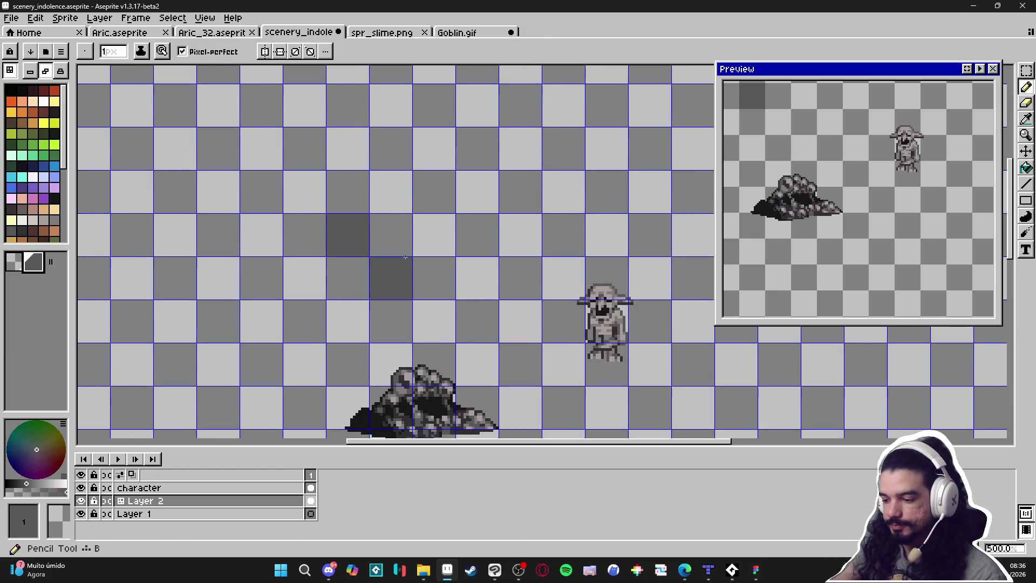
pyautogui.click(390, 234)
pyautogui.click(348, 277)
pyautogui.scroll(-3, 332, 265)
pyautogui.moveTo(331, 265)
pyautogui.mouseDown()
pyautogui.moveTo(328, 370)
pyautogui.moveTo(469, 367)
pyautogui.moveTo(483, 277)
pyautogui.moveTo(395, 264)
pyautogui.moveTo(432, 282)
pyautogui.moveTo(431, 324)
pyautogui.moveTo(397, 349)
pyautogui.moveTo(374, 336)
pyautogui.moveTo(348, 294)
pyautogui.moveTo(356, 384)
pyautogui.moveTo(477, 386)
pyautogui.moveTo(501, 346)
pyautogui.moveTo(501, 259)
pyautogui.moveTo(482, 263)
pyautogui.mouseUp()
# Hide the grid and choose the dark swatch Idx-66 as the crack colour
pyautogui.scroll(3, 398, 322)
pyautogui.press("ctrl+'")
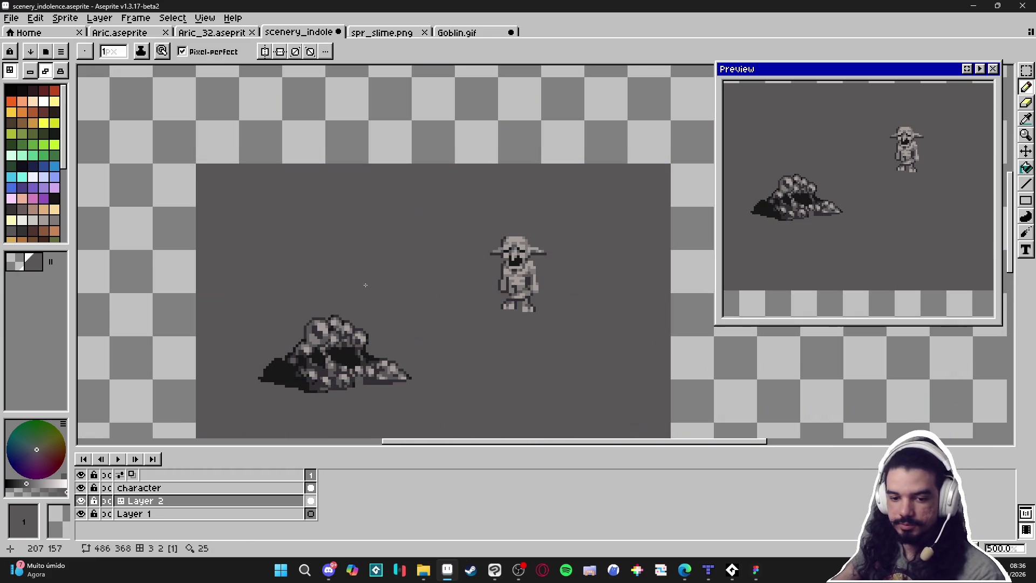
pyautogui.click(43, 176)
pyautogui.scroll(3, 365, 282)
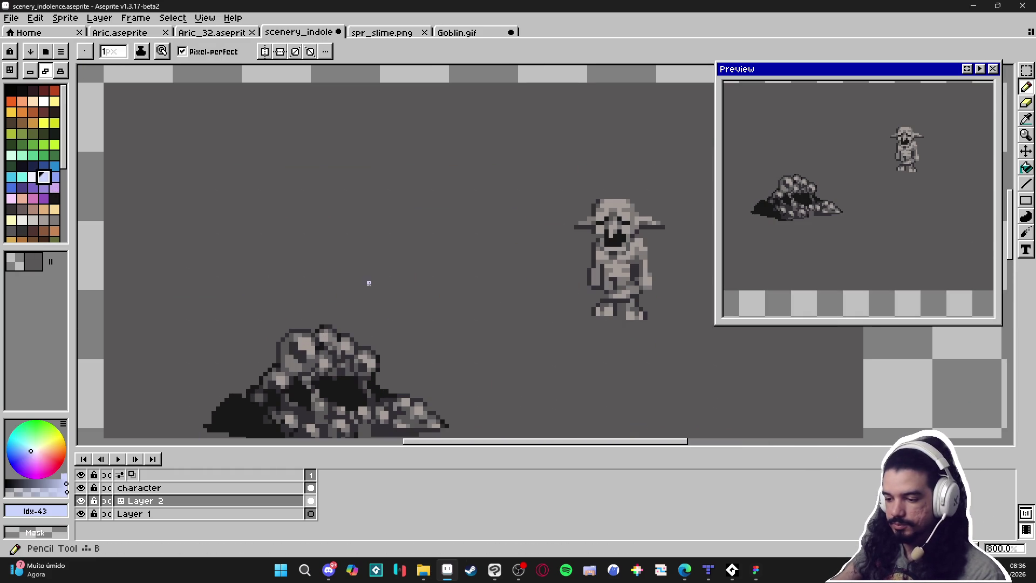
pyautogui.keyDown('alt'); pyautogui.click(370, 273); pyautogui.keyUp('alt')
pyautogui.press('v')
pyautogui.press('b')
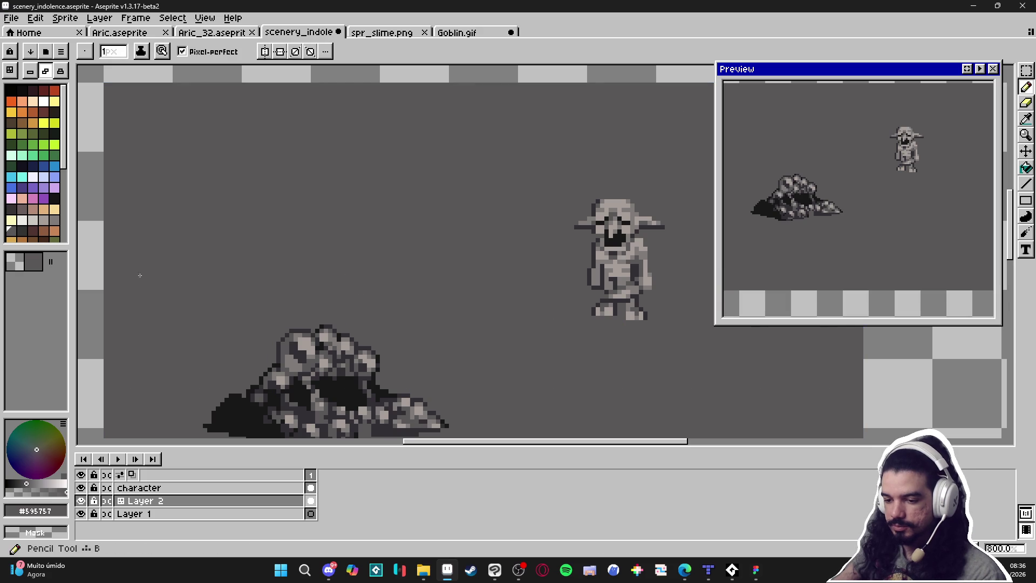
pyautogui.click(26, 229)
# Undo the last pencil stroke and switch the tilemap to pixel editing mode
pyautogui.scroll(-1, 342, 270)
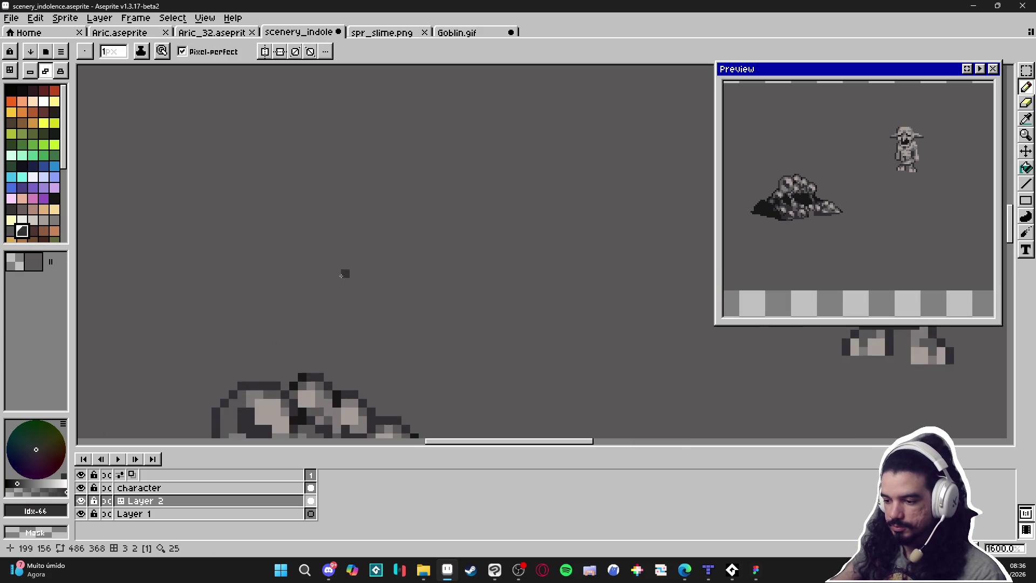
pyautogui.scroll(1, 331, 266)
pyautogui.press('v')
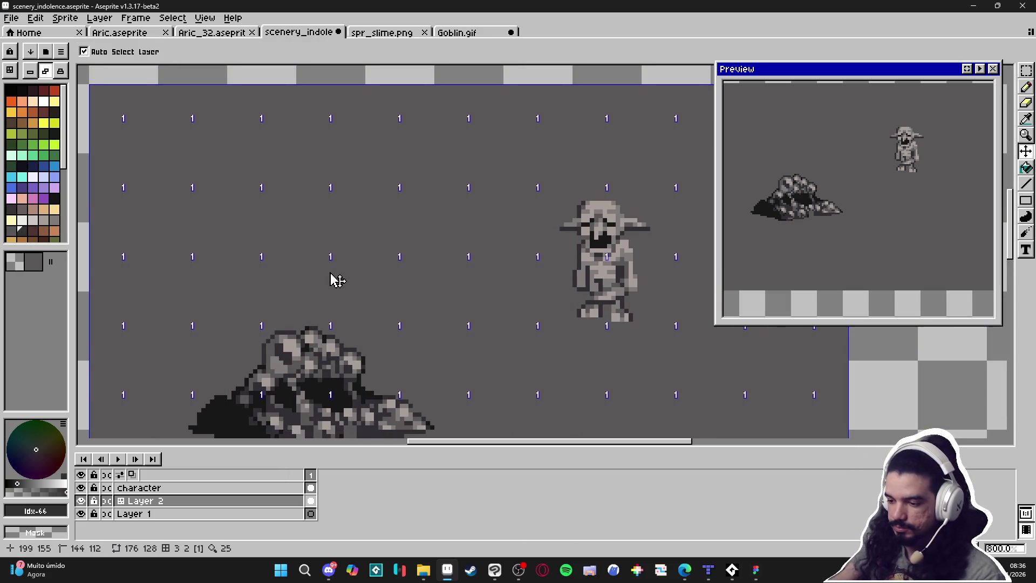
pyautogui.press('b')
pyautogui.scroll(3, 327, 264)
pyautogui.hotkey('ctrl', 'z')
pyautogui.click(33, 73)
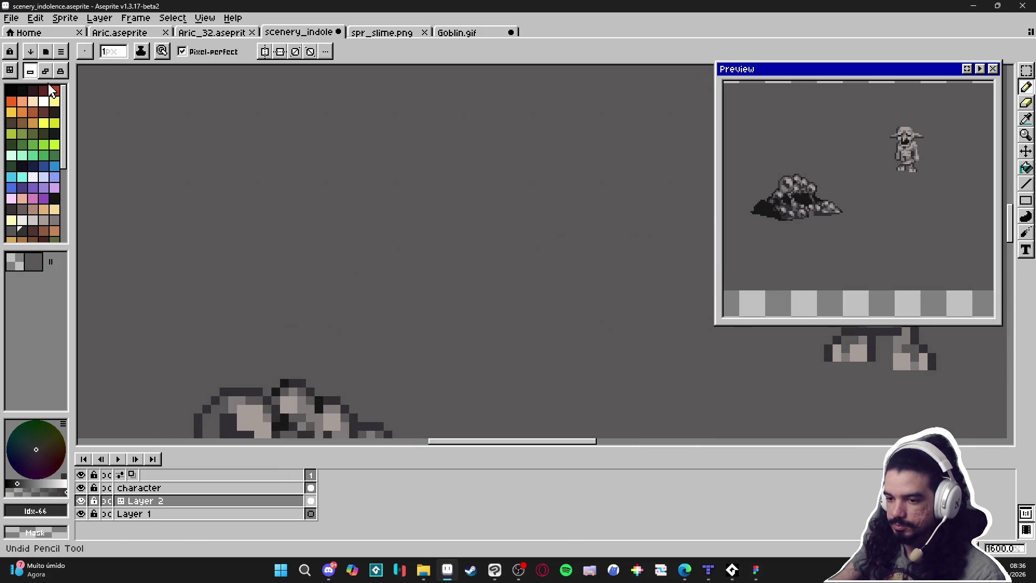
# Draw a long diagonal crack line across the tile and extend it by a pixel
pyautogui.moveTo(370, 236)
pyautogui.mouseDown()
pyautogui.moveTo(372, 251)
pyautogui.moveTo(415, 272)
pyautogui.moveTo(433, 336)
pyautogui.moveTo(470, 352)
pyautogui.moveTo(475, 366)
pyautogui.moveTo(501, 369)
pyautogui.mouseUp()
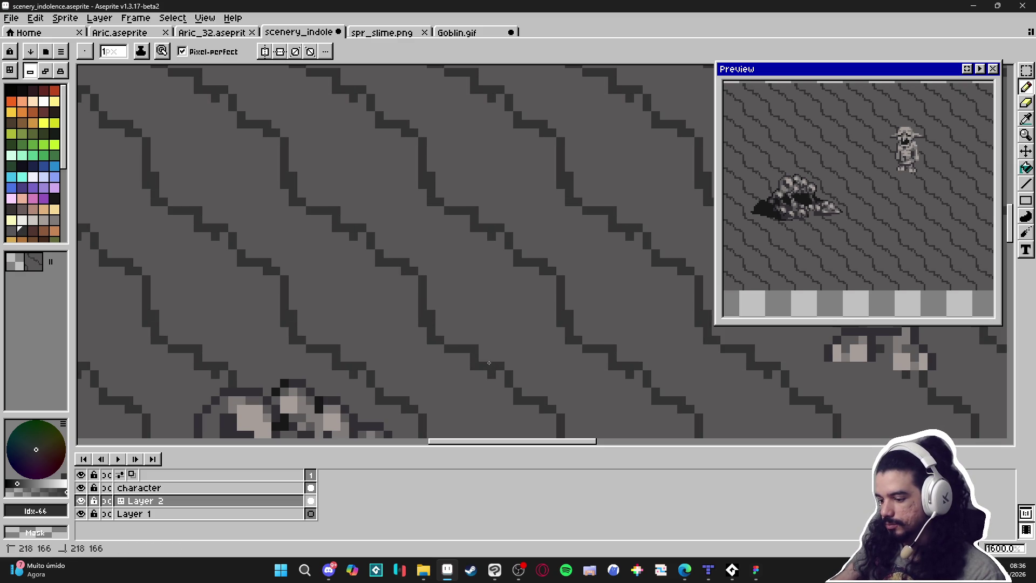
pyautogui.moveTo(499, 363); pyautogui.dragTo(503, 378)
pyautogui.moveTo(472, 323); pyautogui.dragTo(468, 316)
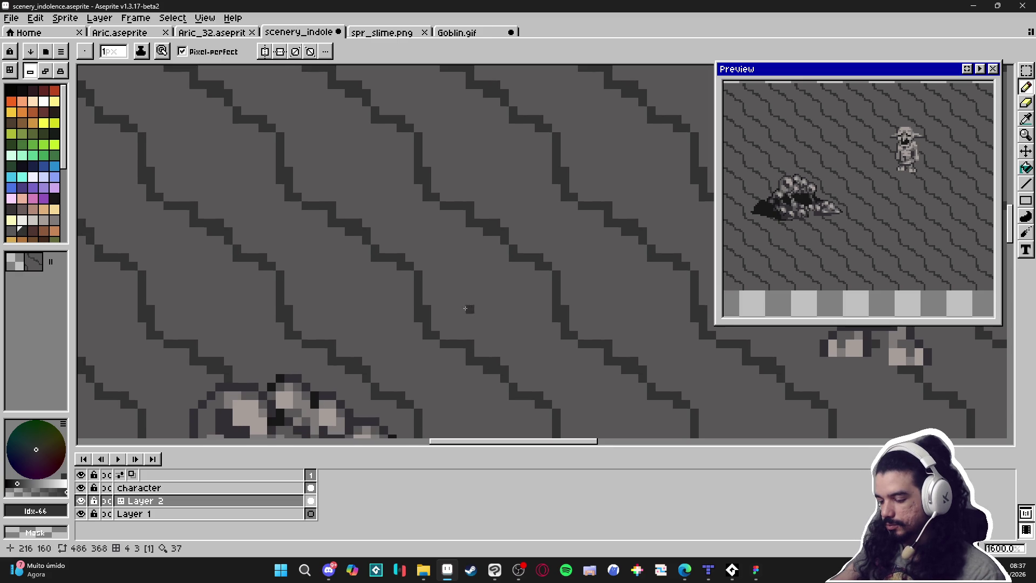
pyautogui.scroll(-4, 457, 319)
pyautogui.scroll(4, 423, 272)
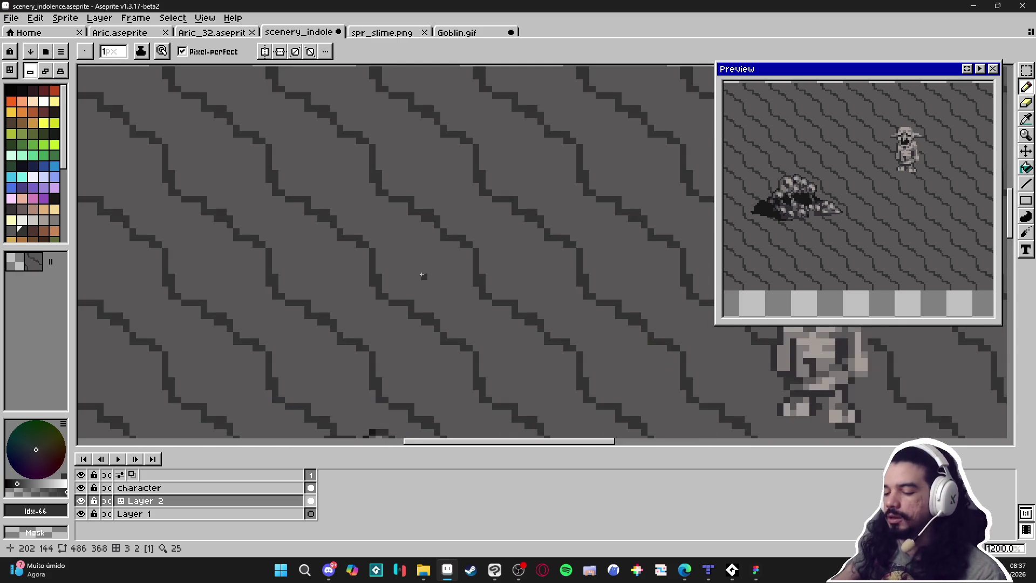
pyautogui.scroll(2, 392, 265)
# Lighten parts of the crack lines with a slightly darker shade of the floor grey
pyautogui.keyDown('alt'); pyautogui.click(394, 264); pyautogui.keyUp('alt')
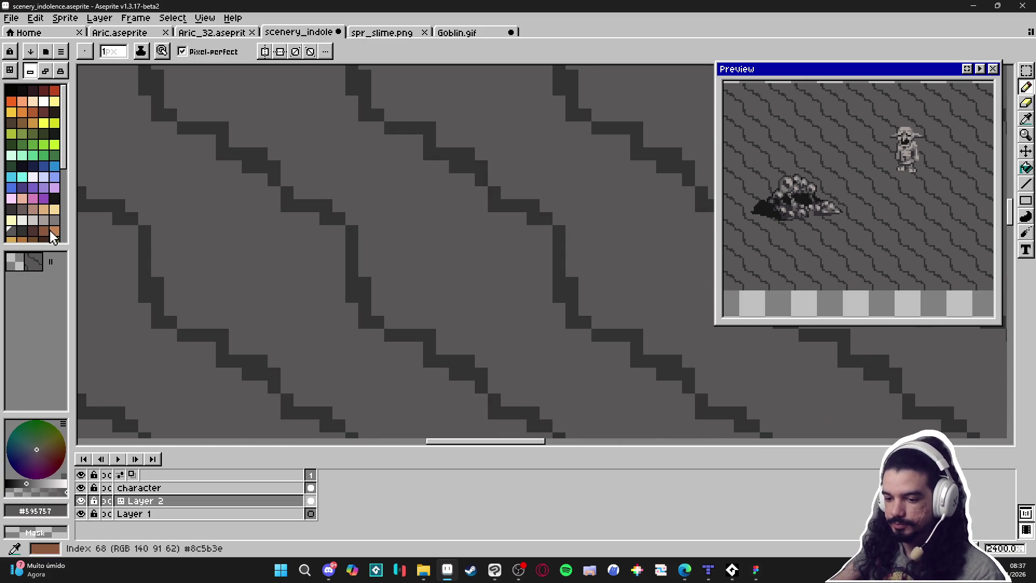
pyautogui.click(36, 491)
pyautogui.moveTo(349, 233)
pyautogui.mouseDown()
pyautogui.moveTo(352, 300)
pyautogui.moveTo(366, 311)
pyautogui.mouseUp()
pyautogui.keyDown('alt'); pyautogui.click(356, 289); pyautogui.keyUp('alt')
pyautogui.moveTo(342, 222); pyautogui.dragTo(286, 205)
pyautogui.scroll(-3, 338, 270)
pyautogui.moveTo(384, 297); pyautogui.dragTo(377, 294)
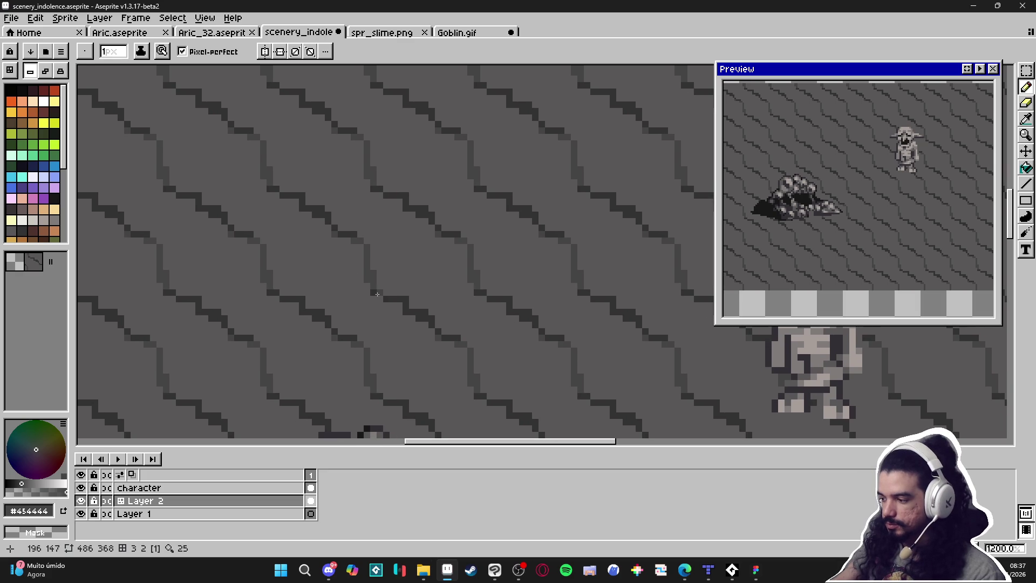
pyautogui.scroll(4, 401, 295)
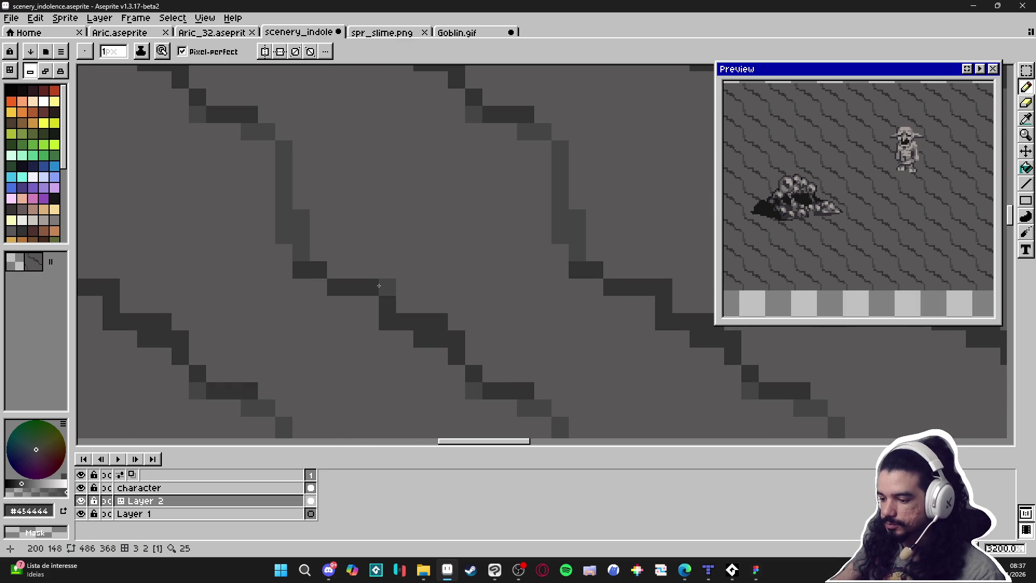
pyautogui.moveTo(416, 295); pyautogui.dragTo(420, 295)
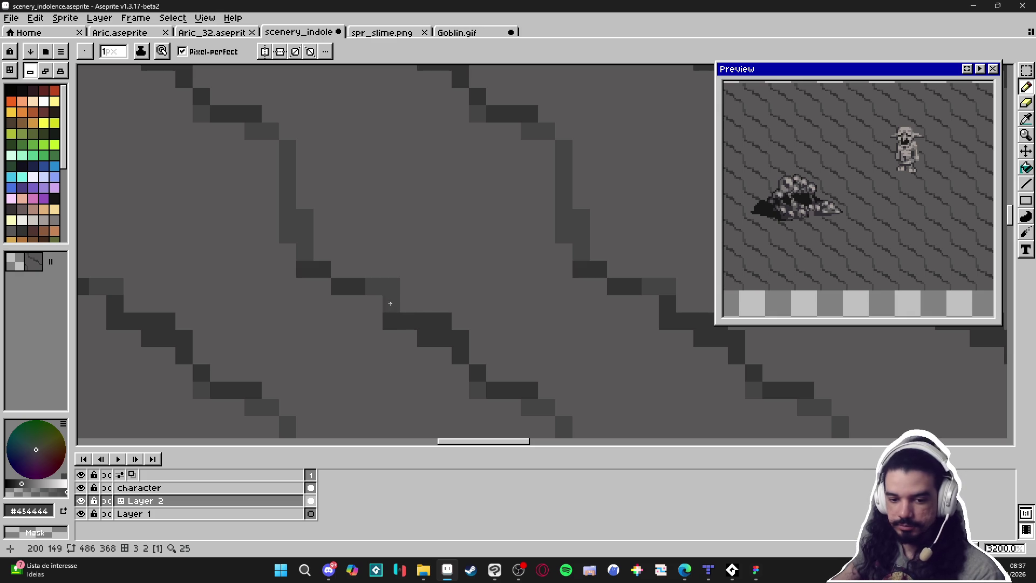
# Add a dark #323232 V-shaped crack branch, softened with mid grey #454444
pyautogui.keyDown('alt'); pyautogui.click(338, 274); pyautogui.keyUp('alt')
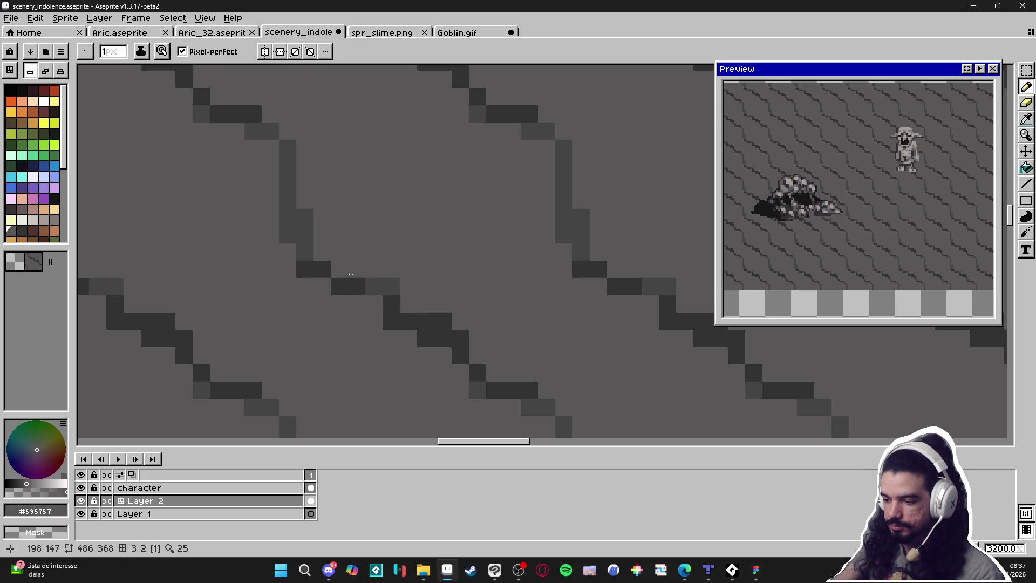
pyautogui.click(340, 286)
pyautogui.keyDown('alt'); pyautogui.click(325, 262); pyautogui.keyUp('alt')
pyautogui.moveTo(323, 284)
pyautogui.mouseDown()
pyautogui.moveTo(322, 324)
pyautogui.moveTo(357, 303)
pyautogui.moveTo(330, 346)
pyautogui.moveTo(319, 302)
pyautogui.mouseUp()
pyautogui.click(323, 339)
pyautogui.keyDown('alt'); pyautogui.click(381, 289); pyautogui.keyUp('alt')
pyautogui.moveTo(329, 338)
pyautogui.mouseDown()
pyautogui.moveTo(356, 323)
pyautogui.moveTo(354, 305)
pyautogui.mouseUp()
pyautogui.scroll(-2, 358, 308)
# Paint over stray dark pixels with background grey #595757
pyautogui.keyDown('alt'); pyautogui.click(407, 302); pyautogui.keyUp('alt')
pyautogui.moveTo(427, 298)
pyautogui.mouseDown()
pyautogui.moveTo(413, 289)
pyautogui.moveTo(393, 320)
pyautogui.moveTo(394, 349)
pyautogui.moveTo(411, 336)
pyautogui.mouseUp()
pyautogui.keyDown('alt'); pyautogui.click(394, 281); pyautogui.keyUp('alt')
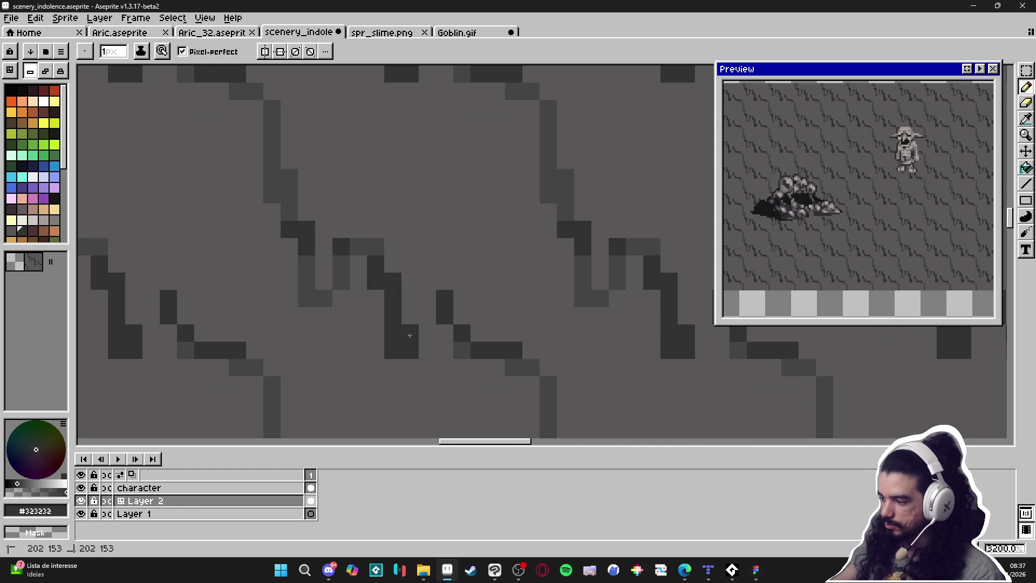
pyautogui.hotkey('ctrl', 'z')
pyautogui.hotkey('ctrl', 'z')
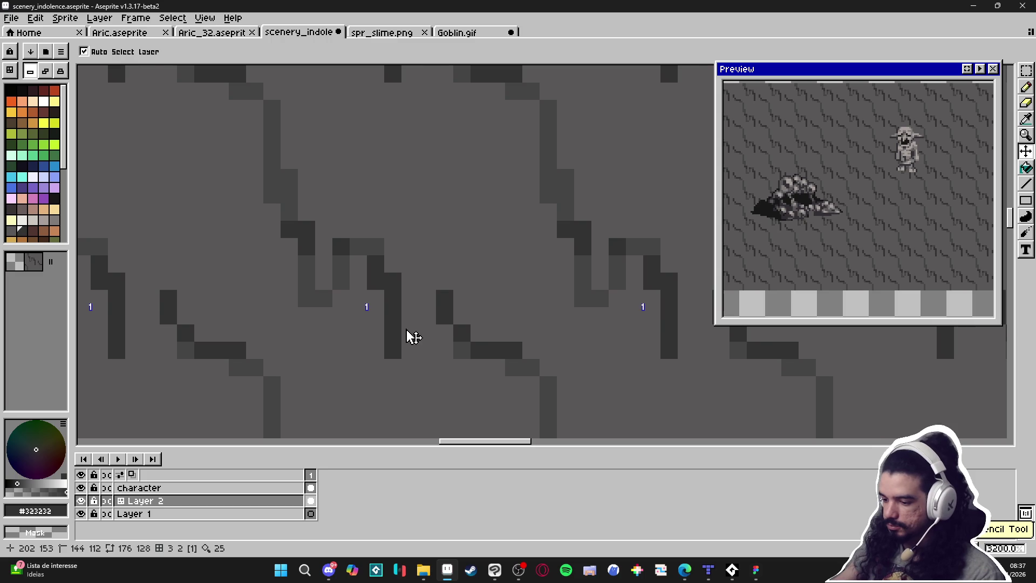
# Extend a dark crack up and right and shade it with mid grey #454444
pyautogui.click(407, 326)
pyautogui.moveTo(407, 326); pyautogui.dragTo(429, 316)
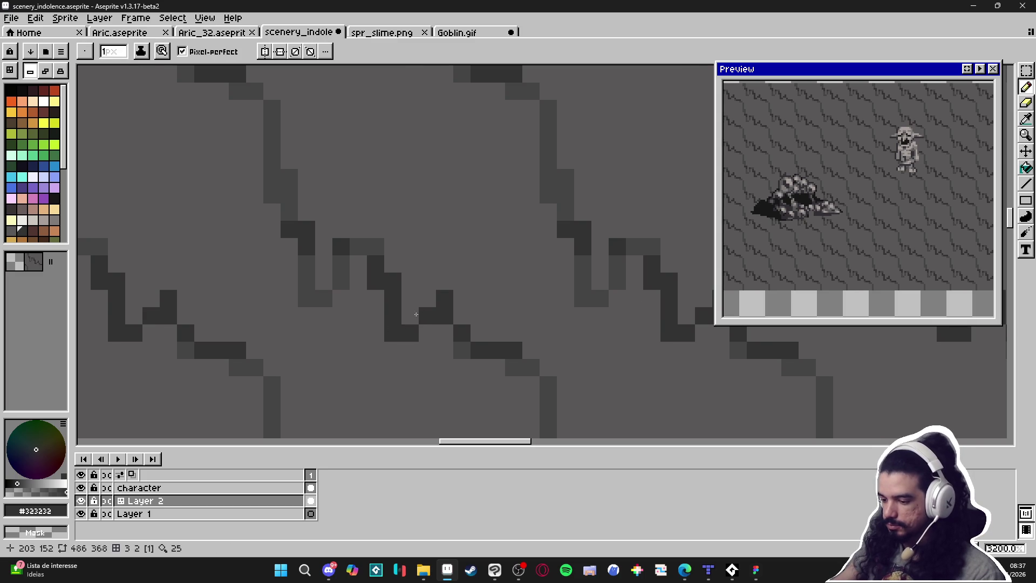
pyautogui.keyDown('alt'); pyautogui.click(321, 290); pyautogui.keyUp('alt')
pyautogui.click(401, 329)
pyautogui.click(410, 332)
pyautogui.click(427, 315)
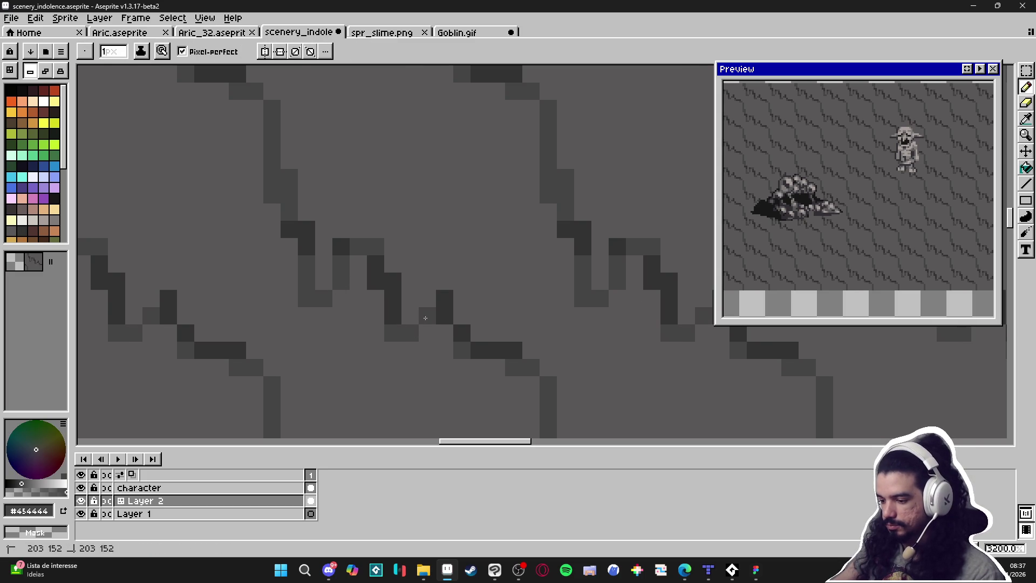
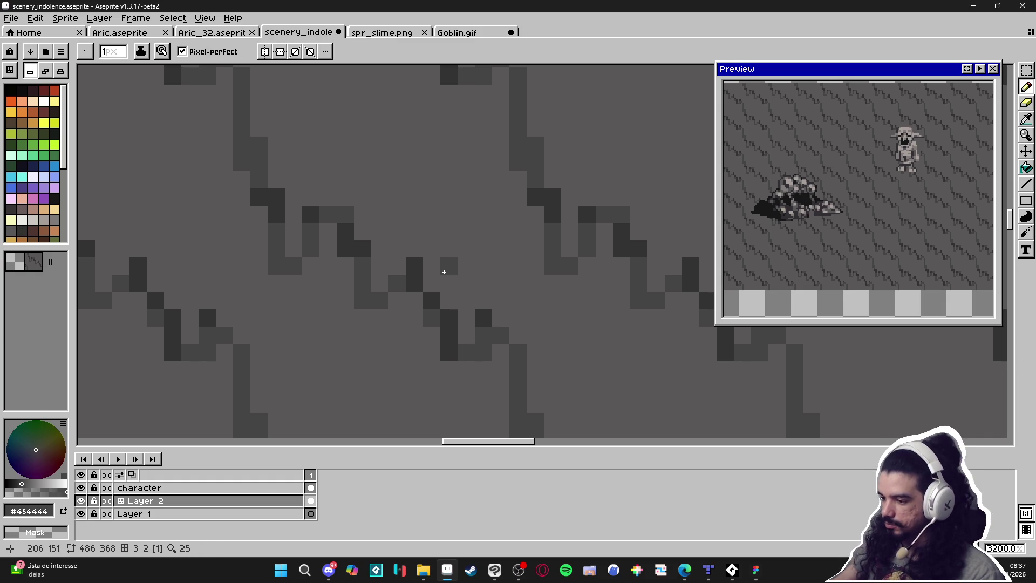
# Sample the #595757 gray and paint a short mid-gray column into the streak
pyautogui.scroll(-2, 444, 272)
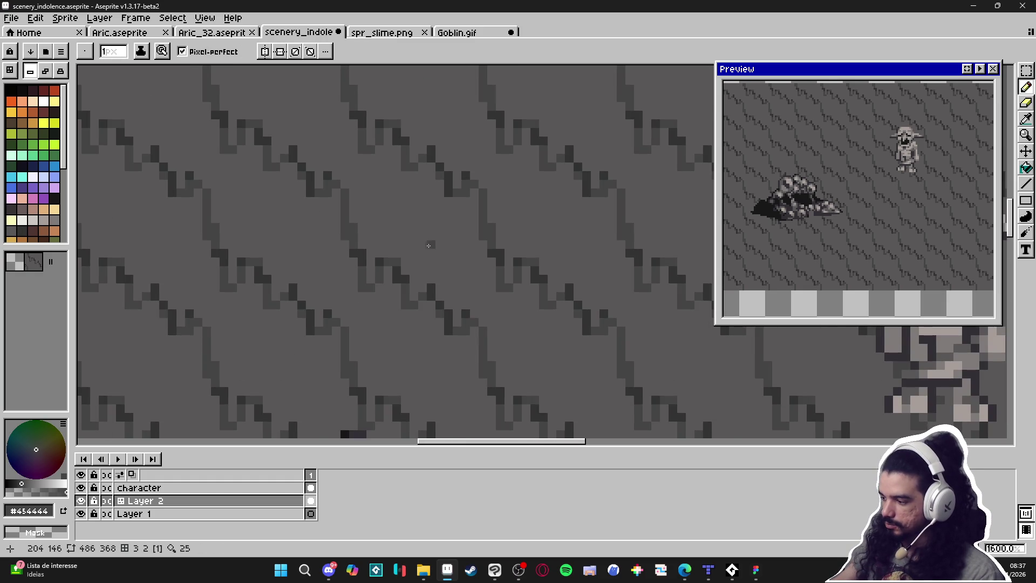
pyautogui.scroll(-3, 440, 274)
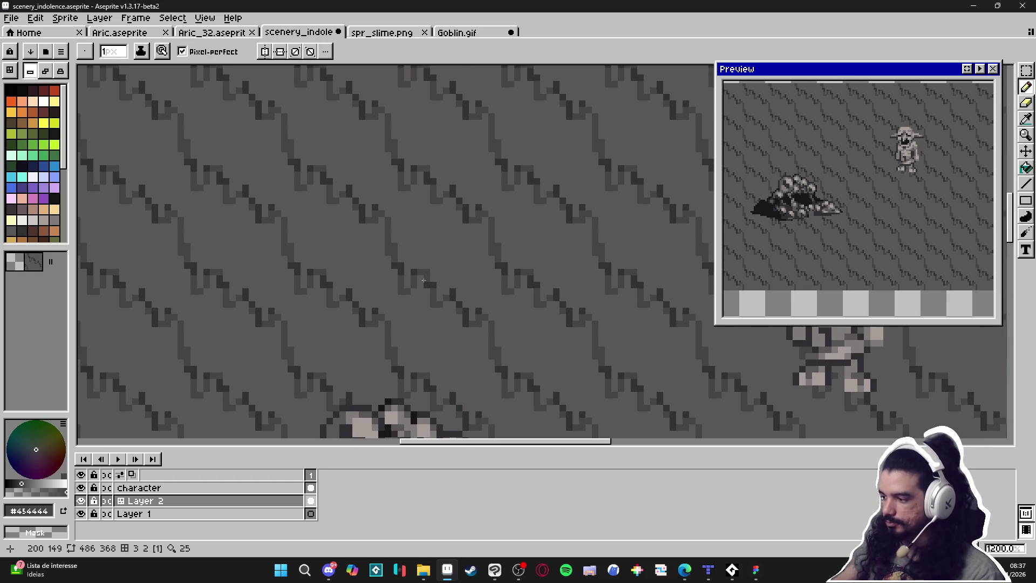
pyautogui.scroll(3, 341, 272)
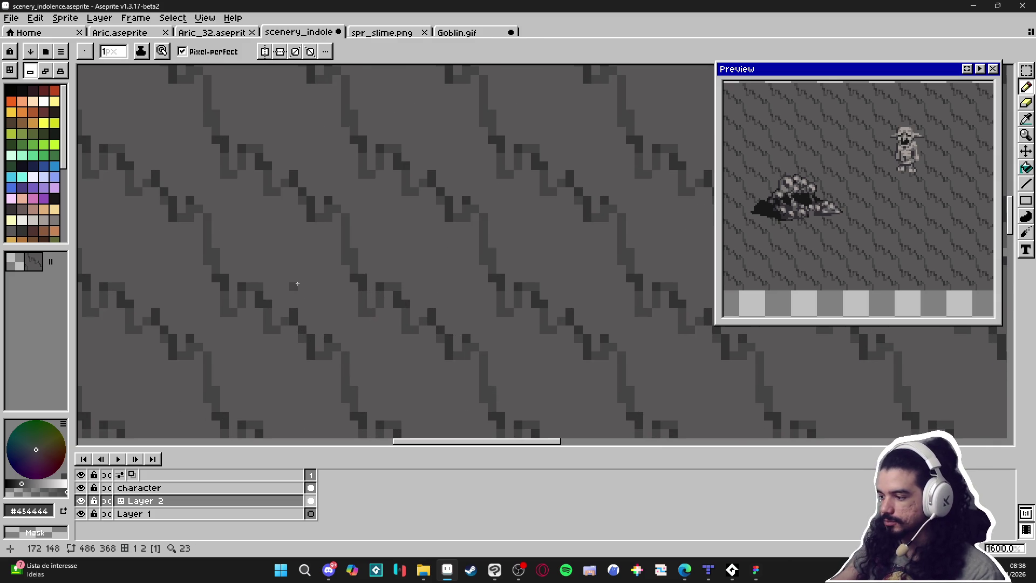
pyautogui.scroll(1, 323, 274)
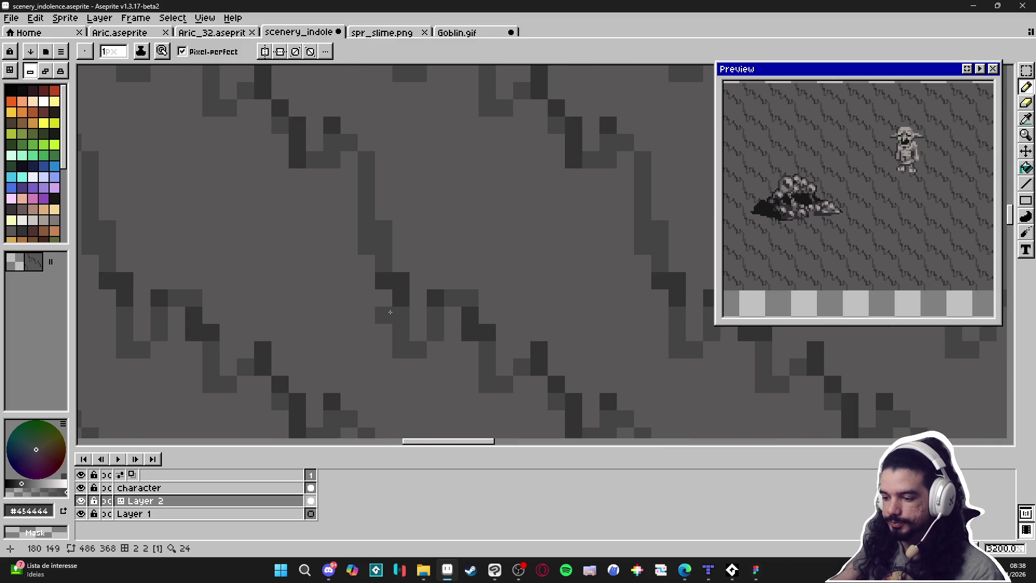
pyautogui.press('i')
pyautogui.keyDown('alt'); pyautogui.click(360, 347); pyautogui.keyUp('alt')
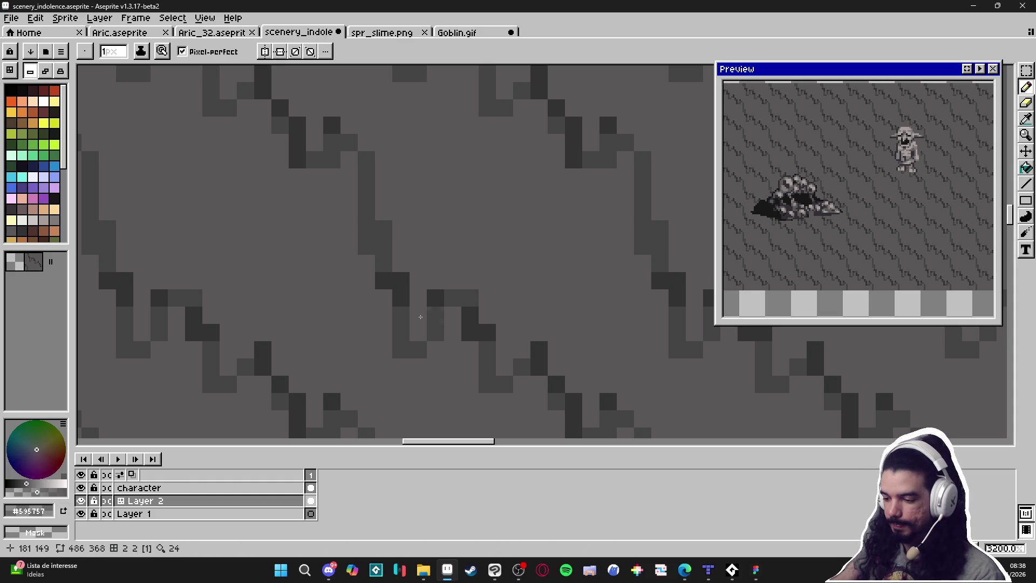
pyautogui.moveTo(404, 317)
pyautogui.mouseDown()
pyautogui.moveTo(404, 353)
pyautogui.moveTo(454, 305)
pyautogui.mouseUp()
# Sample the #454444 gray and lighten several dark pixels along the streak
pyautogui.keyDown('alt'); pyautogui.click(419, 351); pyautogui.keyUp('alt')
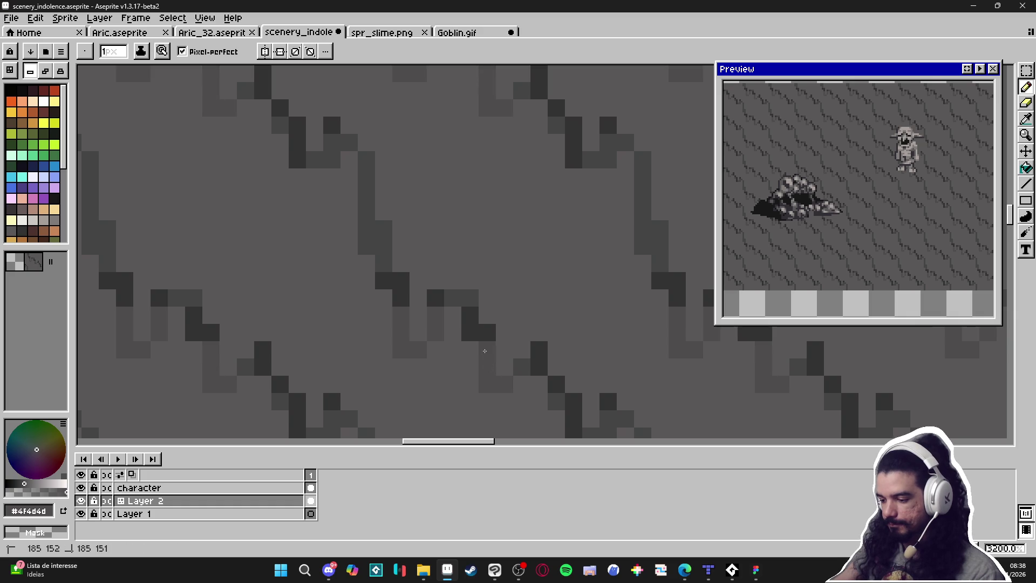
pyautogui.keyDown('alt'); pyautogui.click(468, 314); pyautogui.keyUp('alt')
pyautogui.keyDown('alt'); pyautogui.click(468, 296); pyautogui.keyUp('alt')
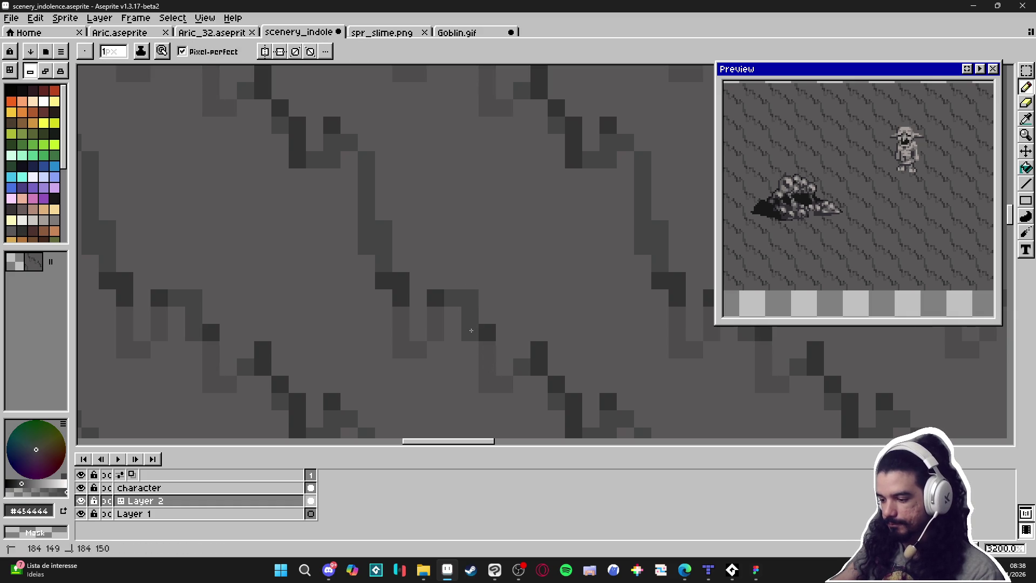
pyautogui.click(400, 298)
pyautogui.click(384, 281)
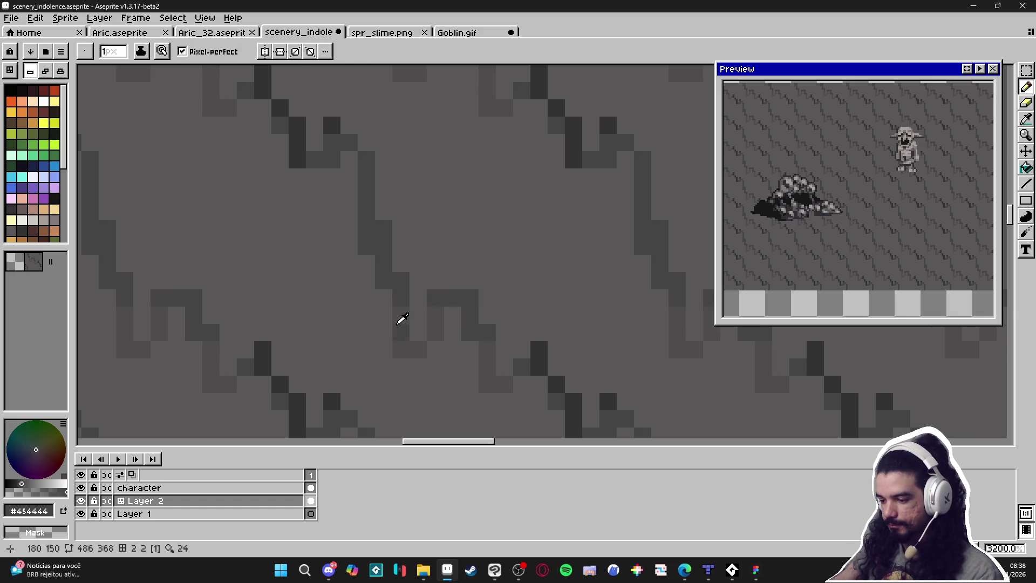
pyautogui.keyDown('alt'); pyautogui.click(370, 244); pyautogui.keyUp('alt')
pyautogui.keyDown('alt'); pyautogui.click(378, 248); pyautogui.keyUp('alt')
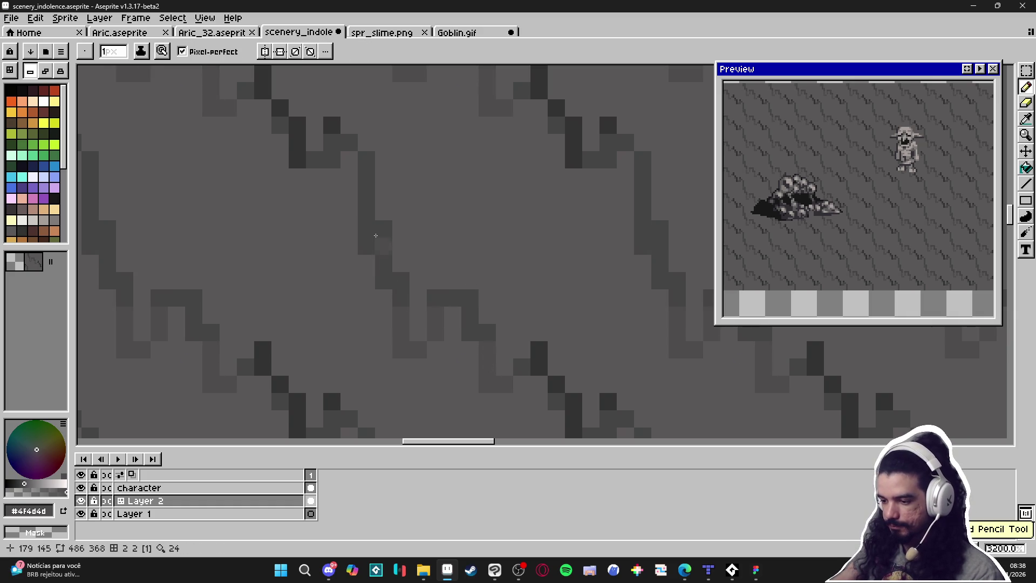
pyautogui.moveTo(375, 184); pyautogui.dragTo(390, 213)
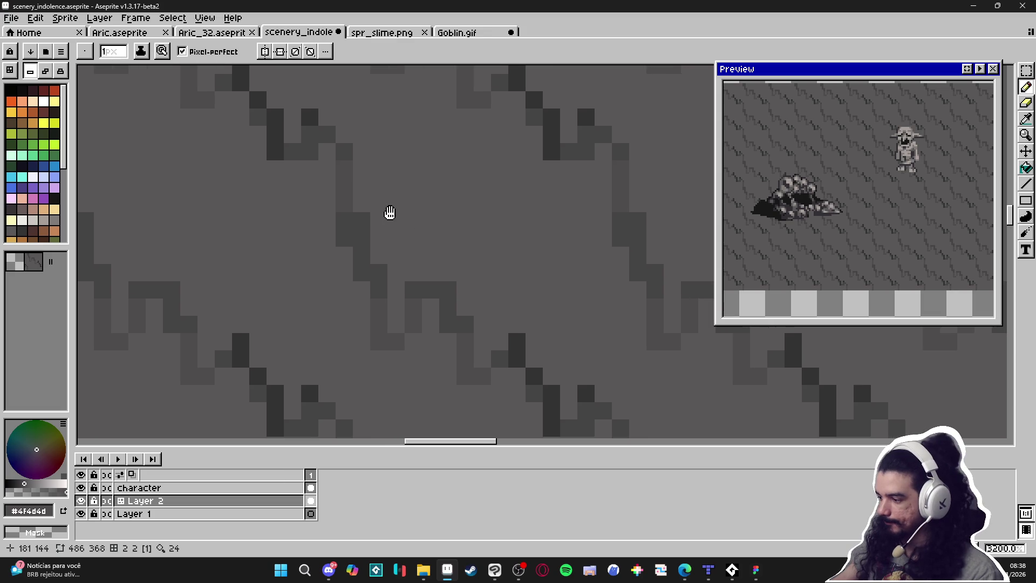
pyautogui.scroll(-6, 418, 210)
# Add dark #323232 pixels to the upper streak and repaint two in #454444
pyautogui.scroll(-1, 411, 251)
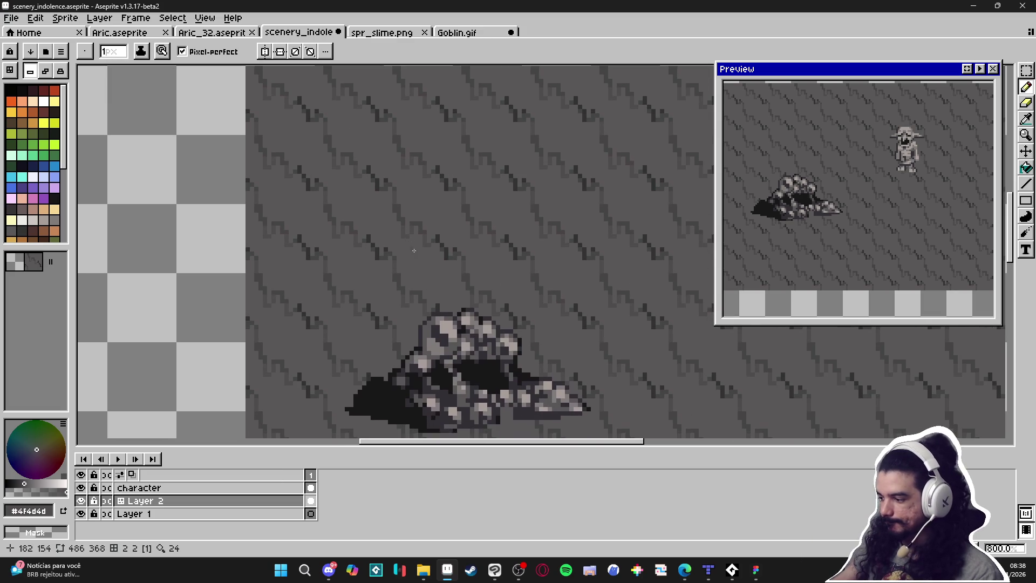
pyautogui.scroll(4, 438, 257)
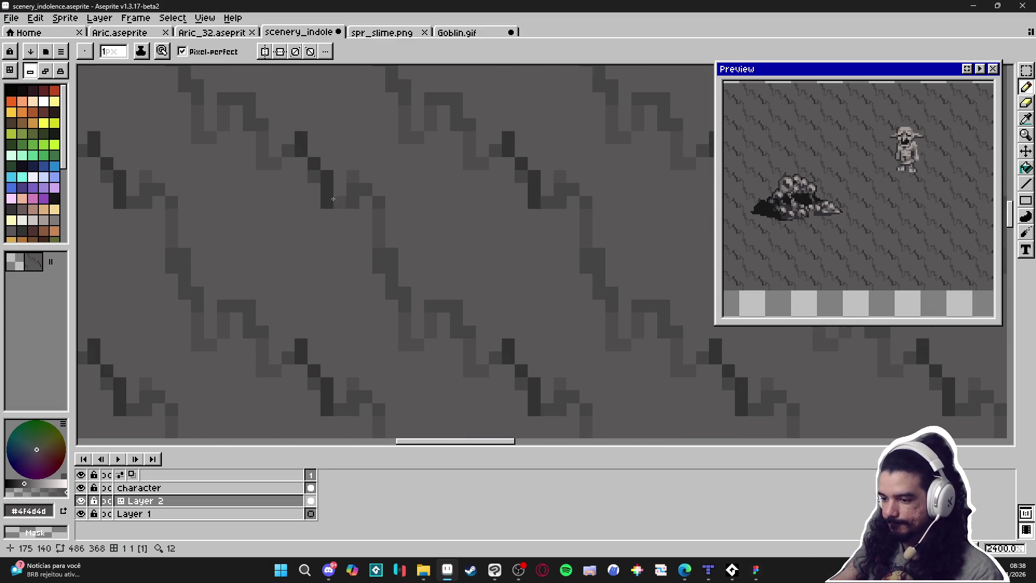
pyautogui.scroll(1, 320, 175)
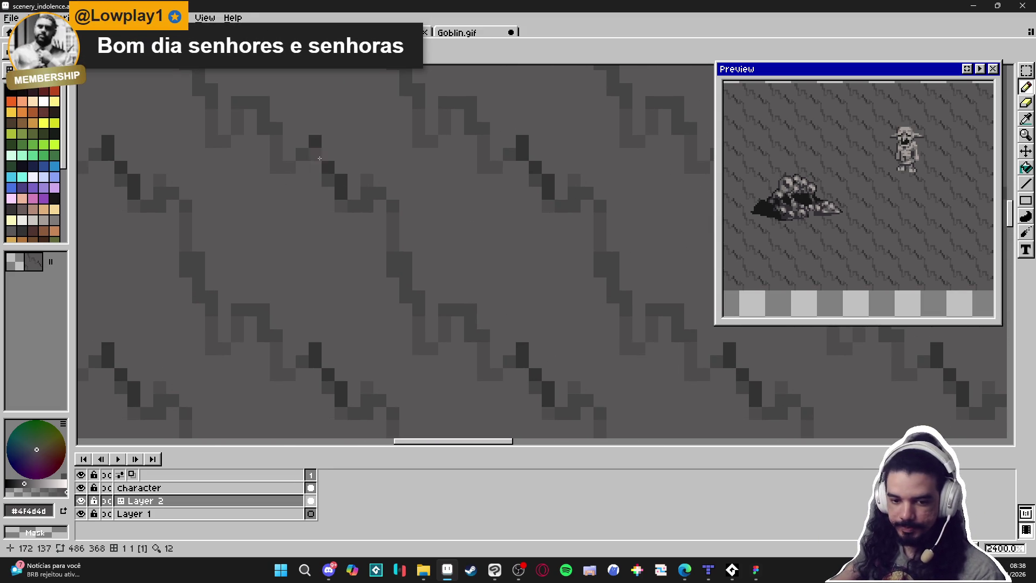
pyautogui.keyDown('alt'); pyautogui.click(315, 140); pyautogui.keyUp('alt')
pyautogui.click(303, 154)
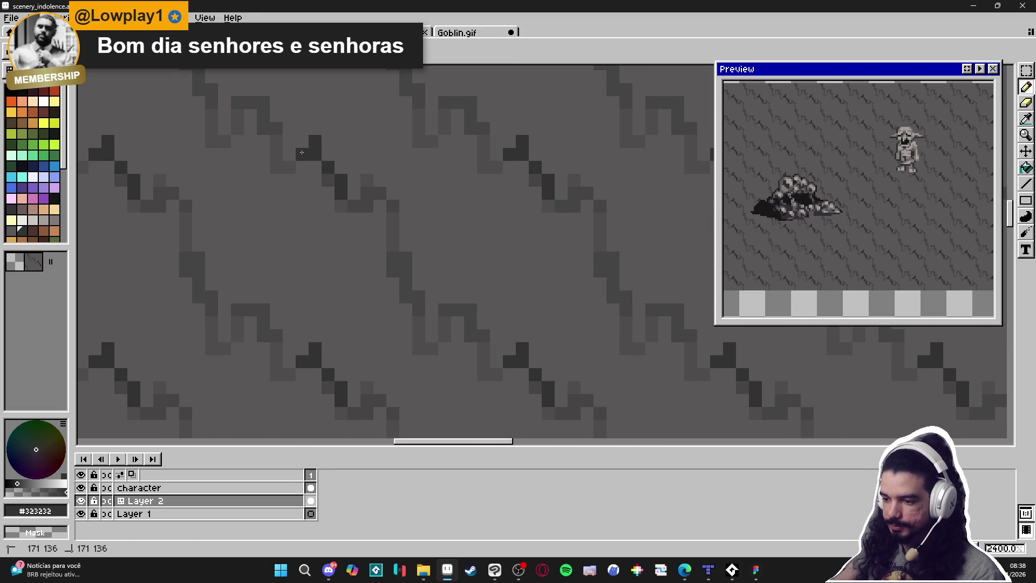
pyautogui.keyDown('alt'); pyautogui.click(336, 187); pyautogui.keyUp('alt')
pyautogui.click(303, 141)
# Darken pixels along the right-hand diagonal streak with #323232
pyautogui.scroll(-4, 356, 216)
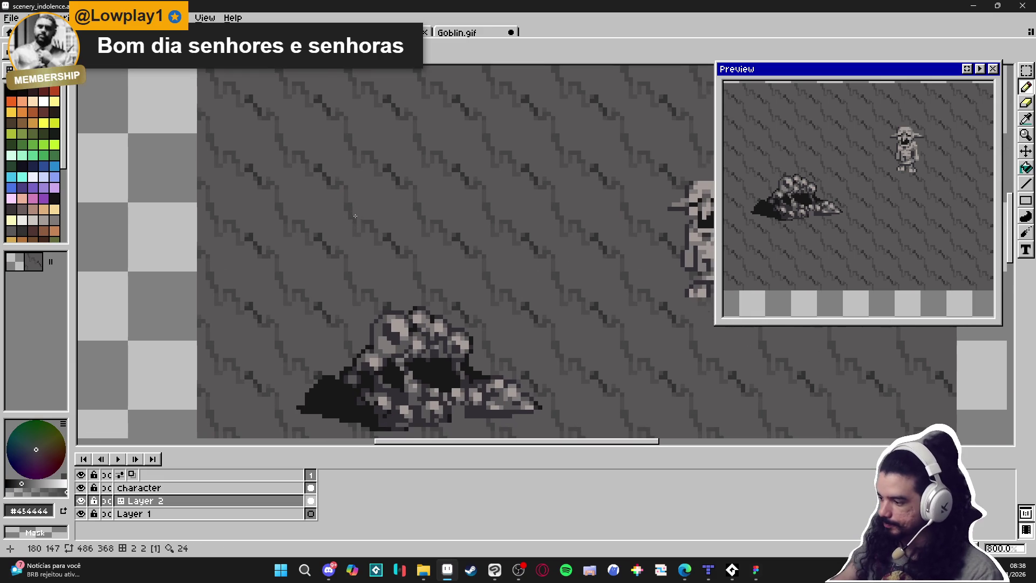
pyautogui.scroll(4, 397, 243)
pyautogui.keyDown('alt'); pyautogui.click(478, 181); pyautogui.keyUp('alt')
pyautogui.click(452, 169)
pyautogui.moveTo(463, 168)
pyautogui.mouseDown()
pyautogui.moveTo(478, 177)
pyautogui.moveTo(462, 171)
pyautogui.mouseUp()
pyautogui.scroll(-2, 469, 205)
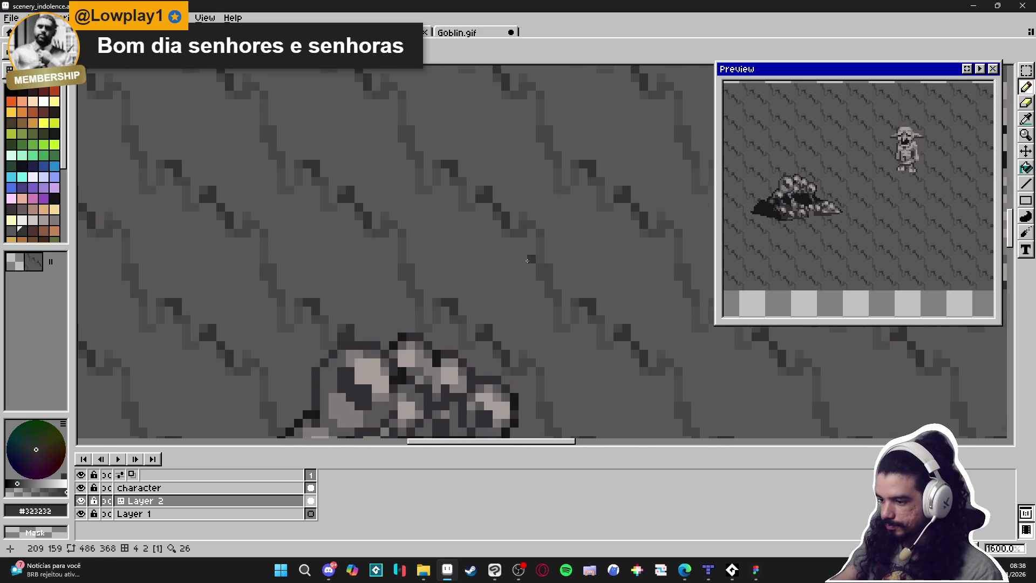
pyautogui.scroll(-1, 501, 253)
pyautogui.scroll(1, 498, 243)
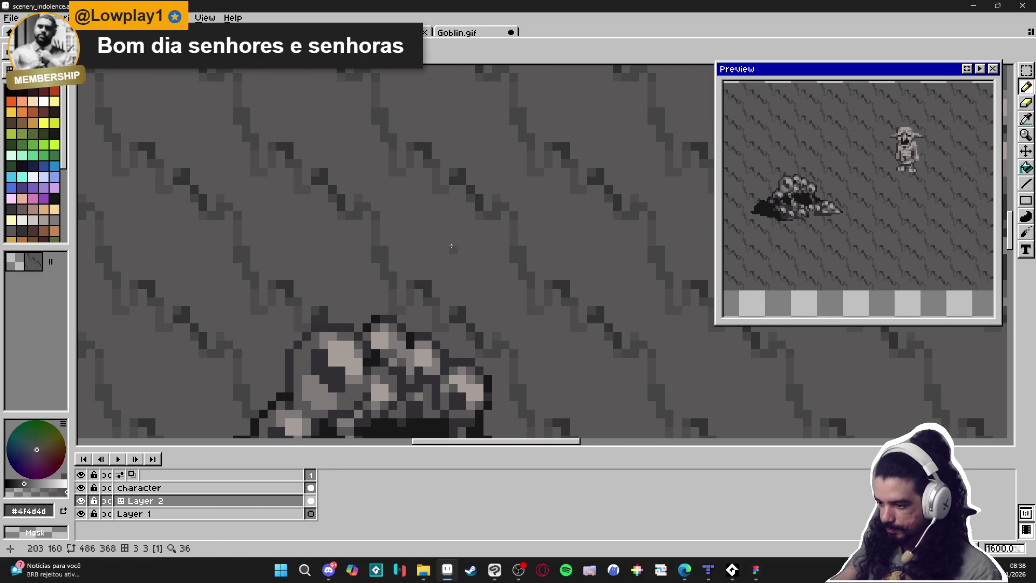
pyautogui.scroll(1, 475, 233)
# Extend a #4f4d4d stroke down-right and darken more pixels along the lower streaks
pyautogui.moveTo(445, 258); pyautogui.dragTo(479, 283)
pyautogui.click(488, 265)
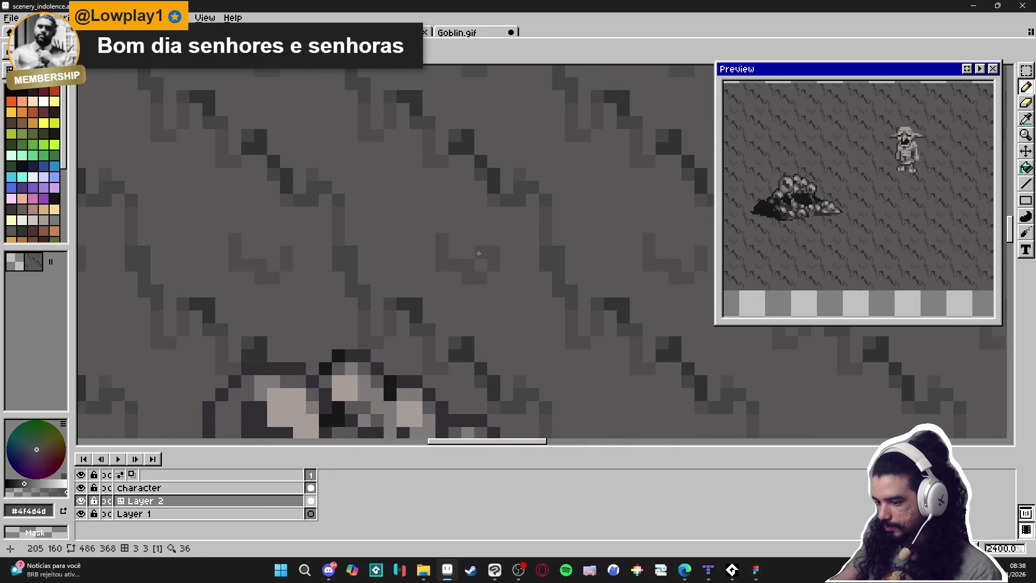
pyautogui.click(429, 239)
pyautogui.click(425, 224)
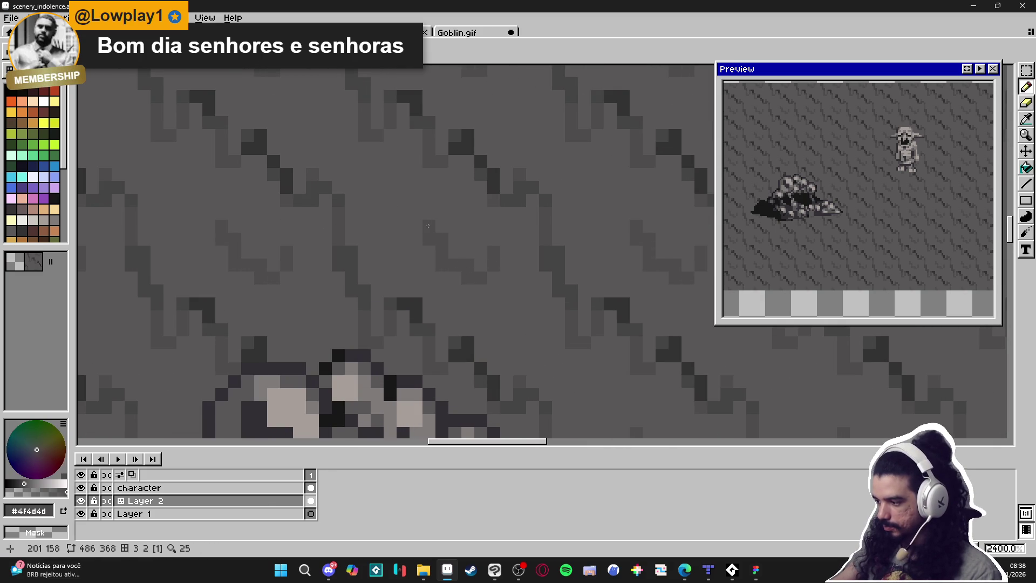
pyautogui.scroll(1, 399, 233)
pyautogui.moveTo(394, 216); pyautogui.dragTo(398, 232)
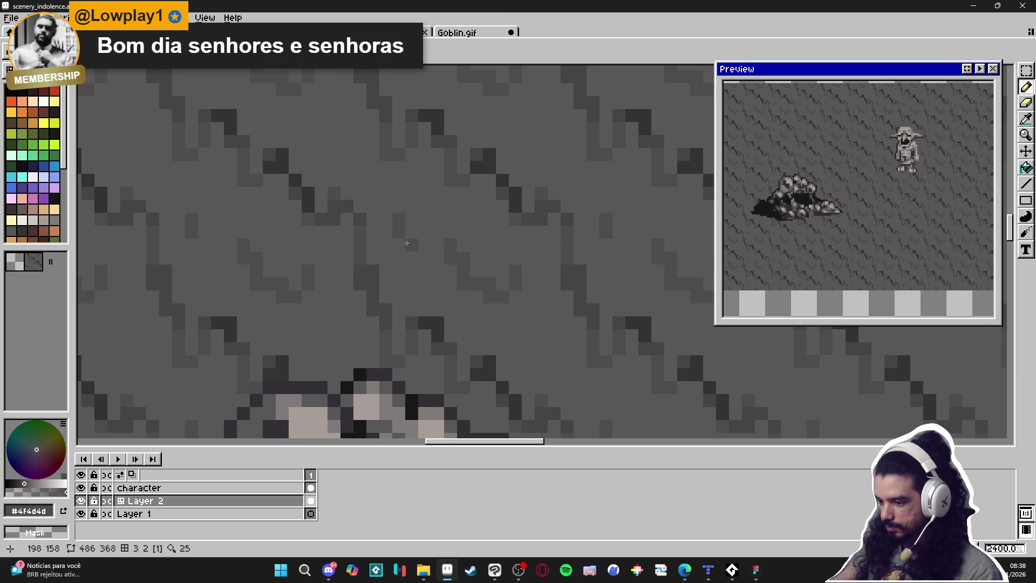
pyautogui.click(399, 244)
pyautogui.click(425, 233)
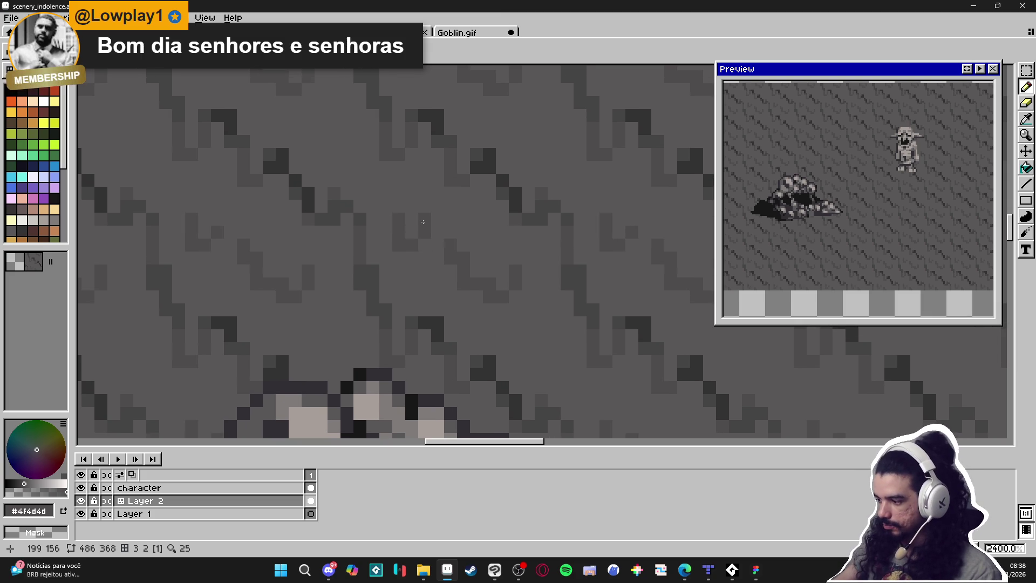
pyautogui.scroll(-3, 423, 222)
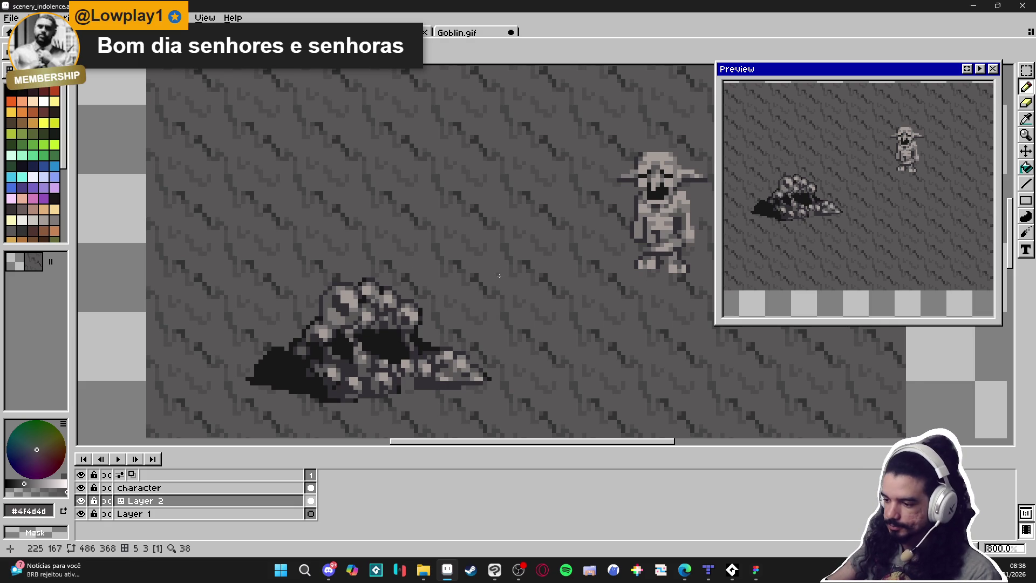
pyautogui.scroll(3, 499, 276)
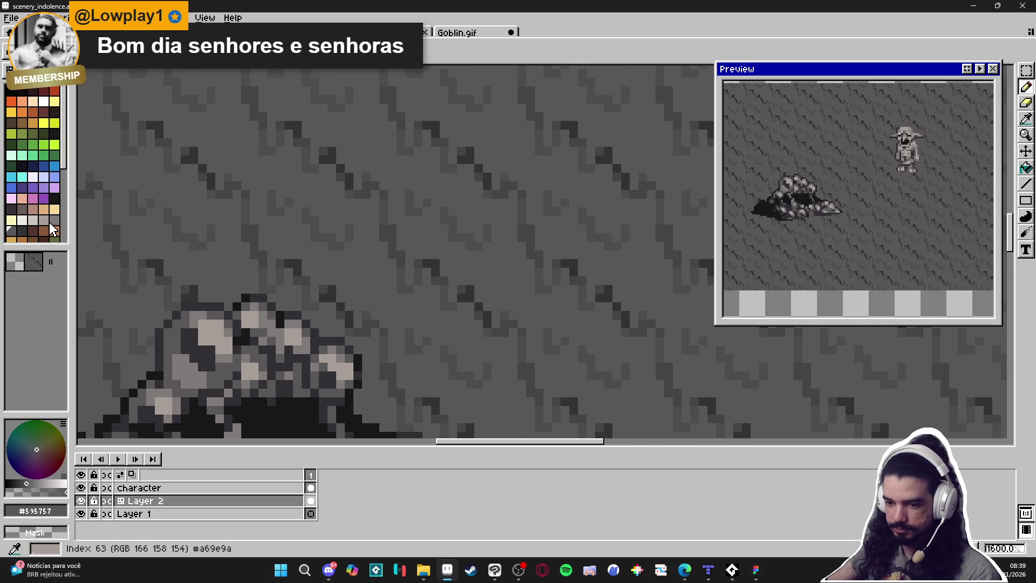
# Undo a light test pixel, then select the red-brown palette swatch (index 4) for accents
pyautogui.click(54, 223)
pyautogui.click(496, 309)
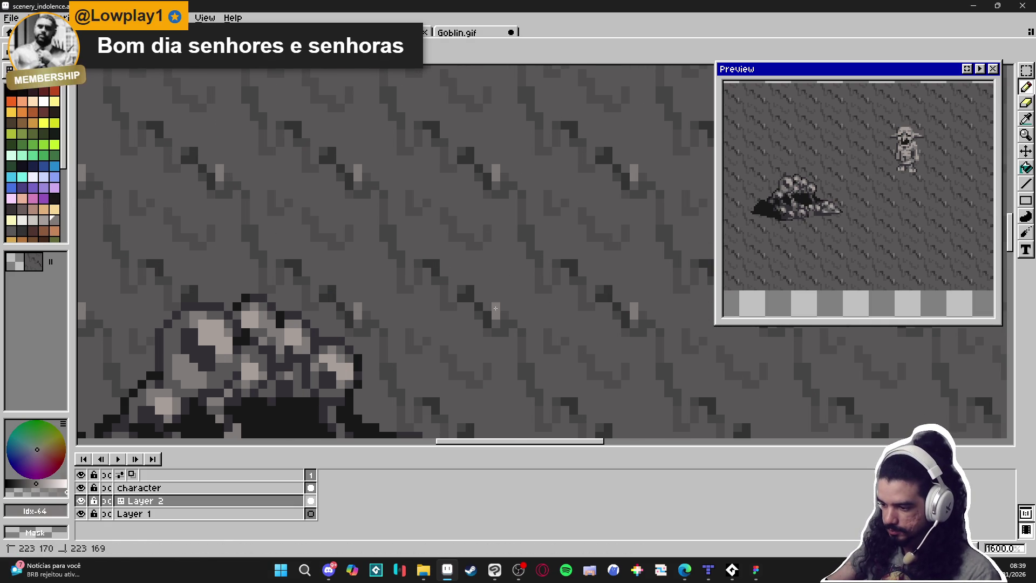
pyautogui.hotkey('ctrl', 'z')
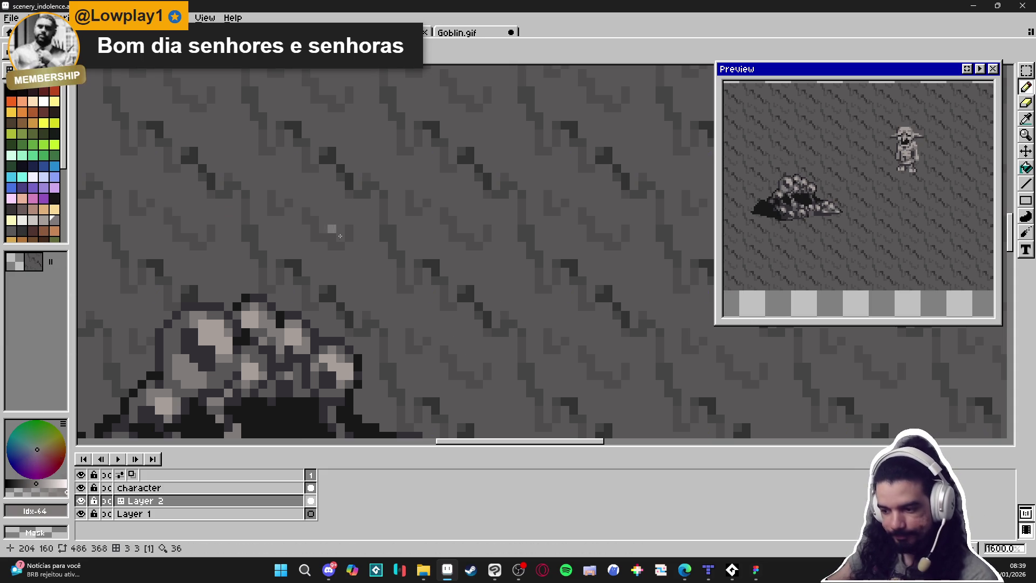
pyautogui.keyDown('alt'); pyautogui.click(352, 283); pyautogui.keyUp('alt')
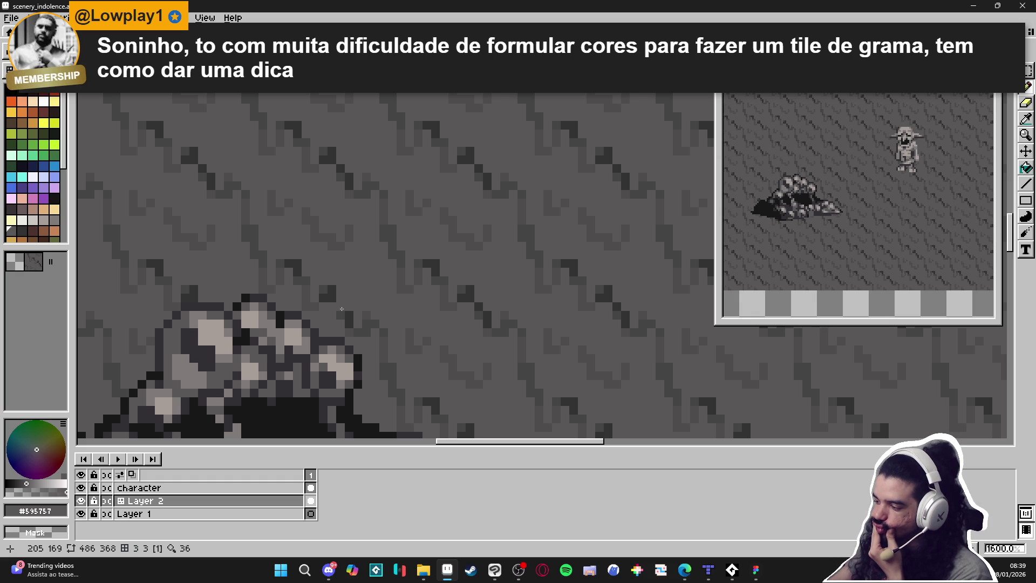
pyautogui.click(55, 97)
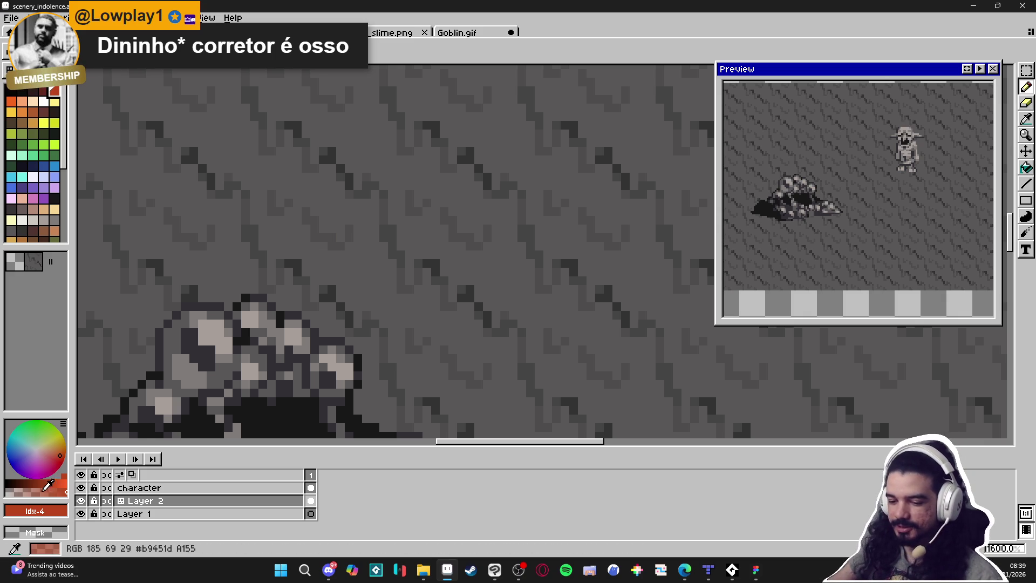
# Paint brown and light-brown accent pixels, plus one in muted brown #6b544c
pyautogui.click(351, 309)
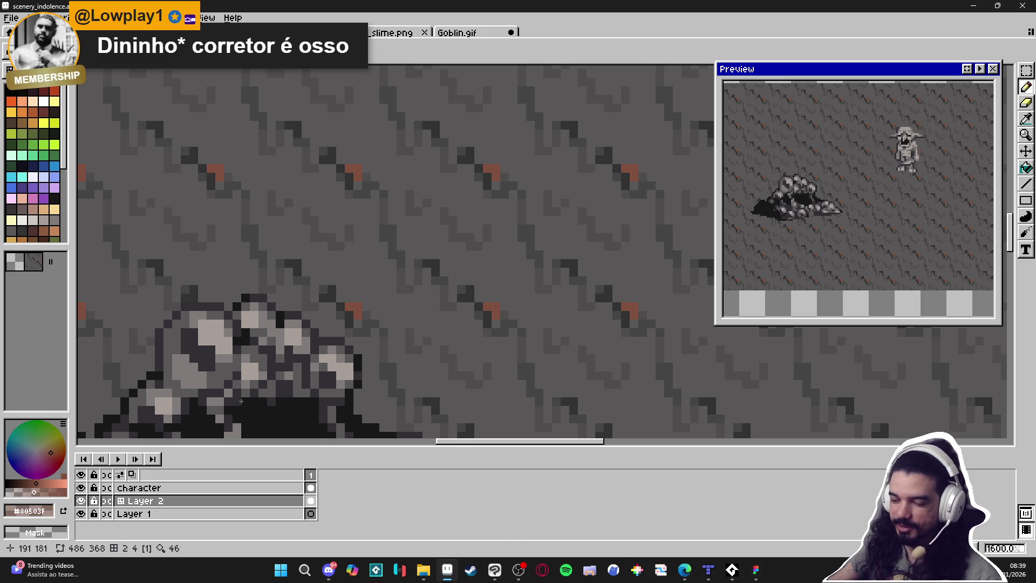
pyautogui.scroll(2, 513, 300)
pyautogui.click(494, 298)
pyautogui.click(498, 282)
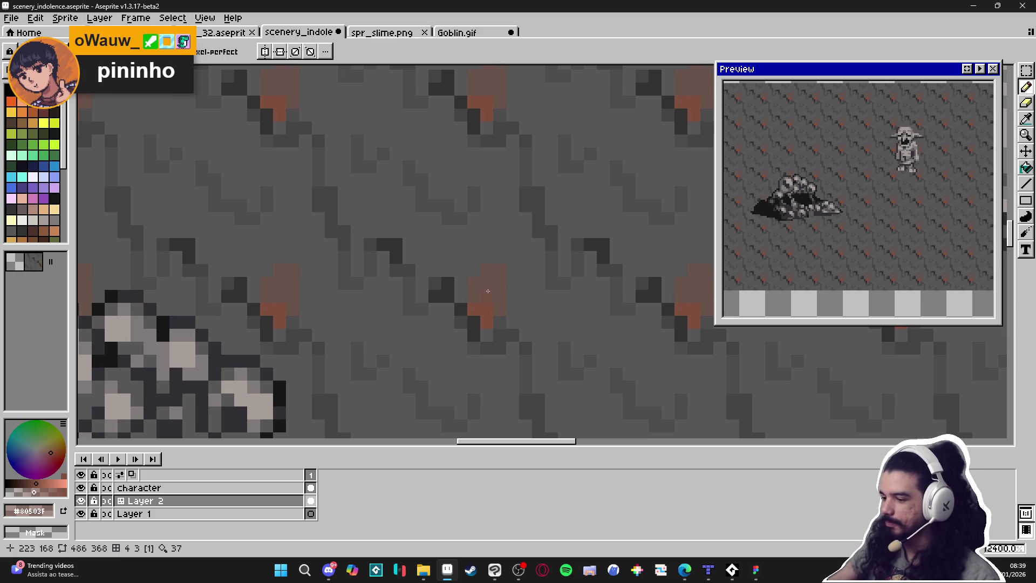
pyautogui.keyDown('alt'); pyautogui.click(488, 291); pyautogui.keyUp('alt')
pyautogui.click(369, 229)
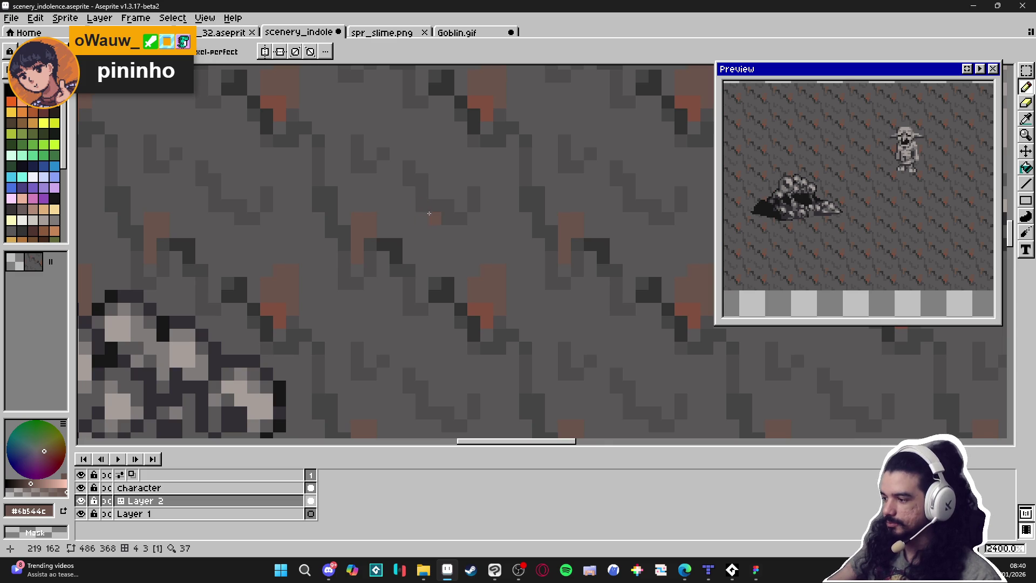
# Add a few more brown accent pixels, then zoom out to 400% to check the scene
pyautogui.scroll(1, 445, 233)
pyautogui.click(458, 204)
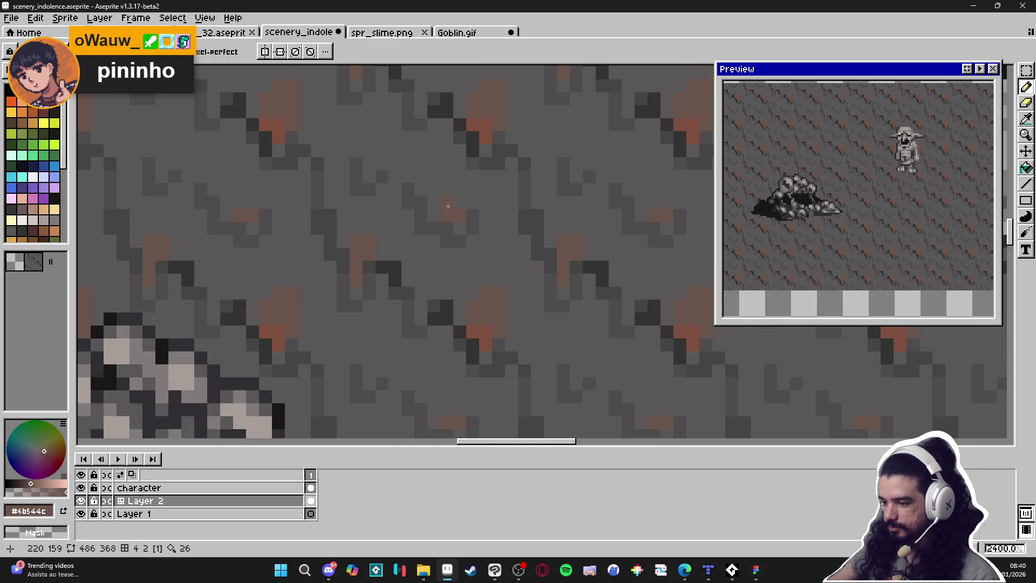
pyautogui.click(423, 211)
pyautogui.moveTo(423, 211); pyautogui.dragTo(432, 226)
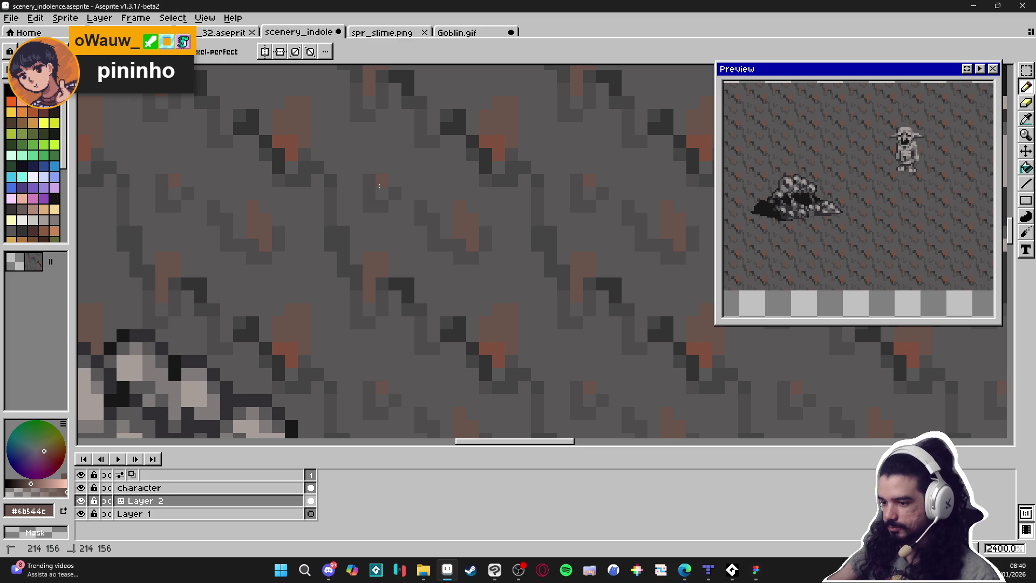
pyautogui.scroll(-5, 389, 183)
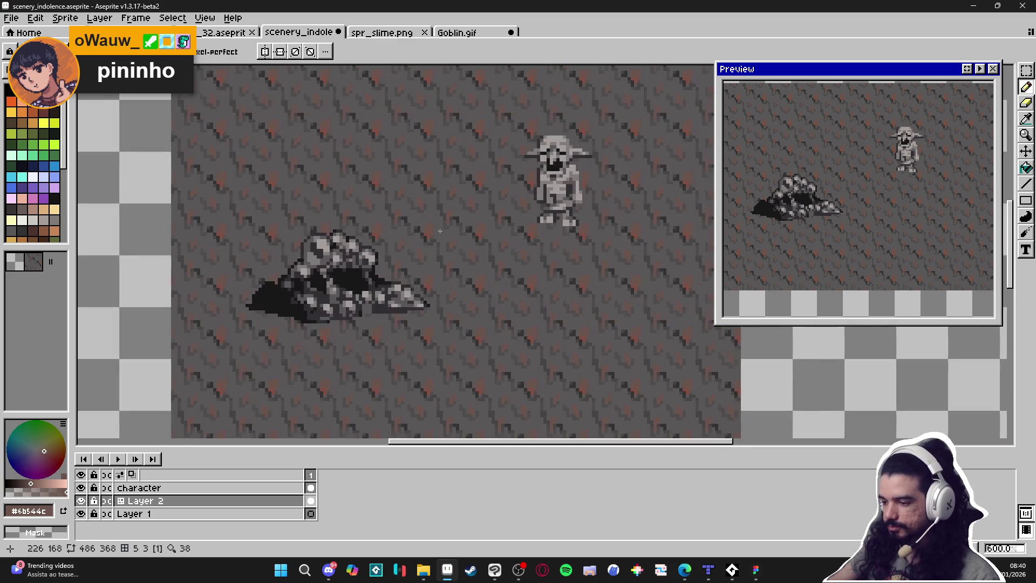
pyautogui.scroll(5, 449, 238)
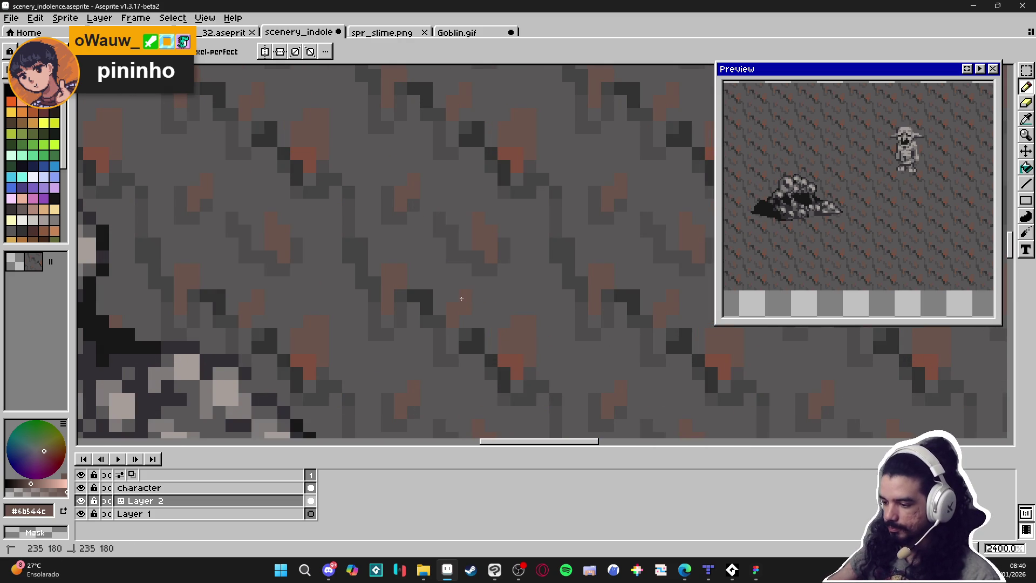
pyautogui.scroll(-3, 472, 318)
pyautogui.scroll(-1, 483, 334)
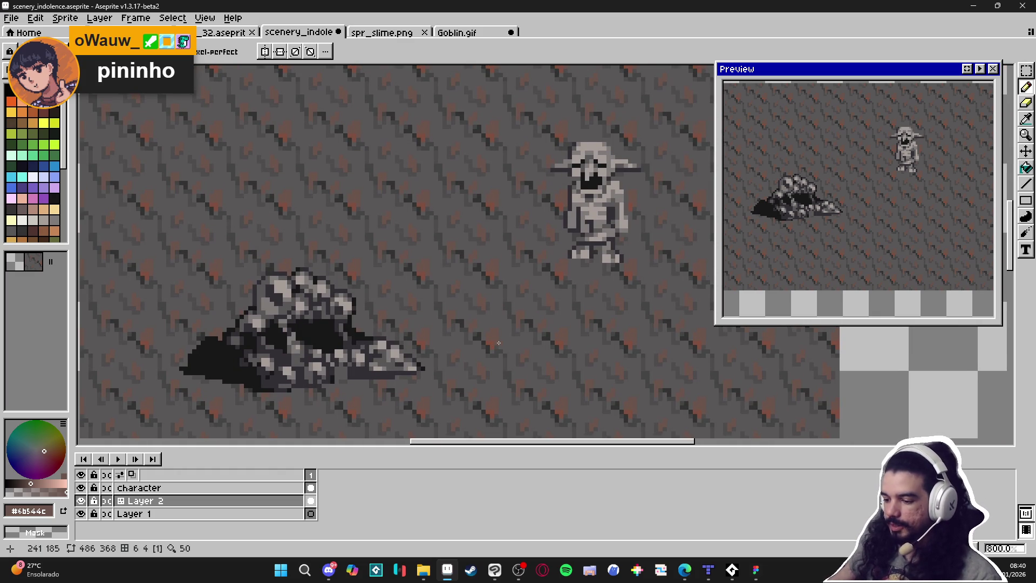
pyautogui.scroll(-3, 499, 343)
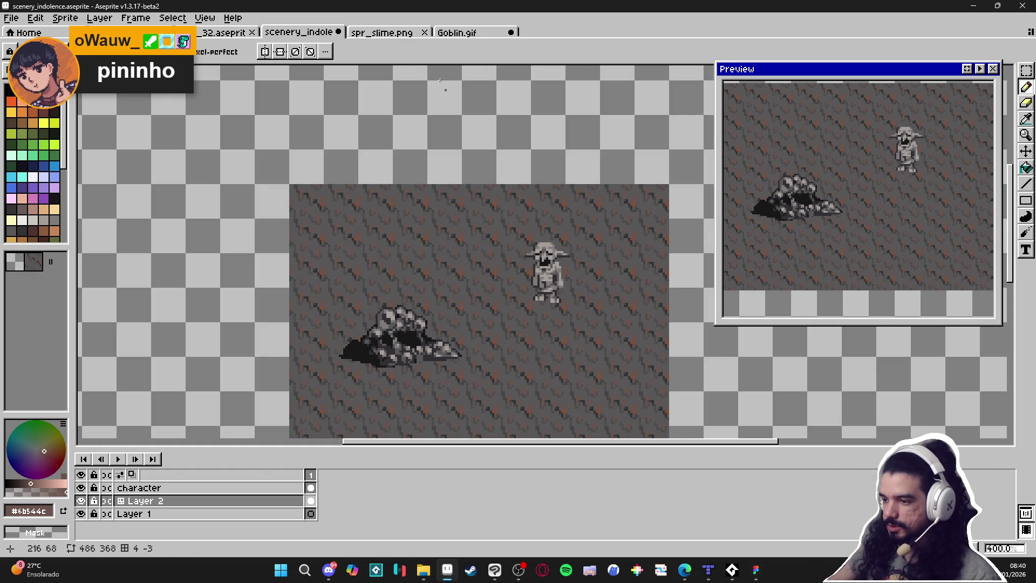
pyautogui.click(384, 33)
# View the Aric_32.aseprite grass-and-water tileset, panning across its grass tiles
pyautogui.click(233, 32)
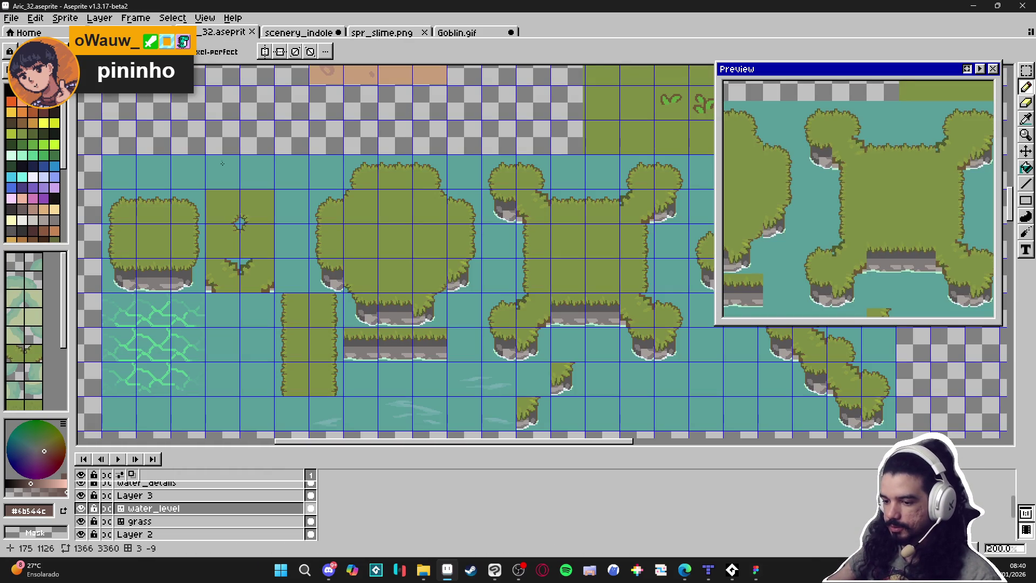
pyautogui.scroll(-3, 252, 208)
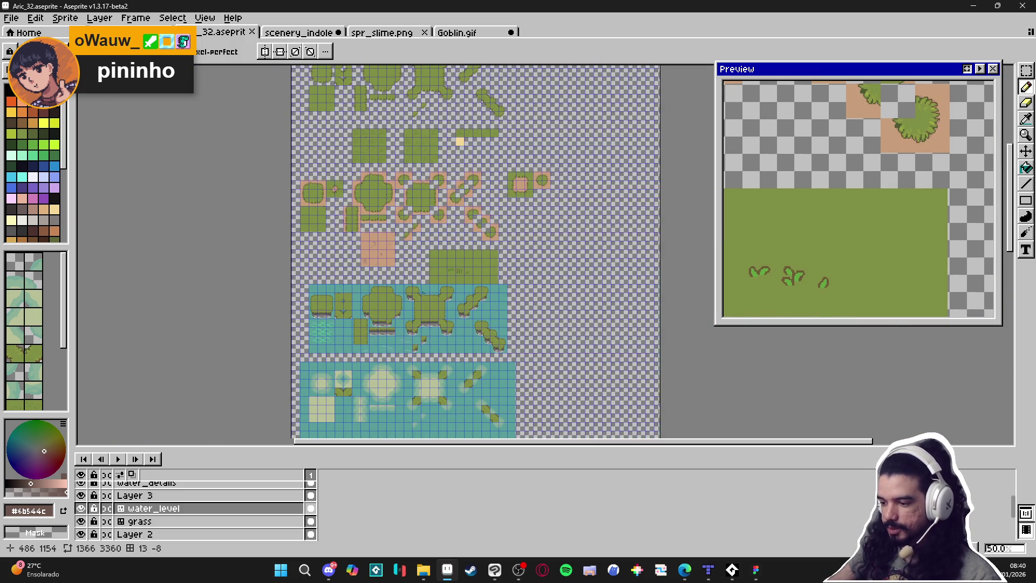
pyautogui.scroll(2, 422, 292)
pyautogui.scroll(-2, 458, 139)
pyautogui.scroll(2, 395, 248)
pyautogui.scroll(3, 395, 247)
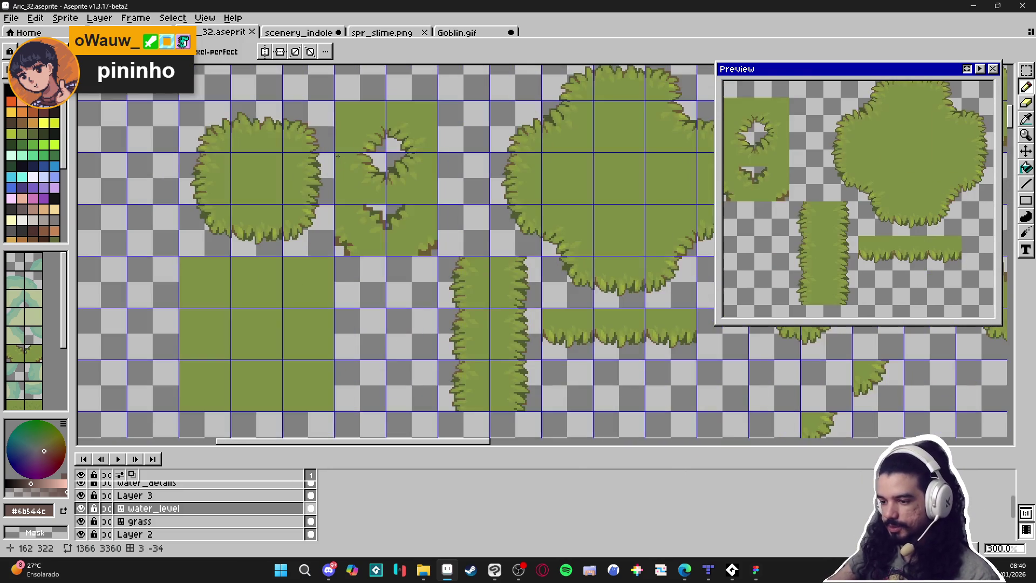
pyautogui.moveTo(309, 168); pyautogui.dragTo(346, 215)
pyautogui.scroll(-5, 333, 215)
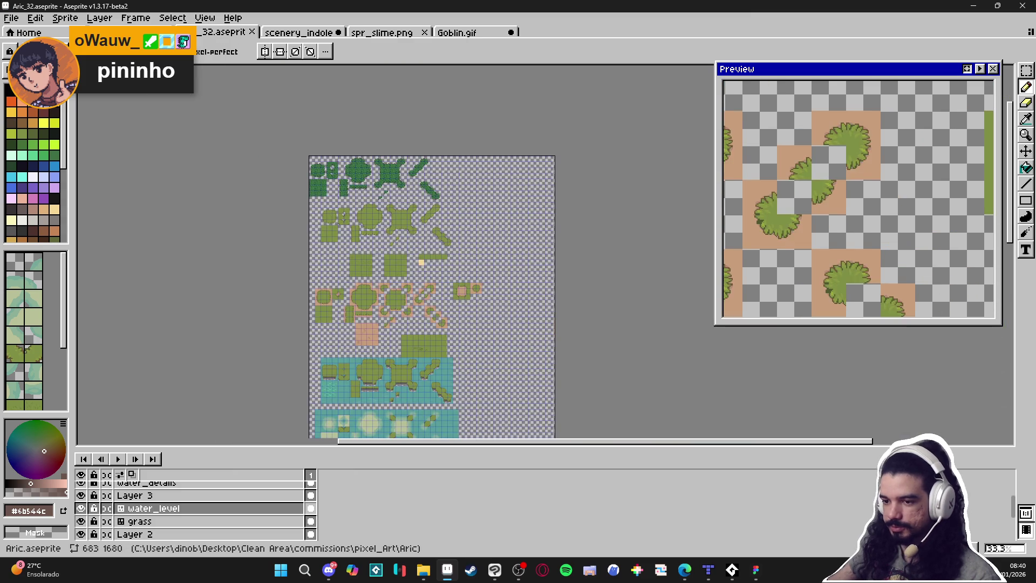
# In the Aric.aseprite tilesheet, sample the island-edge brown and the grass green #75843f
pyautogui.hotkey('ctrl', 'shift', 'Tab')
pyautogui.moveTo(443, 144); pyautogui.dragTo(465, 243)
pyautogui.scroll(5, 465, 243)
pyautogui.scroll(-2, 461, 245)
pyautogui.scroll(1, 439, 282)
pyautogui.scroll(-2, 439, 282)
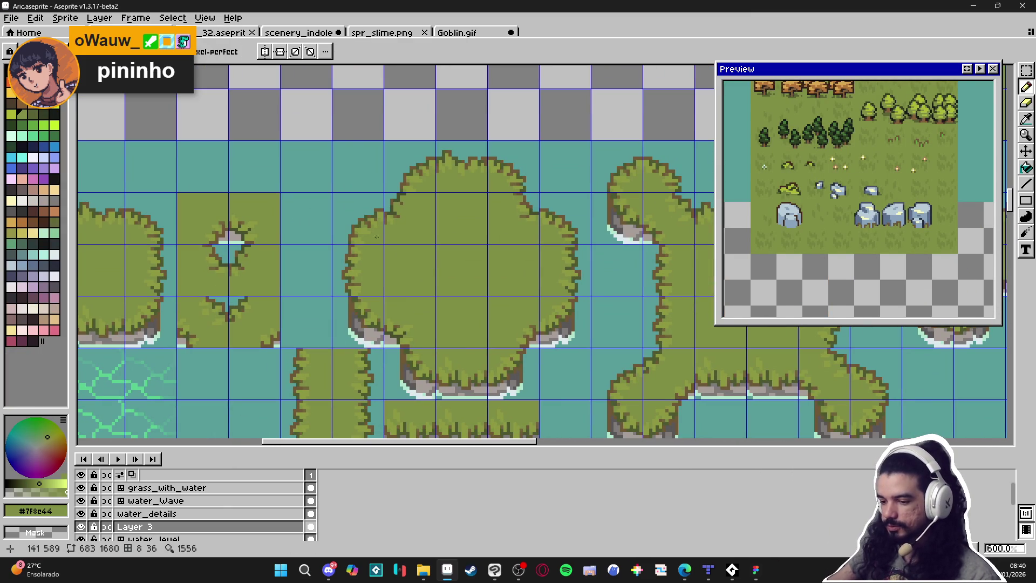
pyautogui.scroll(2, 363, 235)
pyautogui.keyDown('alt'); pyautogui.click(336, 280); pyautogui.keyUp('alt')
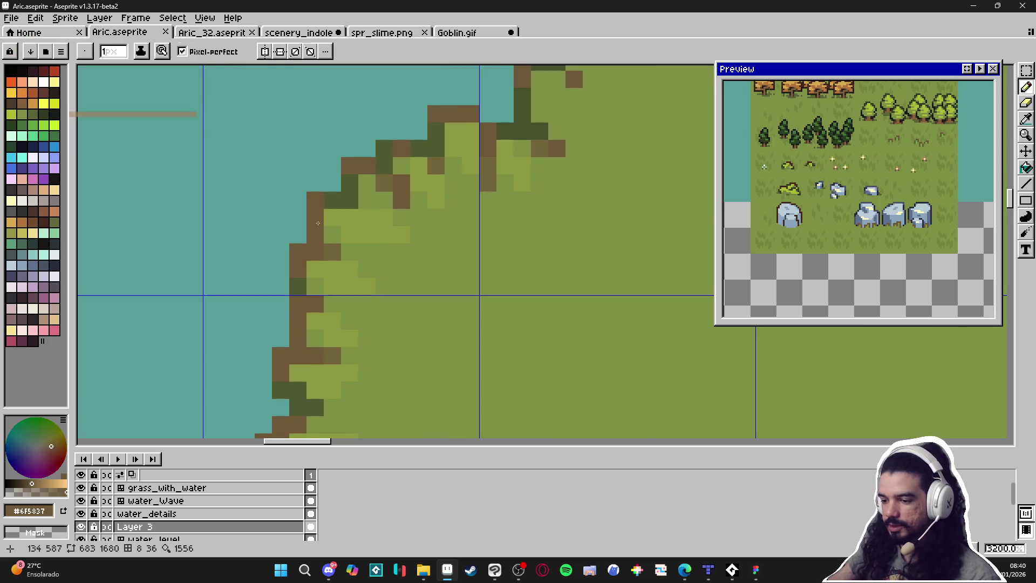
pyautogui.scroll(-2, 336, 235)
pyautogui.scroll(5, 346, 317)
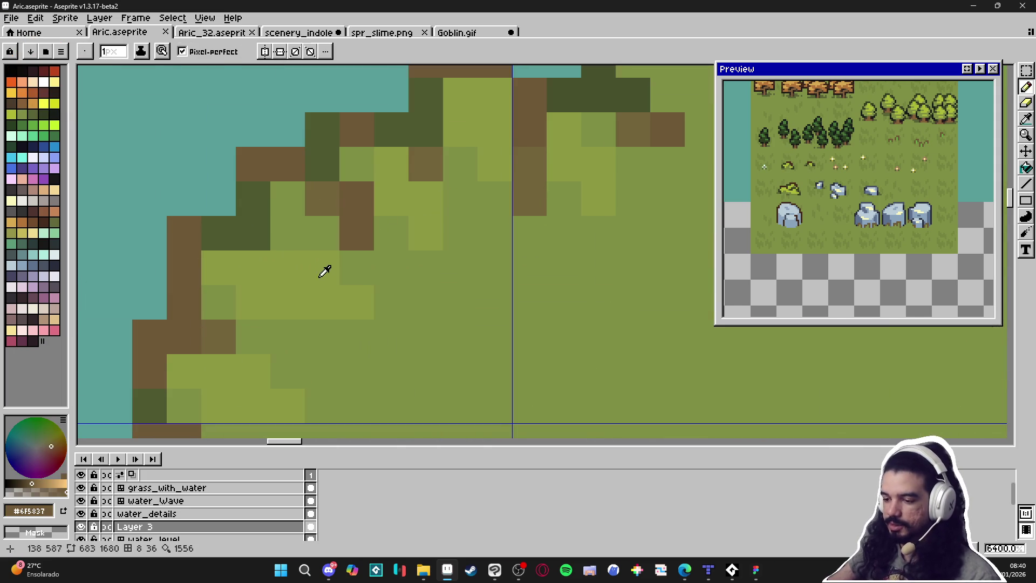
pyautogui.keyDown('alt'); pyautogui.click(346, 317); pyautogui.keyUp('alt')
# Pan and zoom to inspect the tilesheet's tree and rock tiles
pyautogui.scroll(-1, 346, 316)
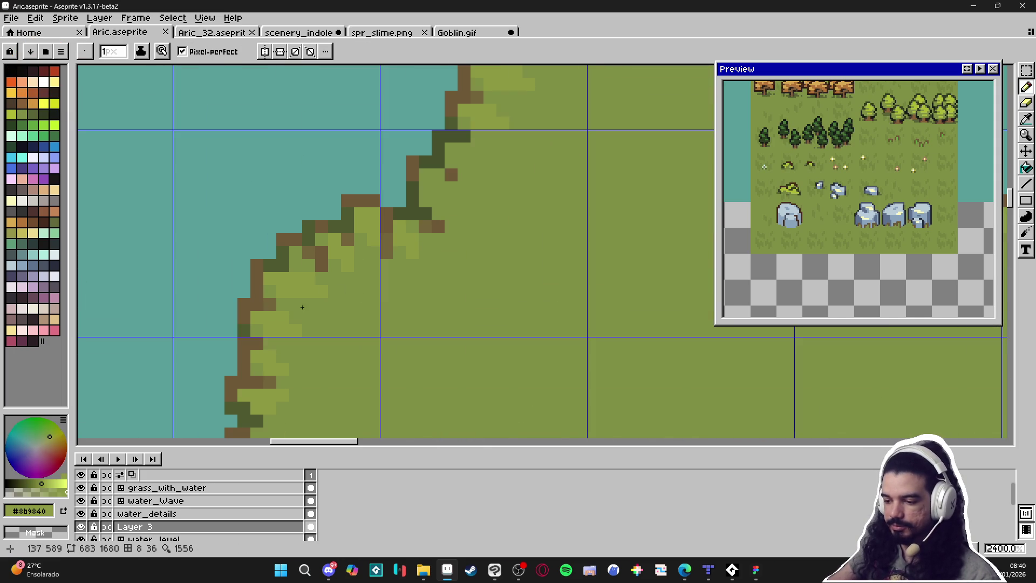
pyautogui.scroll(-4, 297, 307)
pyautogui.scroll(-1, 373, 356)
pyautogui.scroll(1, 385, 362)
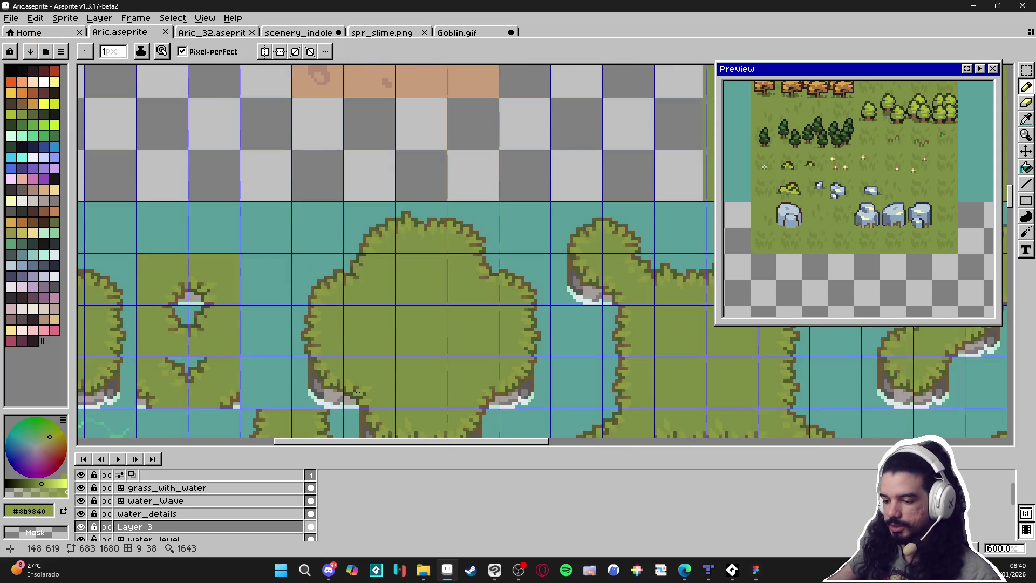
pyautogui.scroll(-2, 398, 368)
pyautogui.moveTo(399, 368)
pyautogui.mouseDown()
pyautogui.moveTo(419, 270)
pyautogui.moveTo(416, 180)
pyautogui.mouseUp()
pyautogui.scroll(2, 455, 197)
pyautogui.scroll(4, 455, 197)
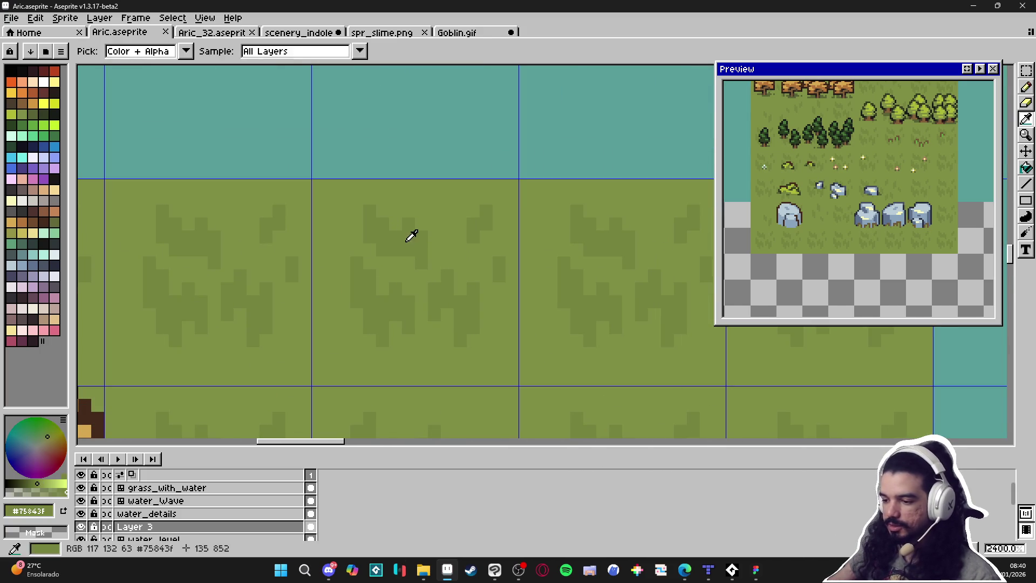
pyautogui.scroll(-7, 414, 255)
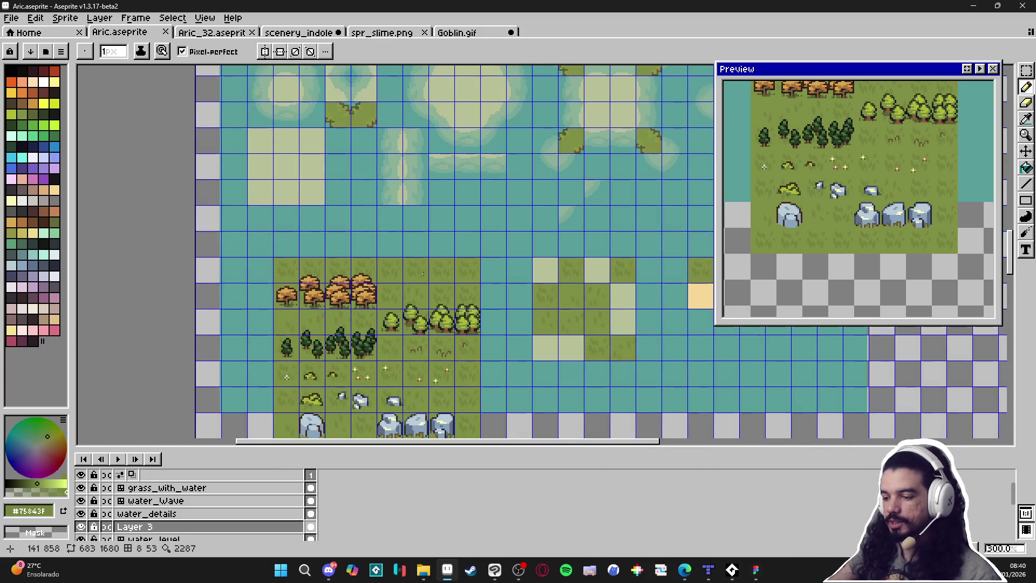
pyautogui.scroll(2, 533, 263)
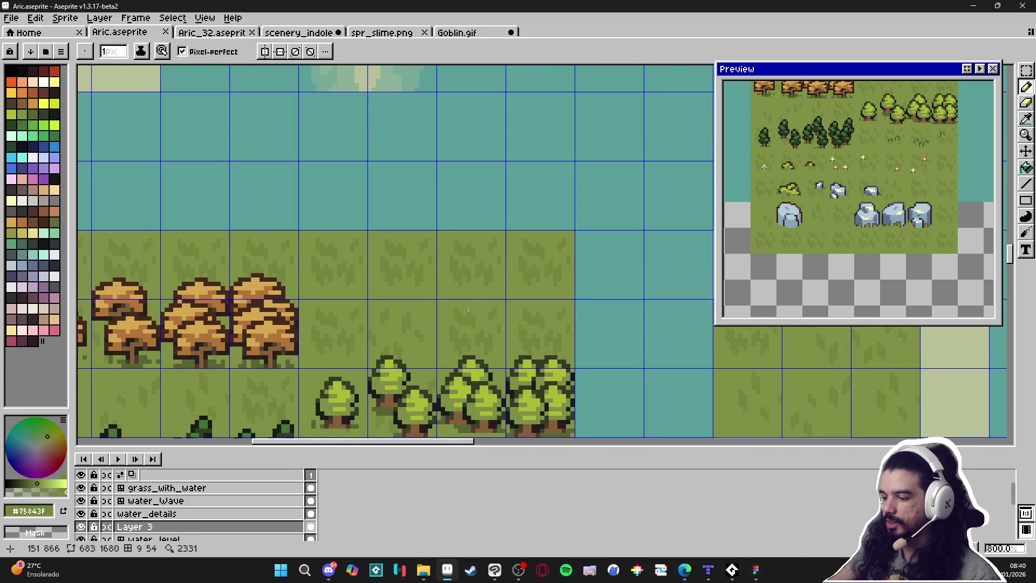
pyautogui.scroll(-3, 467, 309)
pyautogui.scroll(-1, 468, 324)
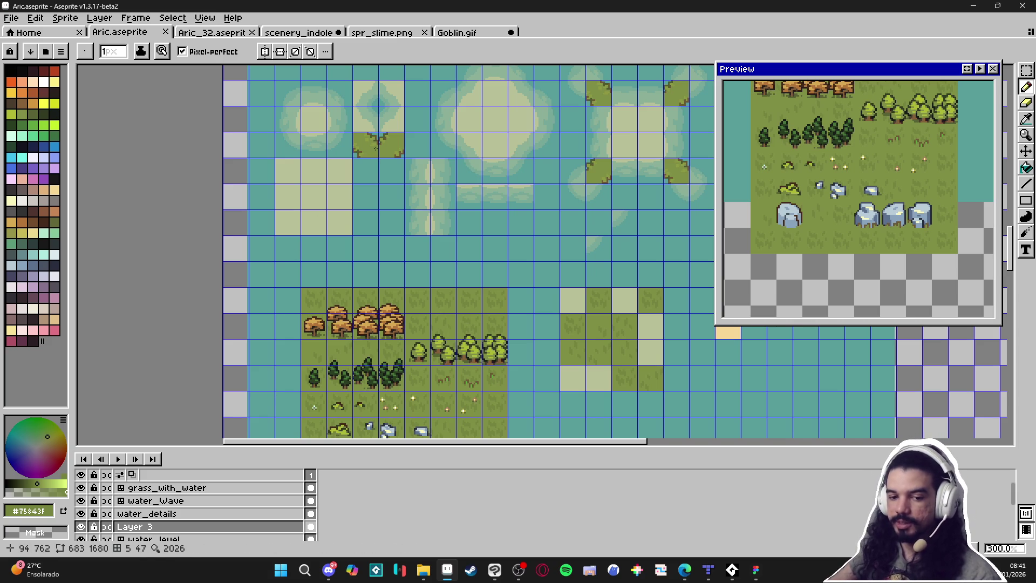
# Go via Goblin.gif back to the scenery_indolence scene and shift its view up-left
pyautogui.click(420, 34)
pyautogui.click(470, 34)
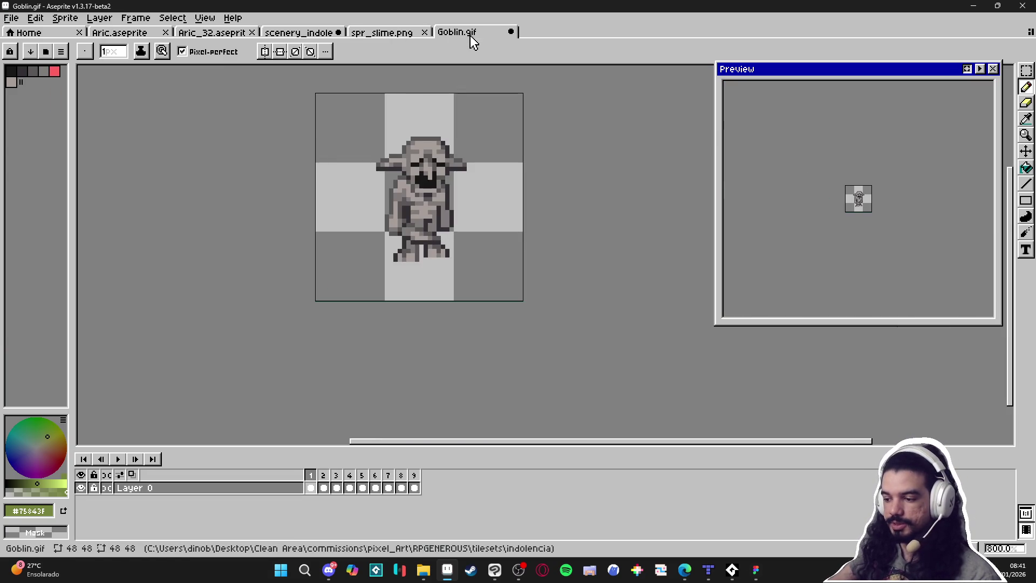
pyautogui.click(291, 33)
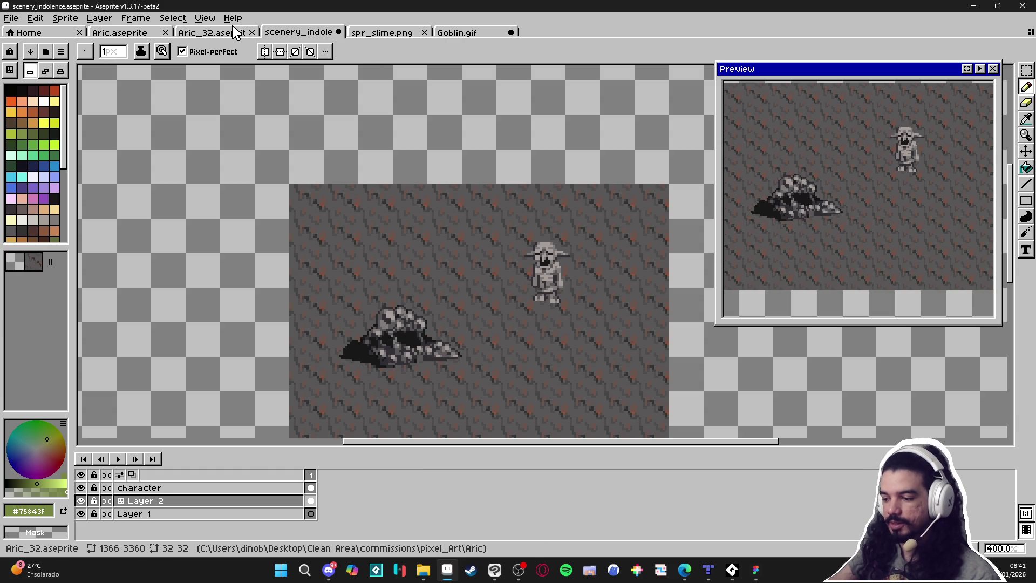
pyautogui.moveTo(432, 247); pyautogui.dragTo(389, 222)
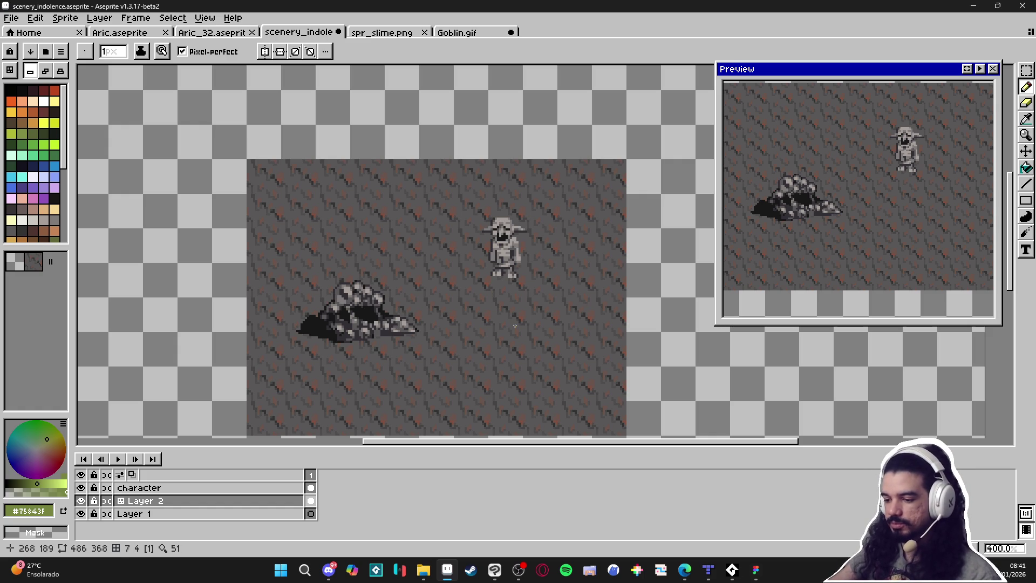
pyautogui.scroll(-1, 467, 293)
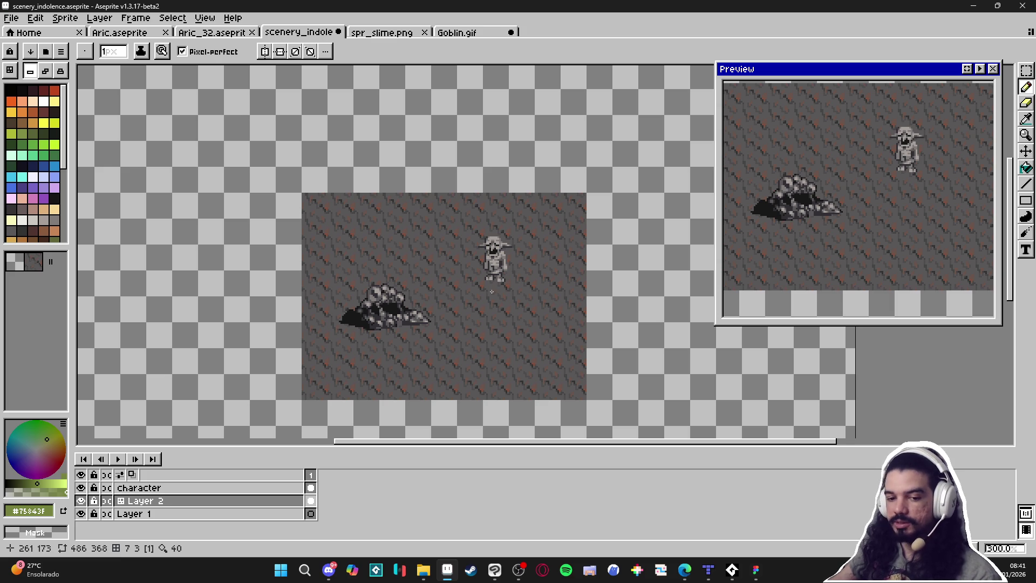
pyautogui.scroll(1, 474, 306)
# Select the goblin's character layer with the Move tool, then return to the Pencil
pyautogui.press('v')
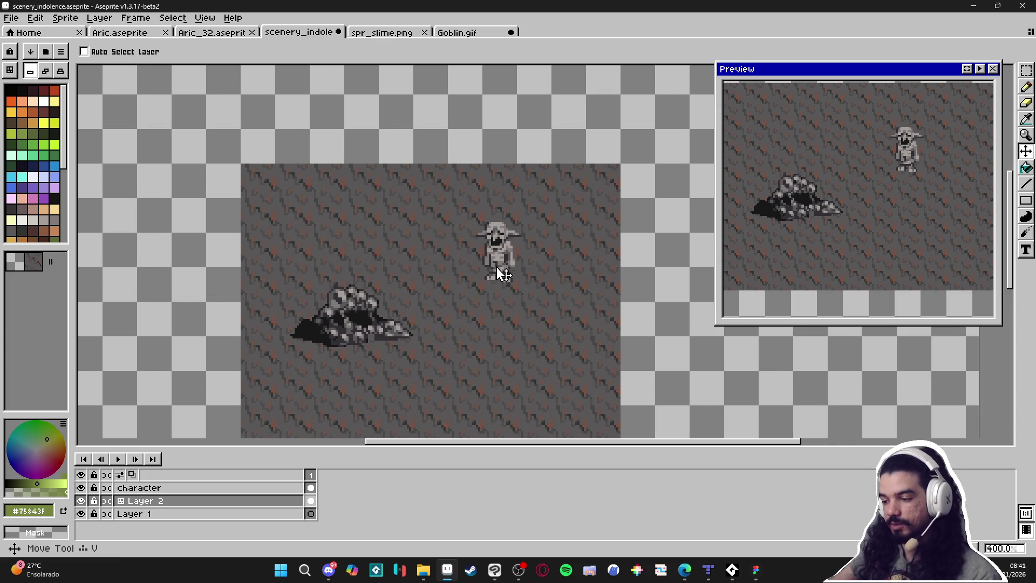
pyautogui.keyDown('ctrl'); pyautogui.click(497, 273); pyautogui.keyUp('ctrl')
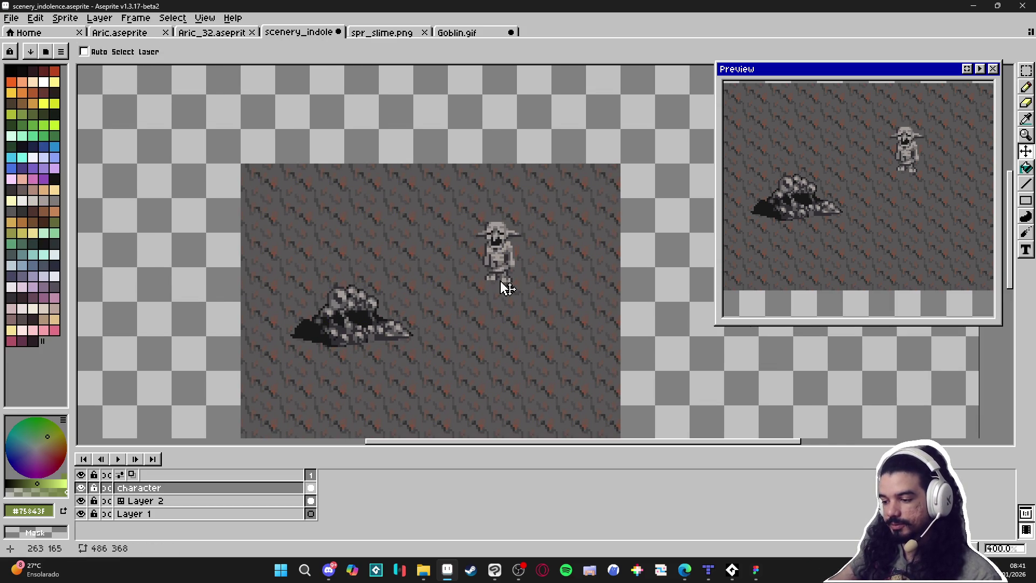
pyautogui.press('b')
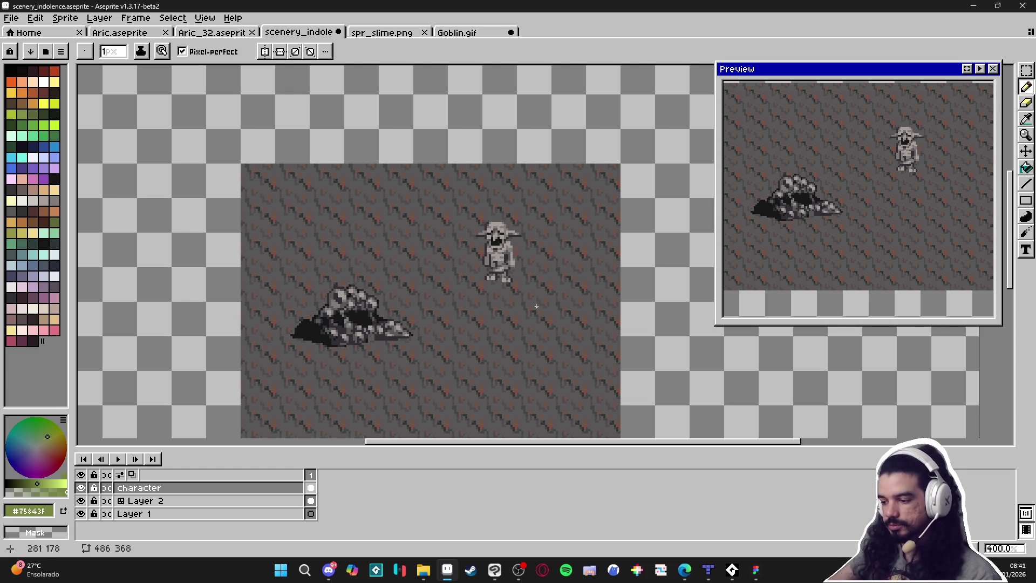
pyautogui.scroll(1, 452, 262)
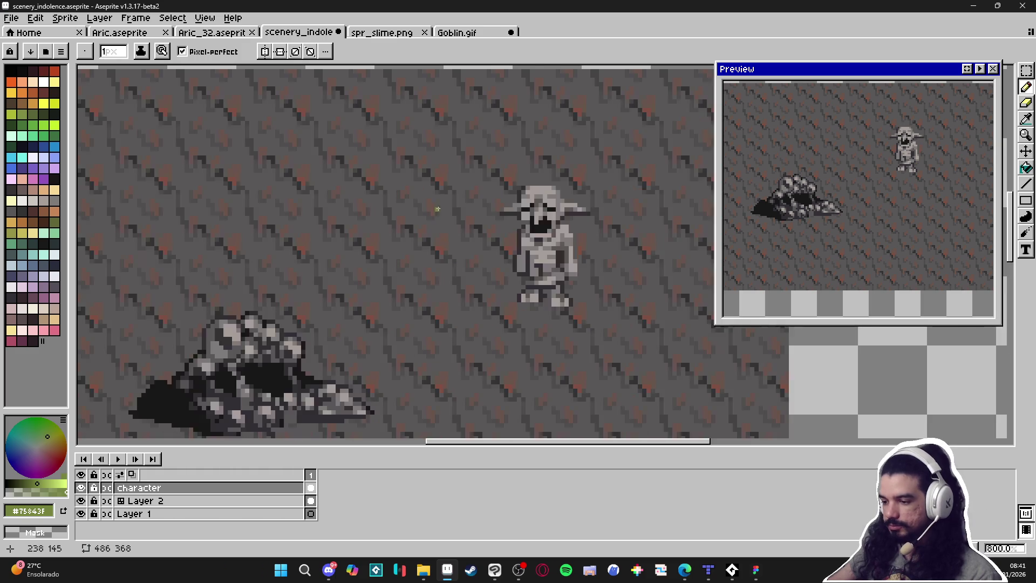
pyautogui.scroll(2, 437, 216)
pyautogui.keyDown('alt'); pyautogui.click(407, 194); pyautogui.keyUp('alt')
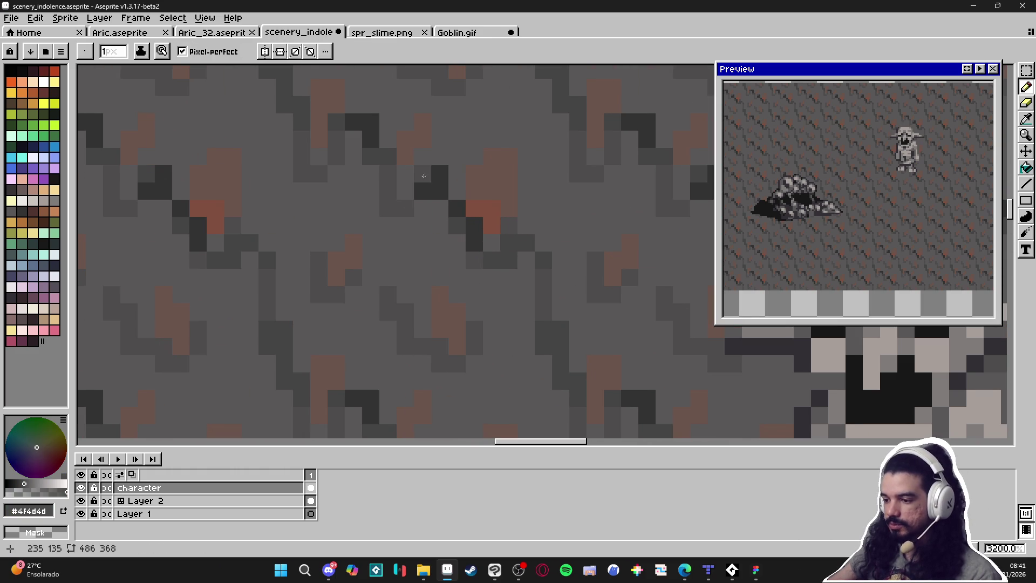
pyautogui.scroll(-5, 506, 291)
pyautogui.scroll(4, 486, 283)
pyautogui.hotkey('ctrl', 'z')
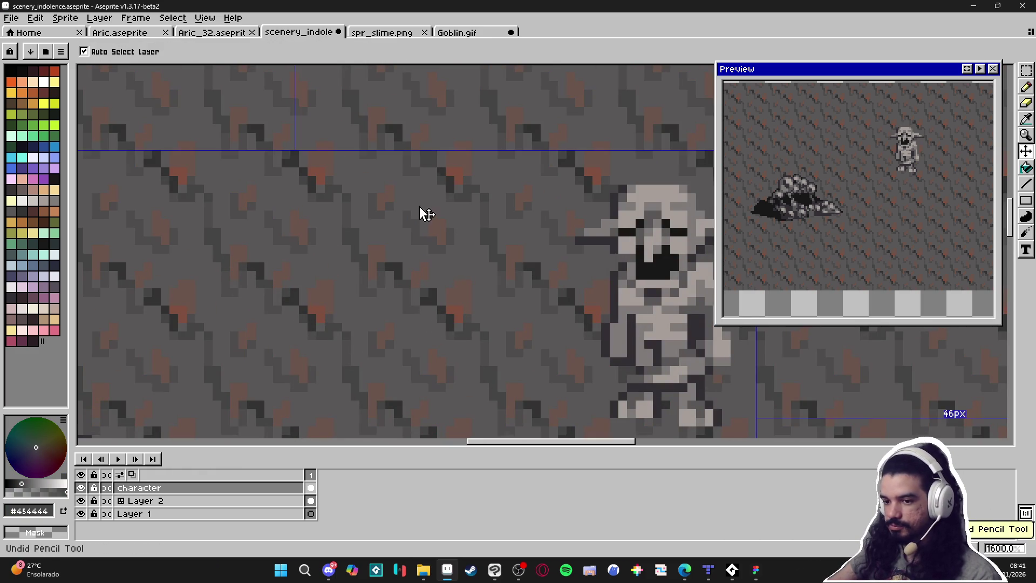
pyautogui.keyDown('ctrl'); pyautogui.click(377, 235); pyautogui.keyUp('ctrl')
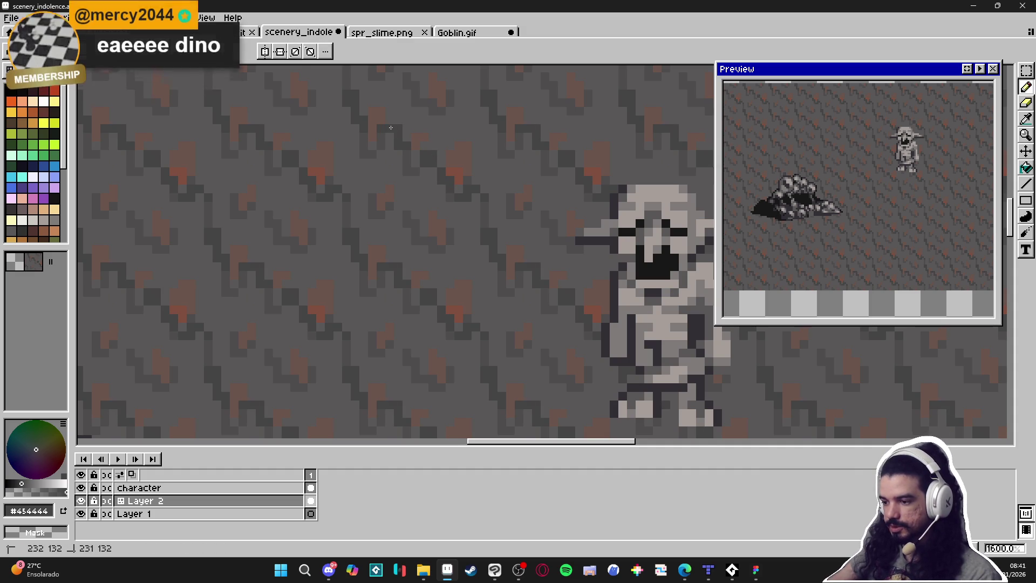
pyautogui.scroll(-3, 429, 151)
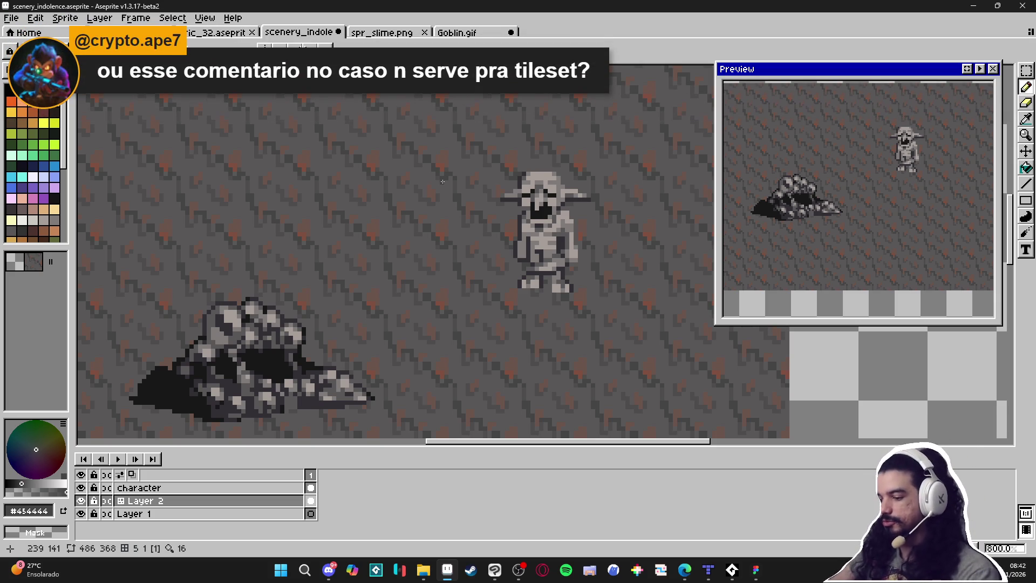
pyautogui.scroll(-4, 443, 181)
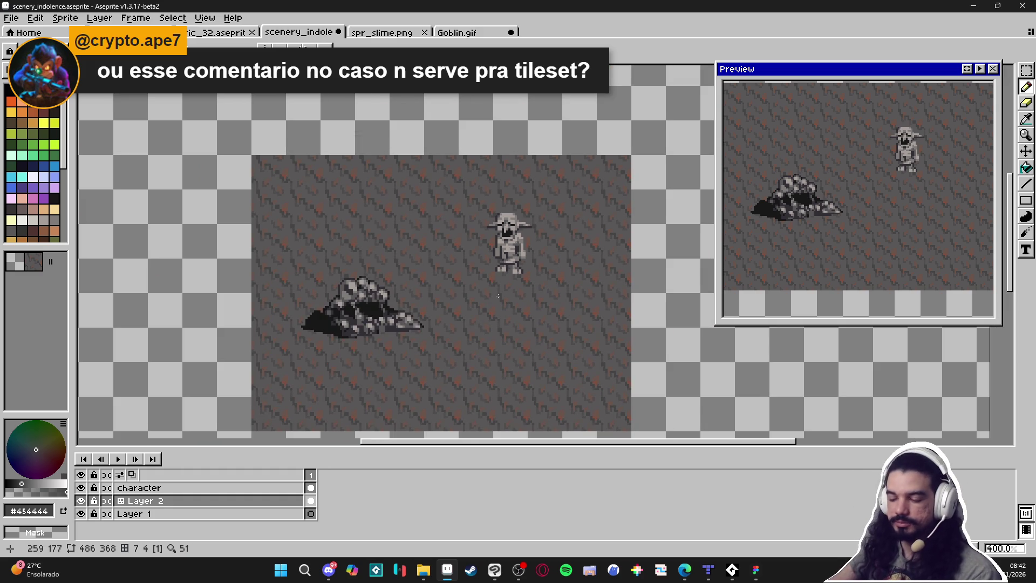
pyautogui.scroll(6, 489, 280)
pyautogui.keyDown('alt'); pyautogui.click(540, 270); pyautogui.keyUp('alt')
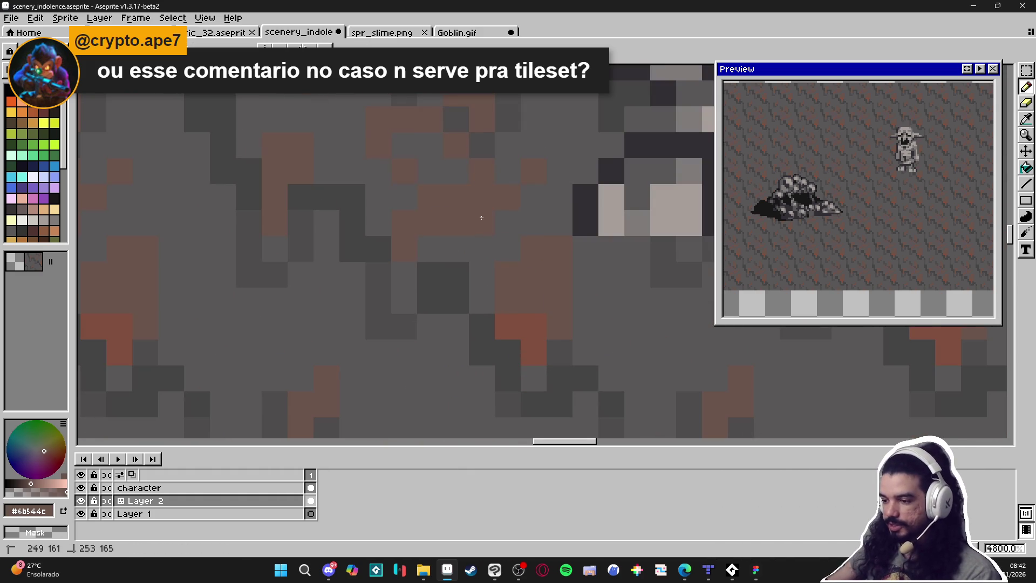
pyautogui.scroll(-1, 551, 307)
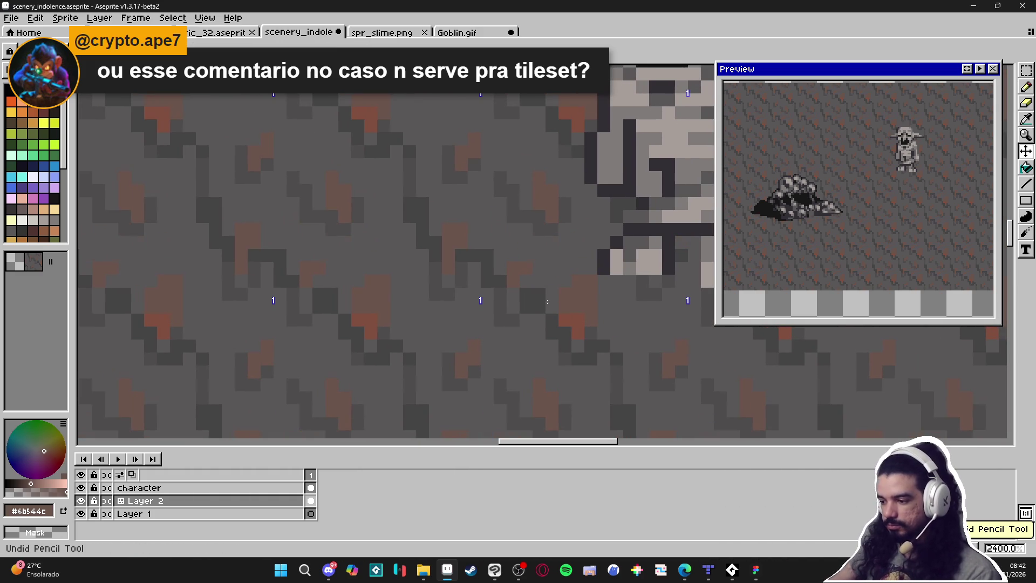
pyautogui.scroll(1, 567, 303)
pyautogui.scroll(-2, 486, 269)
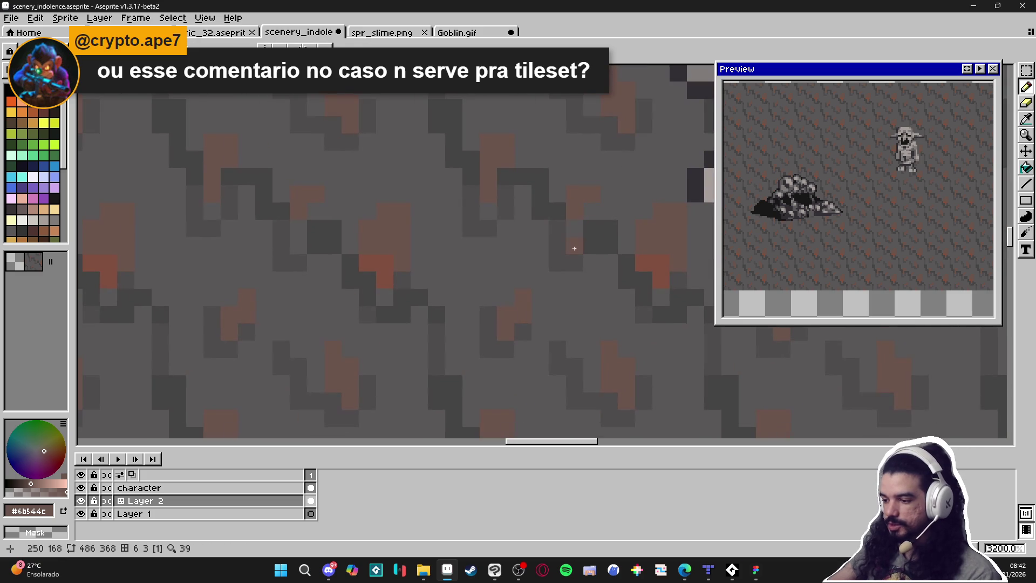
pyautogui.keyDown('alt'); pyautogui.click(563, 205); pyautogui.keyUp('alt')
pyautogui.scroll(1, 534, 266)
pyautogui.scroll(-4, 534, 267)
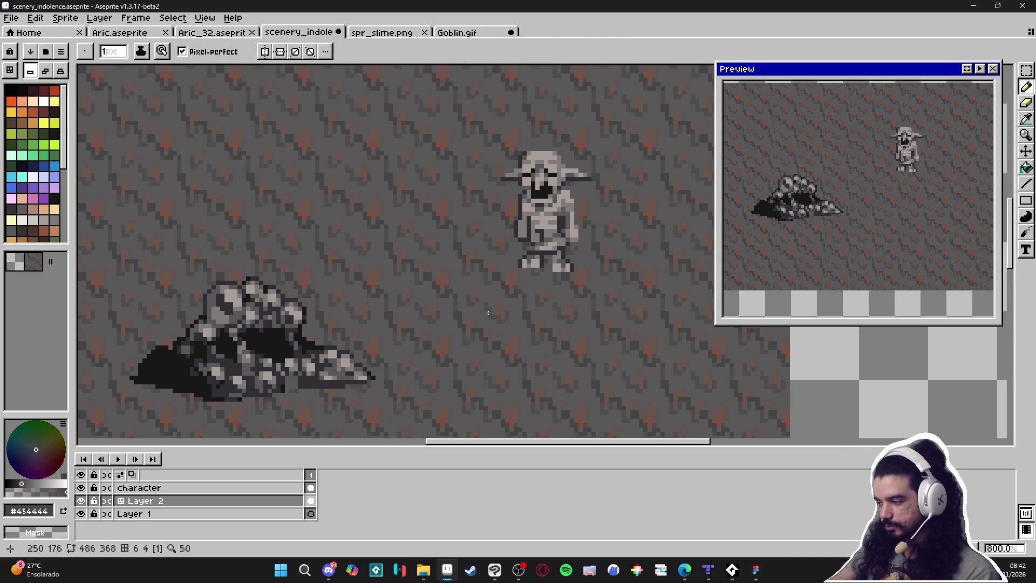
pyautogui.scroll(5, 486, 259)
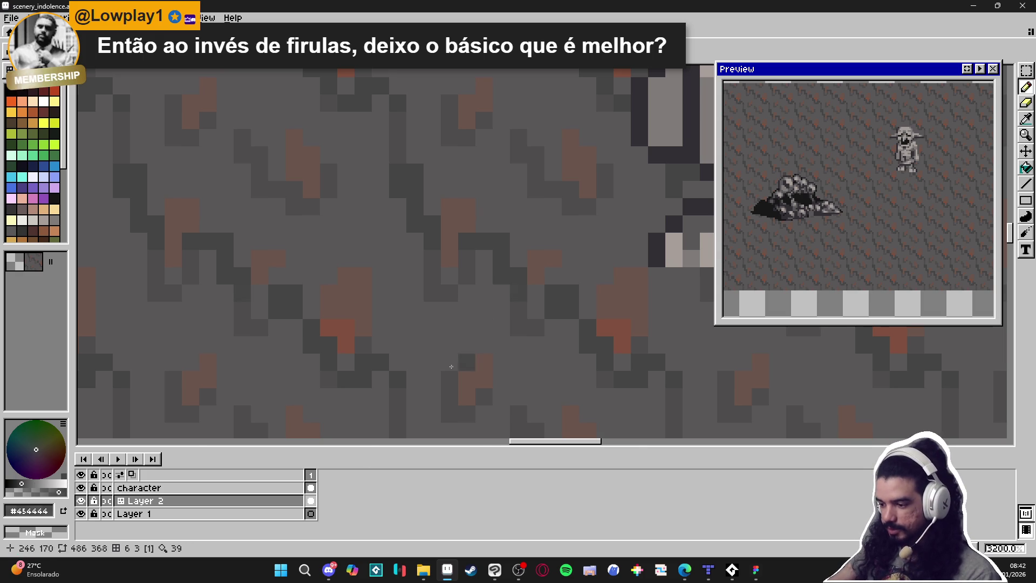
pyautogui.scroll(-1, 498, 358)
pyautogui.scroll(-2, 540, 376)
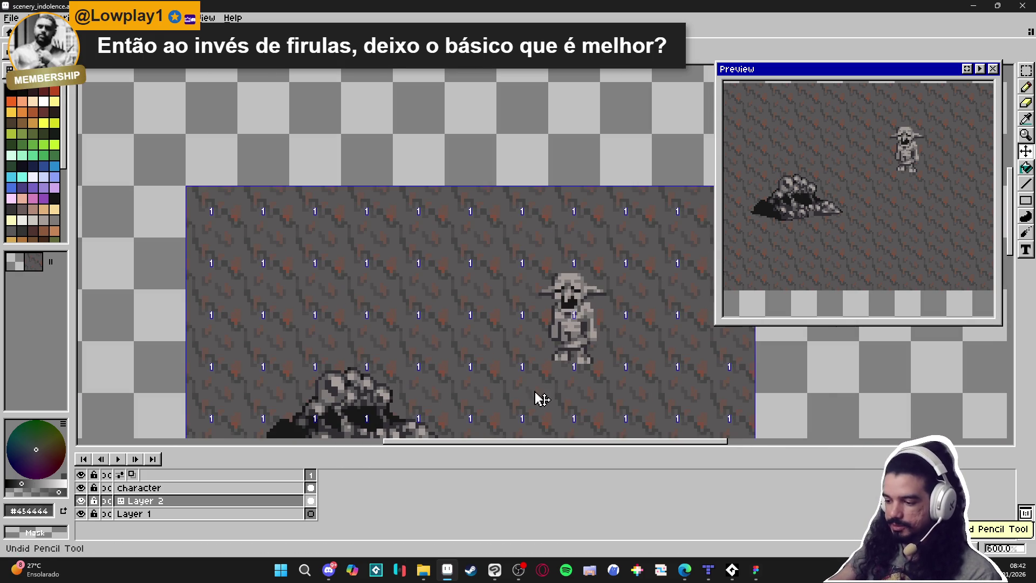
pyautogui.scroll(-1, 489, 406)
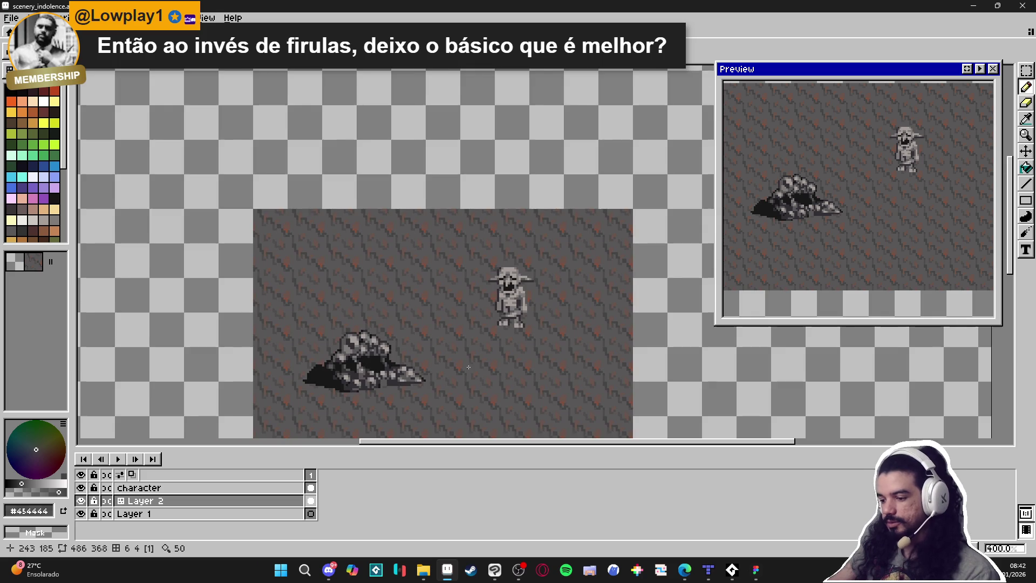
pyautogui.scroll(2, 459, 357)
pyautogui.scroll(-1, 455, 353)
pyautogui.scroll(2, 456, 352)
pyautogui.scroll(-2, 455, 353)
pyautogui.scroll(-1, 455, 353)
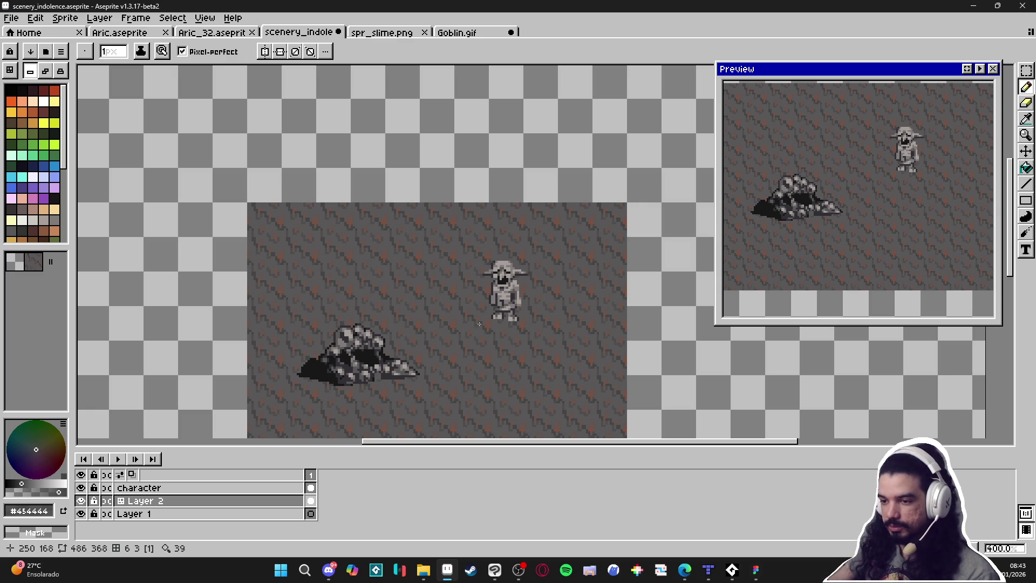
# Bring up Tiled and open the wise project from Recent Projects
pyautogui.click(706, 577)
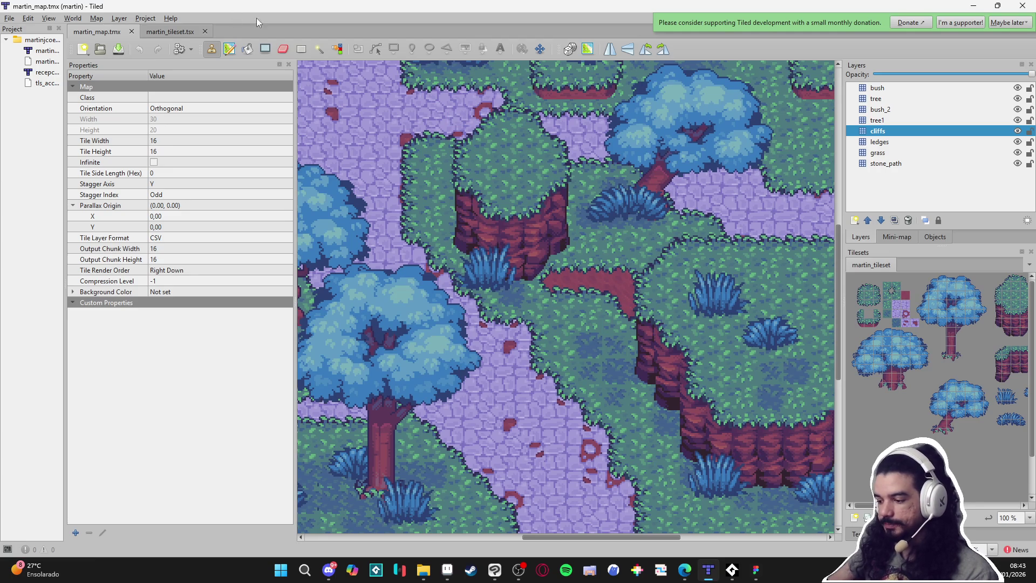
pyautogui.click(157, 32)
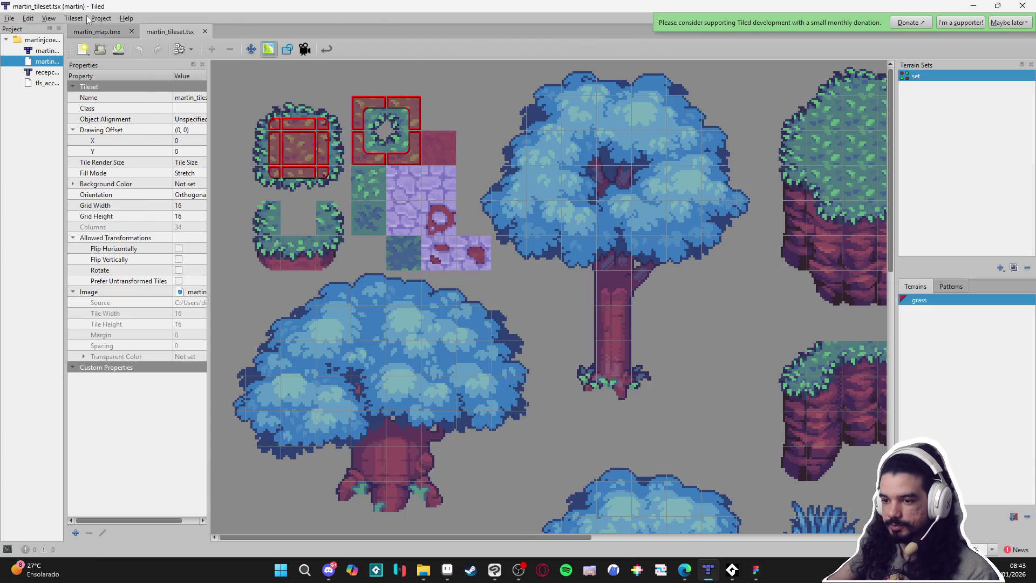
pyautogui.click(13, 20)
pyautogui.moveTo(64, 85)
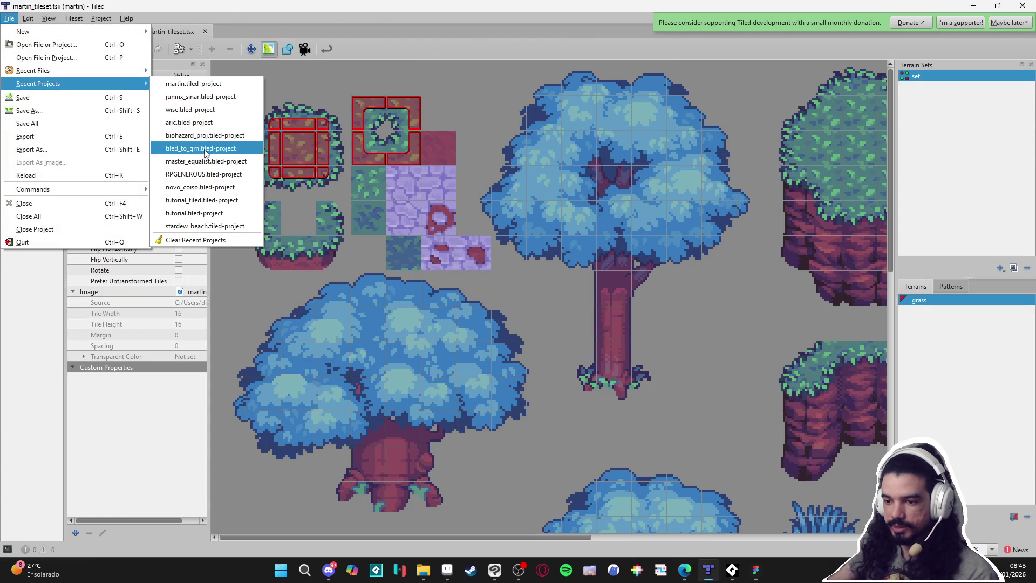
pyautogui.click(190, 109)
pyautogui.click(272, 31)
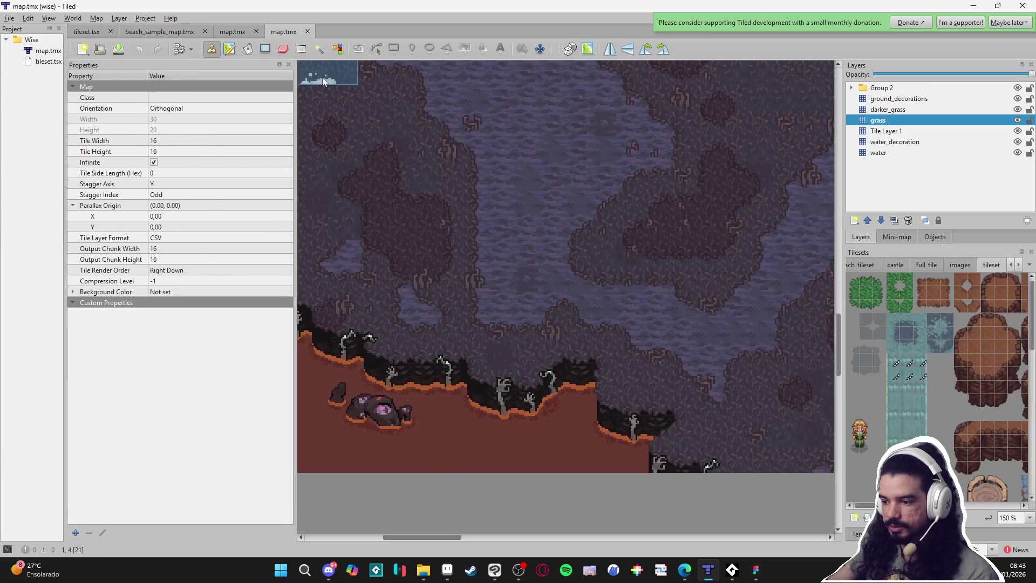
# Zoom around the wise project's map, then show the waterfall forest map.tmx
pyautogui.scroll(2, 588, 267)
pyautogui.scroll(2, 615, 338)
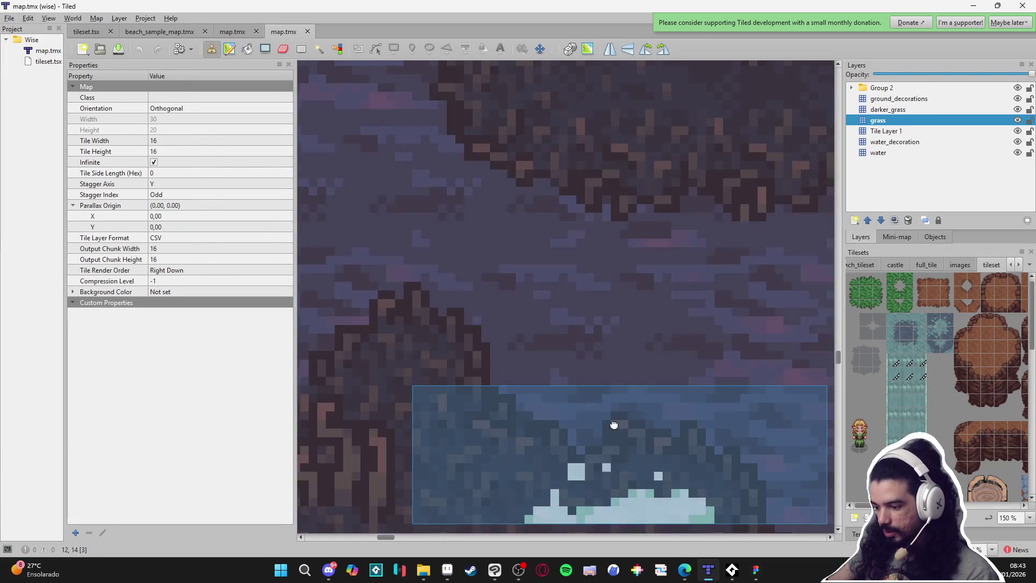
pyautogui.scroll(-3, 616, 426)
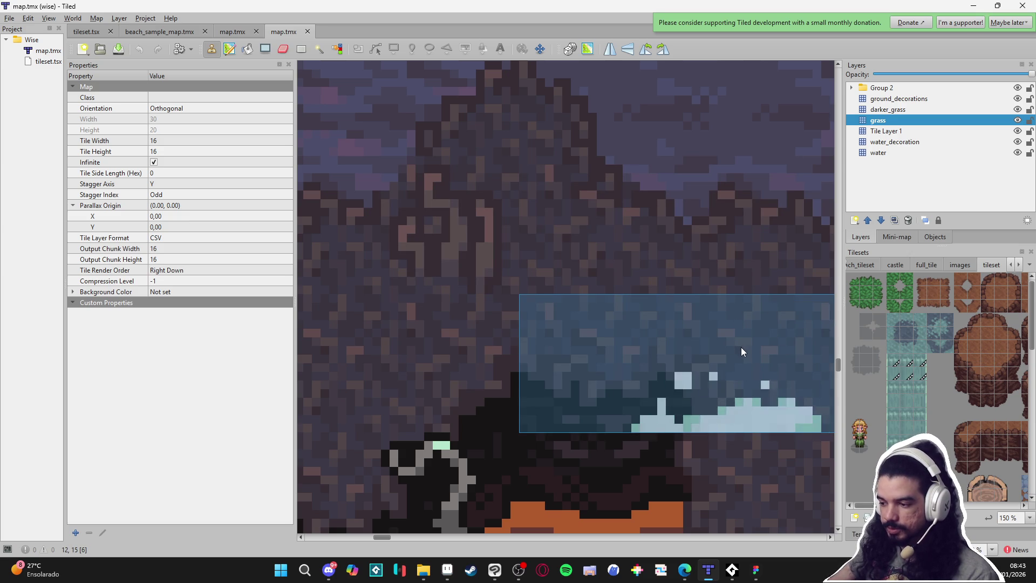
pyautogui.scroll(-4, 740, 348)
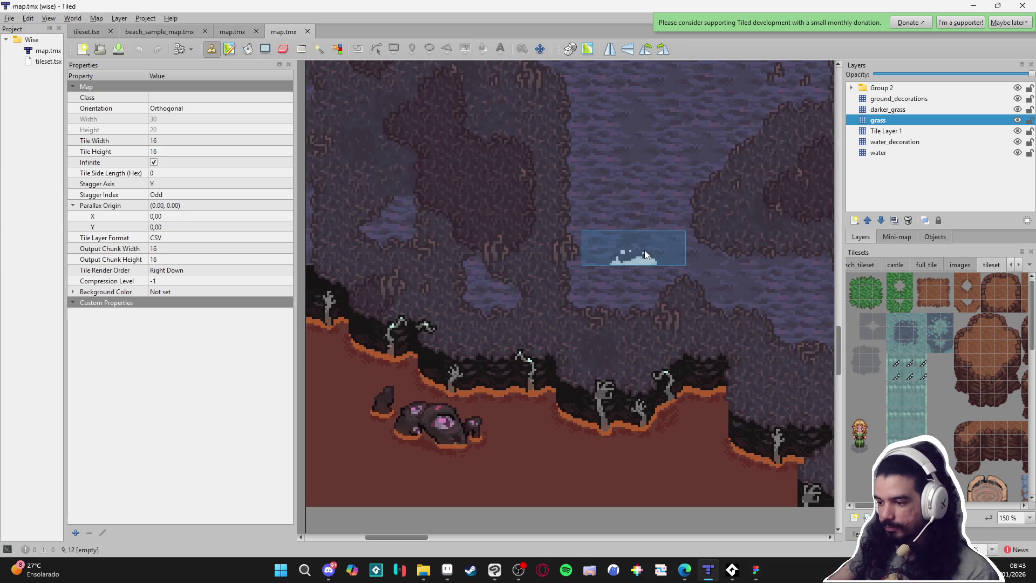
pyautogui.scroll(3, 593, 313)
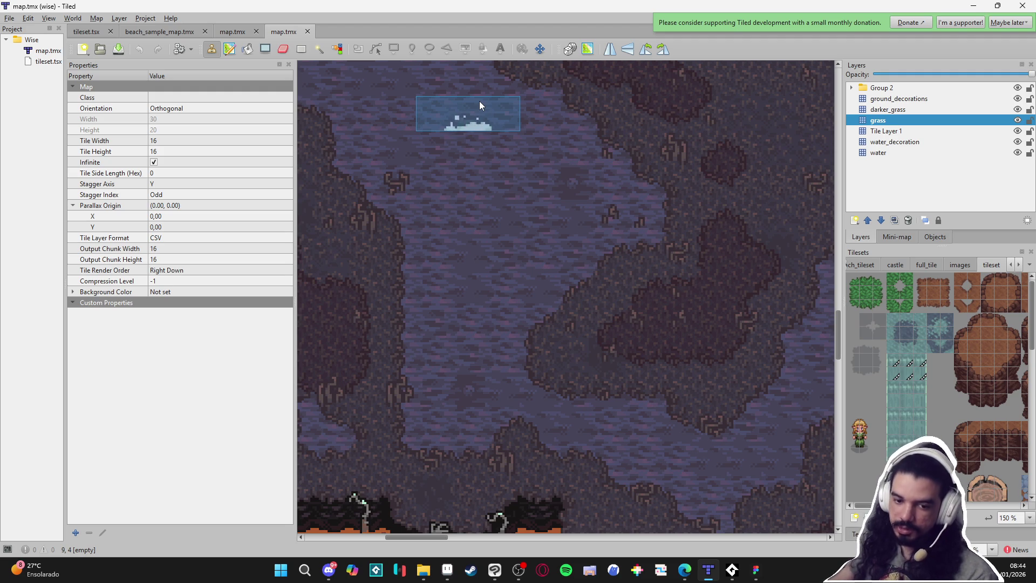
pyautogui.click(223, 35)
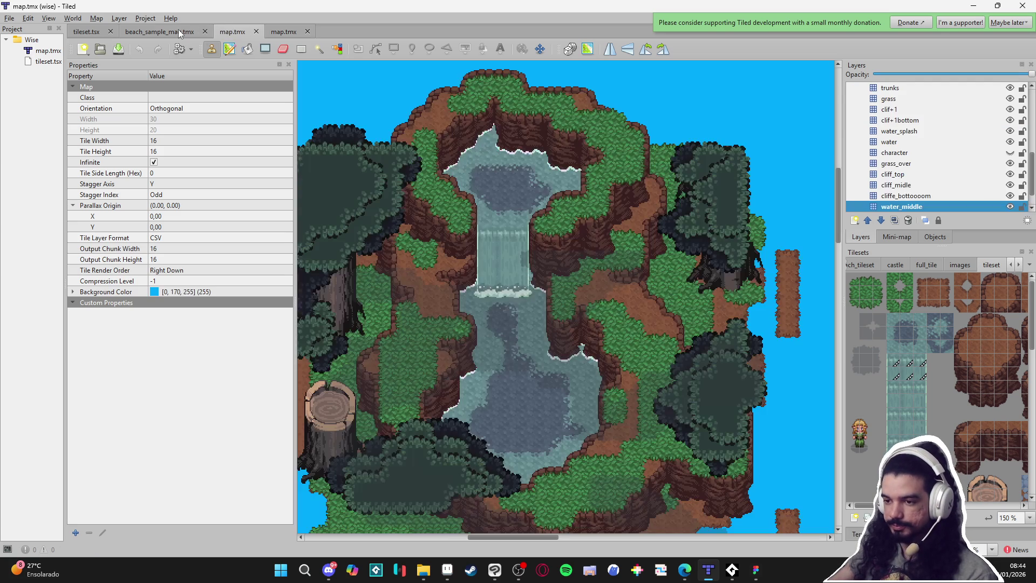
pyautogui.scroll(2, 387, 370)
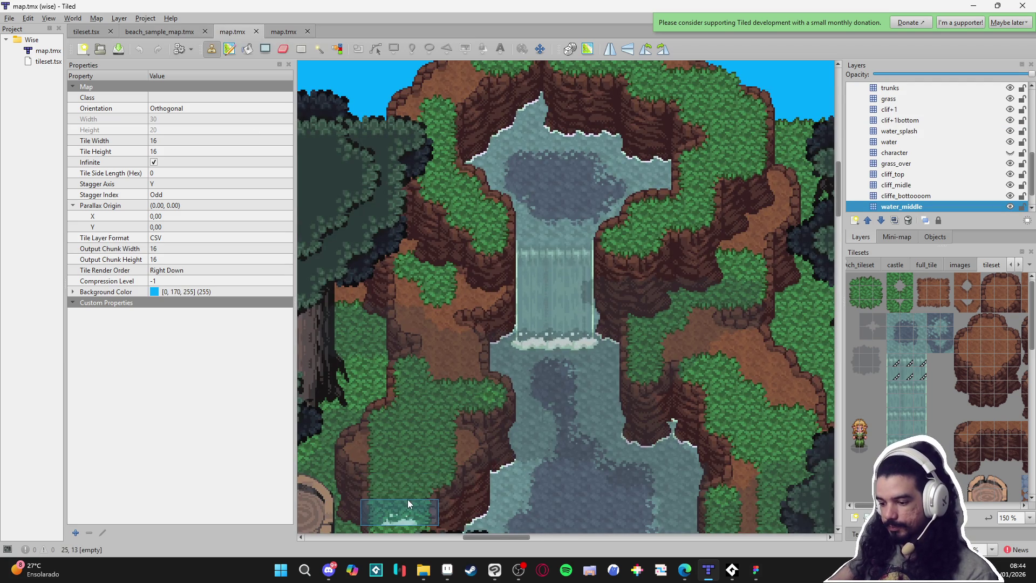
pyautogui.scroll(3, 407, 500)
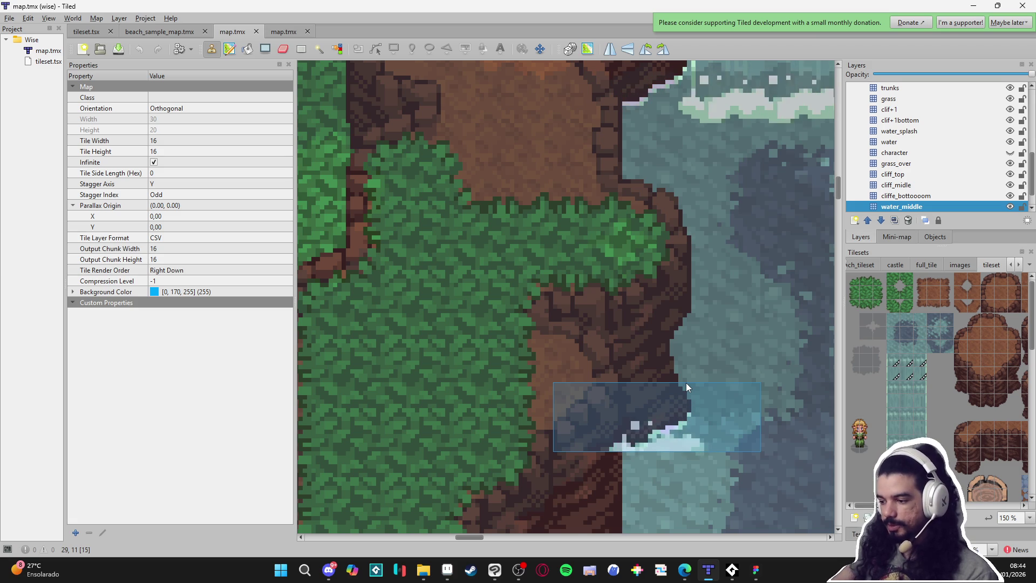
pyautogui.scroll(-3, 686, 383)
pyautogui.moveTo(752, 383)
pyautogui.mouseDown()
pyautogui.moveTo(540, 365)
pyautogui.moveTo(549, 357)
pyautogui.moveTo(578, 360)
pyautogui.moveTo(502, 370)
pyautogui.mouseUp()
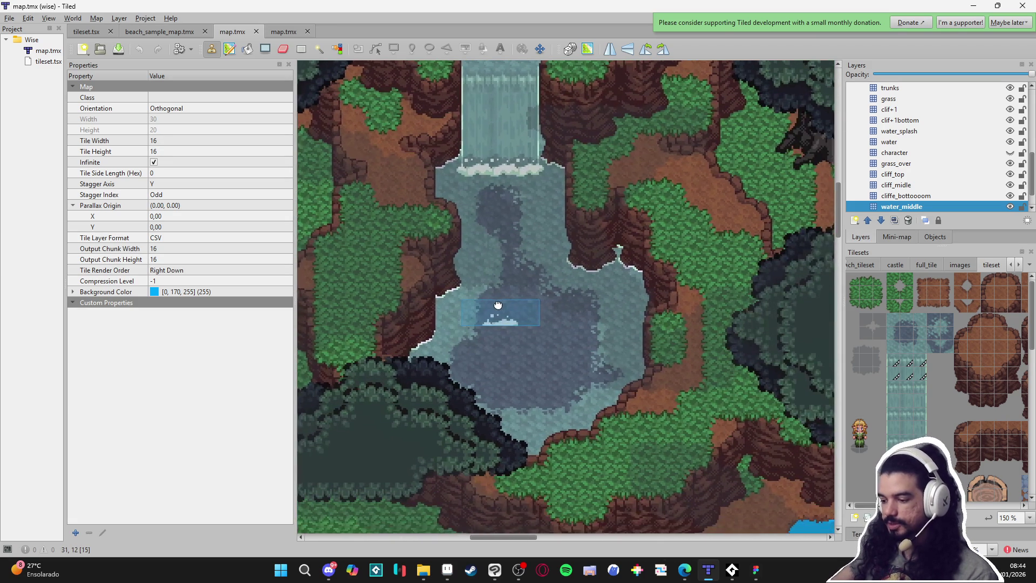
pyautogui.moveTo(637, 396); pyautogui.dragTo(618, 374)
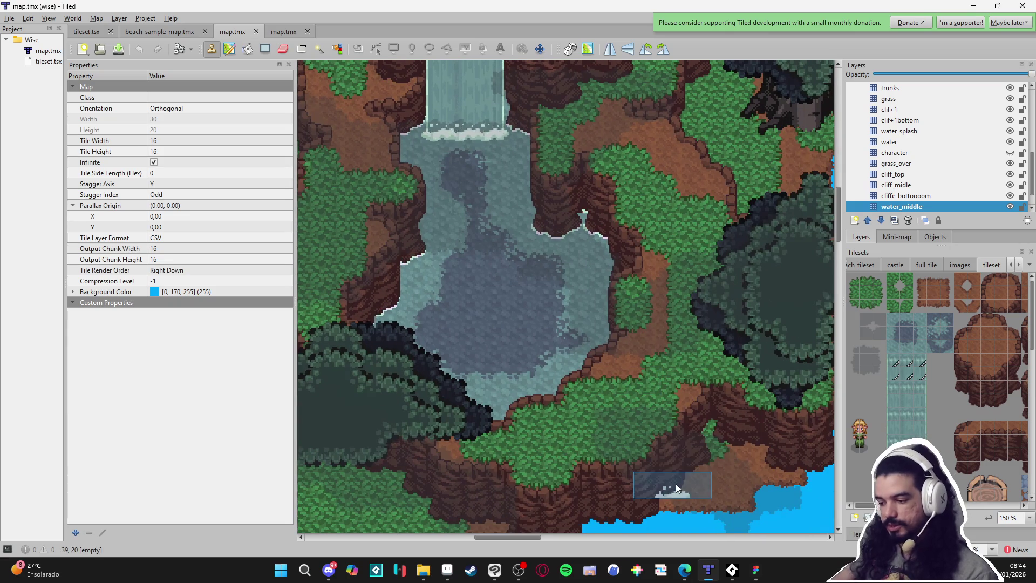
pyautogui.scroll(4, 594, 473)
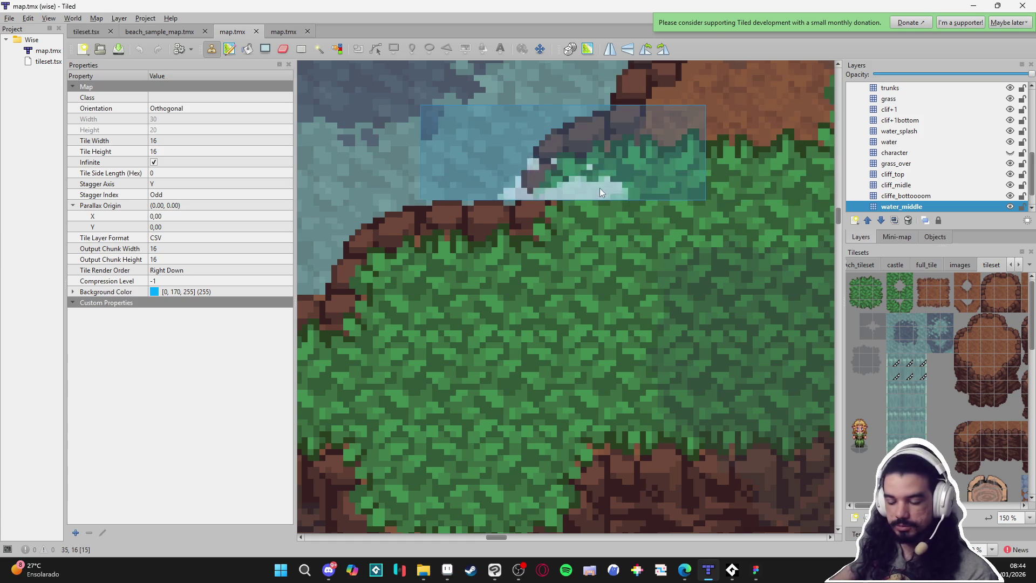
pyautogui.scroll(-3, 615, 198)
pyautogui.scroll(2, 552, 311)
pyautogui.scroll(-3, 553, 311)
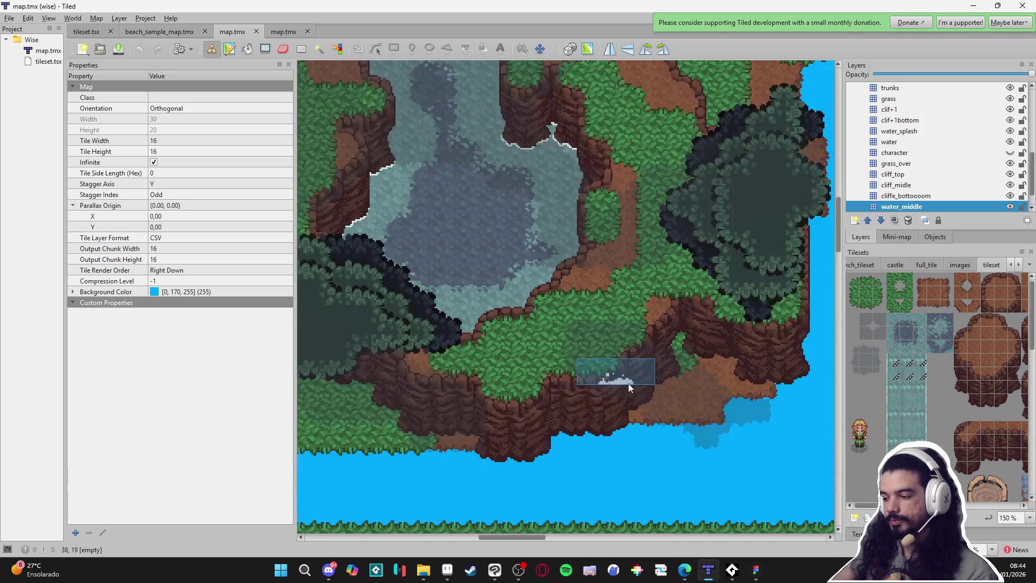
pyautogui.scroll(2, 582, 460)
pyautogui.scroll(-2, 583, 457)
pyautogui.scroll(2, 462, 346)
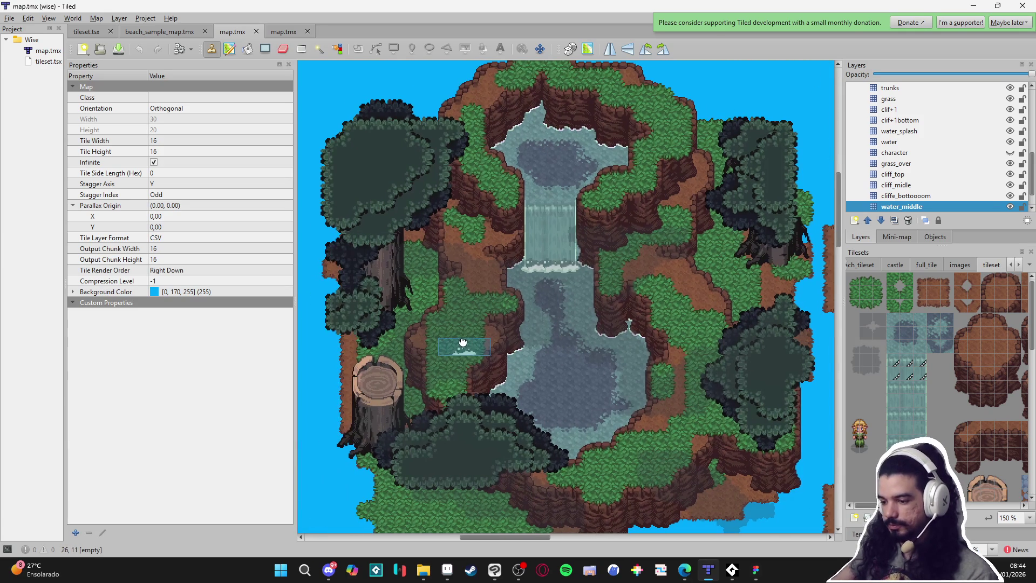
pyautogui.scroll(5, 938, 146)
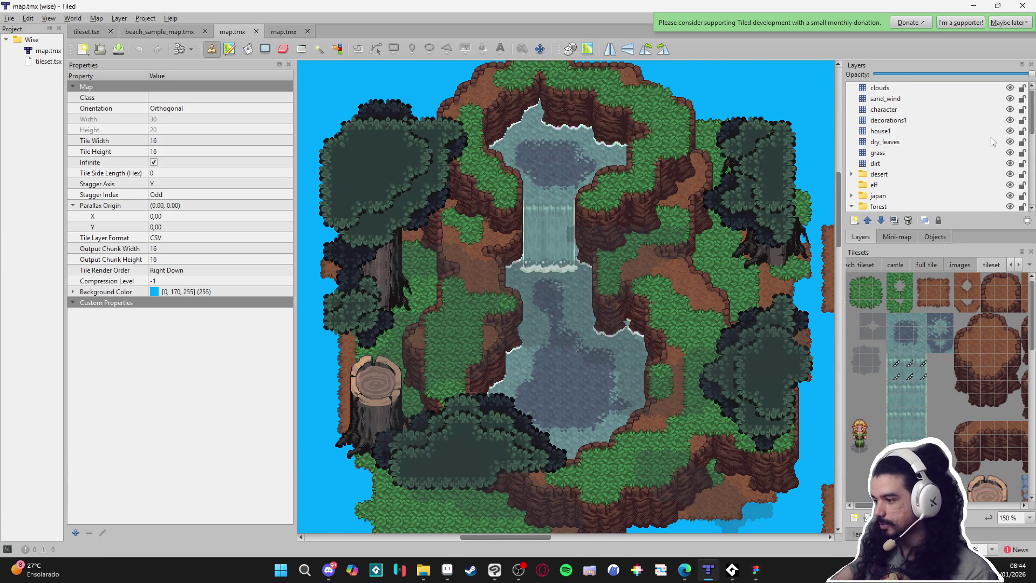
pyautogui.scroll(-3, 1009, 135)
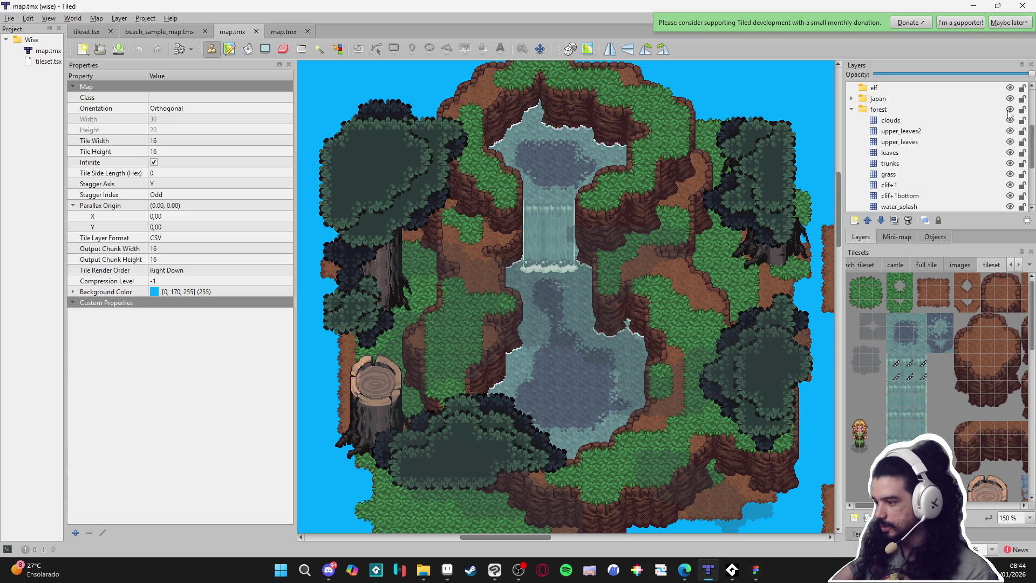
pyautogui.scroll(-3, 1009, 163)
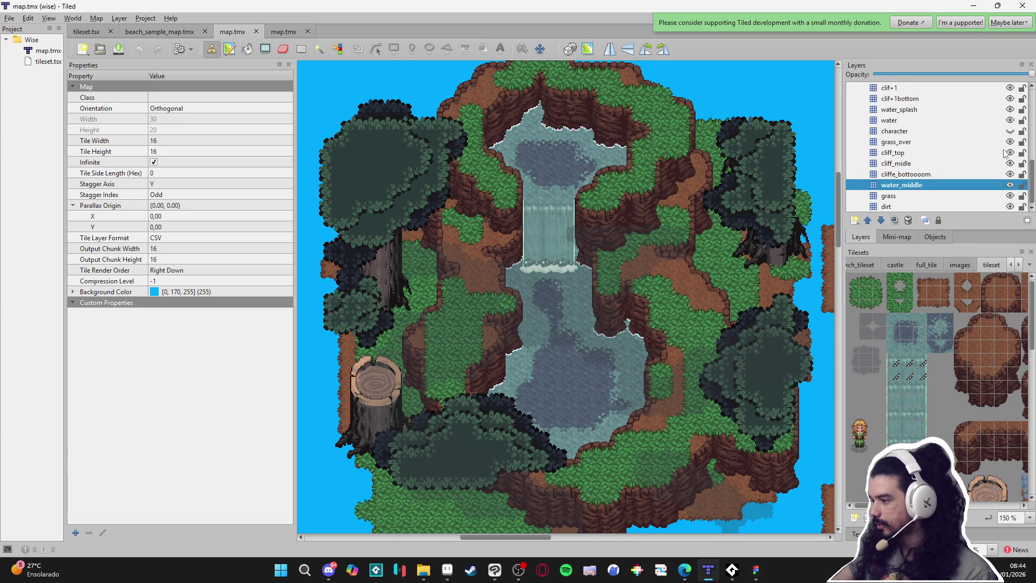
pyautogui.click(459, 324)
pyautogui.scroll(3, 491, 385)
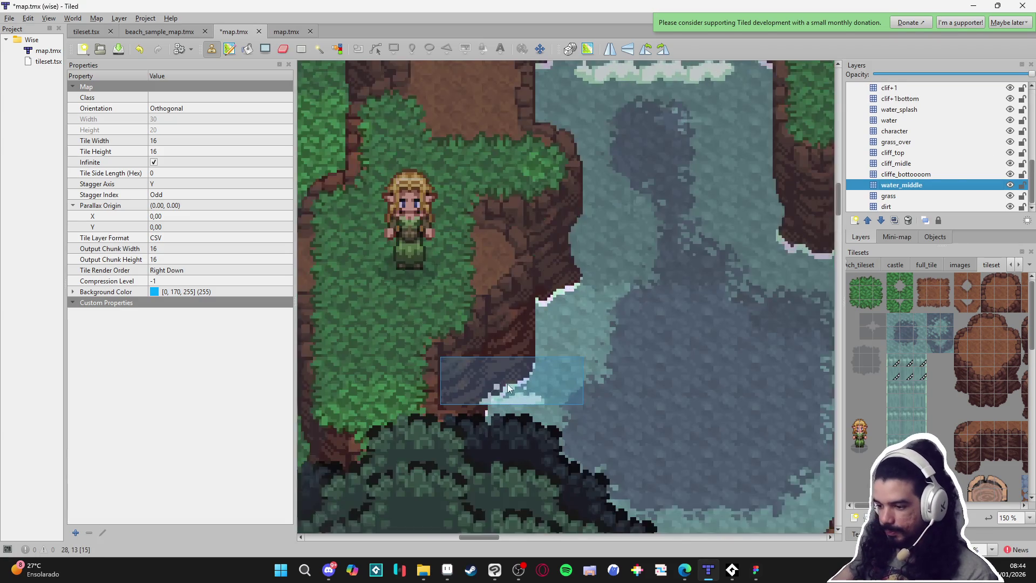
pyautogui.scroll(-2, 502, 383)
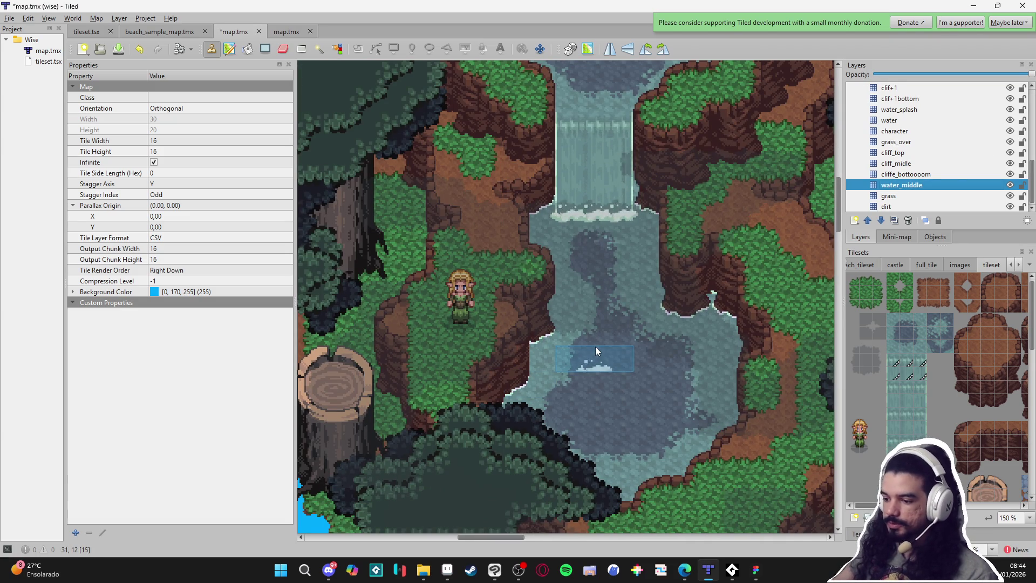
pyautogui.scroll(2, 532, 325)
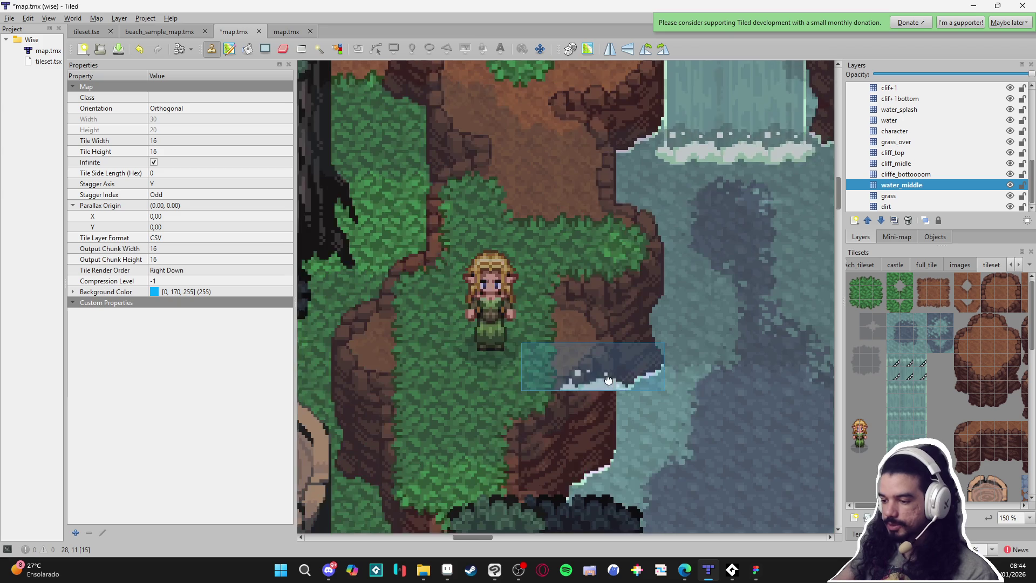
pyautogui.scroll(1, 603, 260)
pyautogui.scroll(-1, 601, 286)
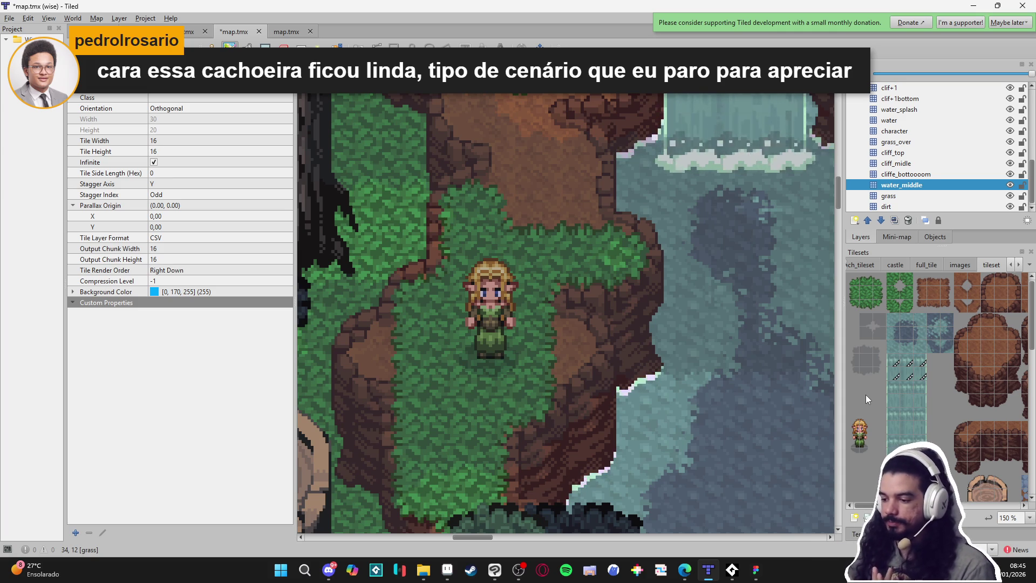
# Zoom around the finished Tiled waterfall map, then pan the Aseprite stone-ground scene into view
pyautogui.scroll(-3, 808, 390)
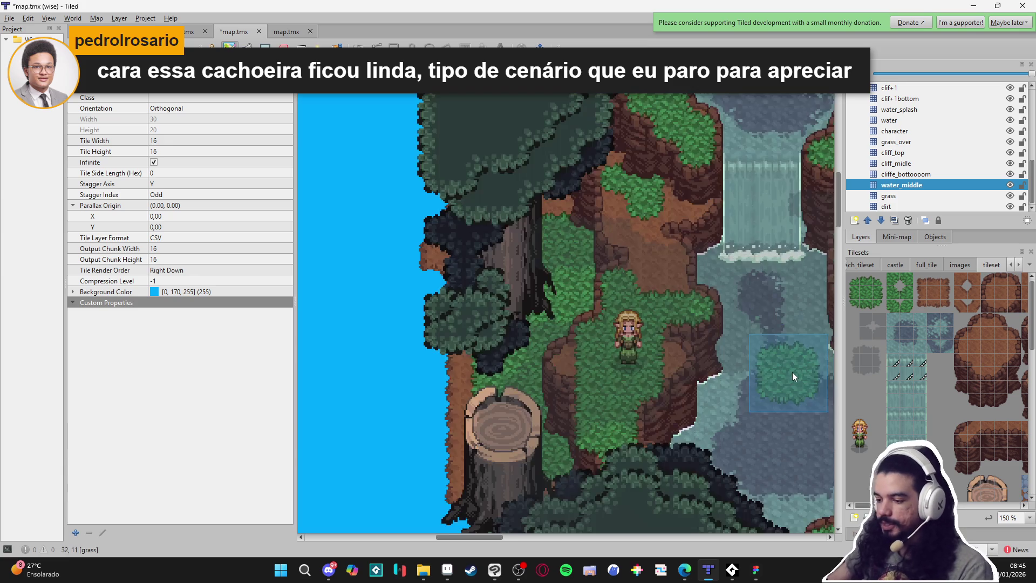
pyautogui.scroll(1, 775, 374)
pyautogui.scroll(-1, 632, 357)
pyautogui.scroll(1, 685, 358)
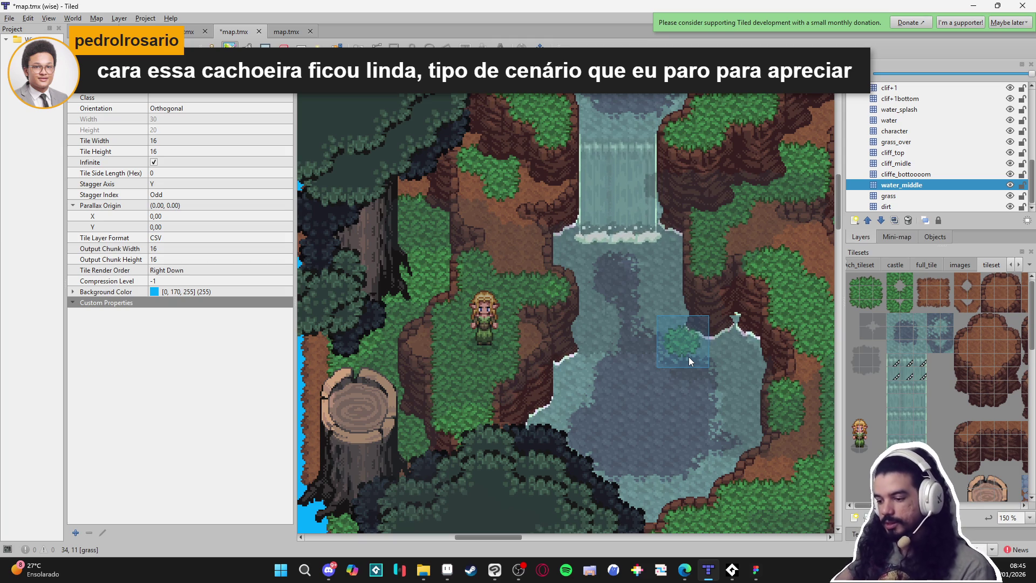
pyautogui.keyDown('ctrl'); pyautogui.scroll(1, 693, 352); pyautogui.keyUp('ctrl')
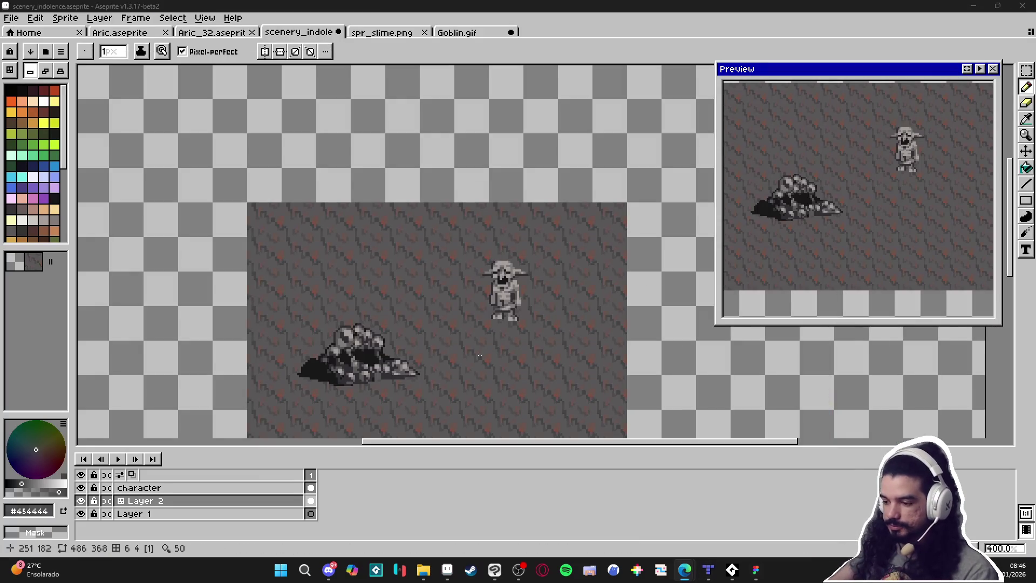
pyautogui.moveTo(474, 319); pyautogui.dragTo(494, 298)
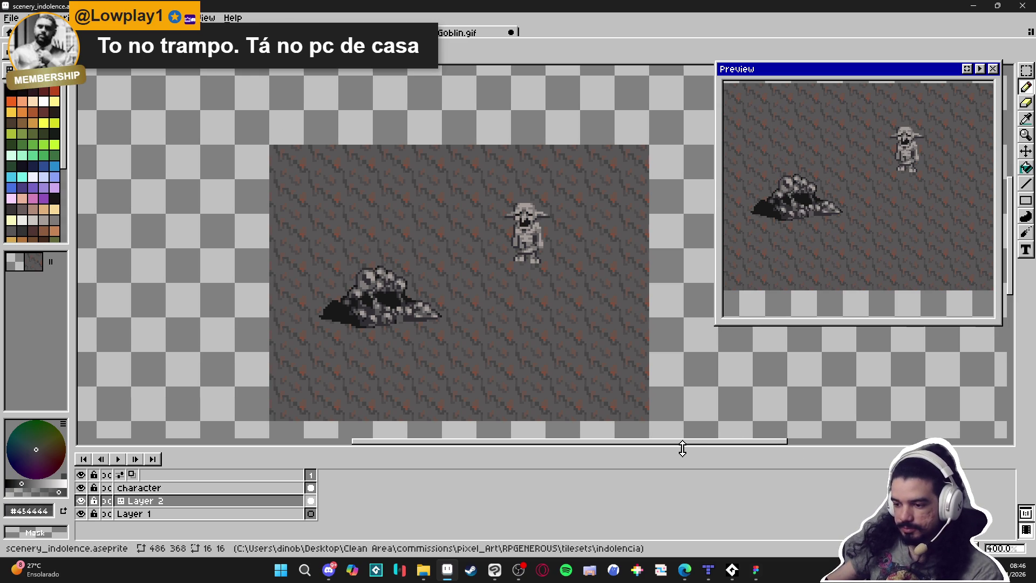
pyautogui.scroll(5, 437, 381)
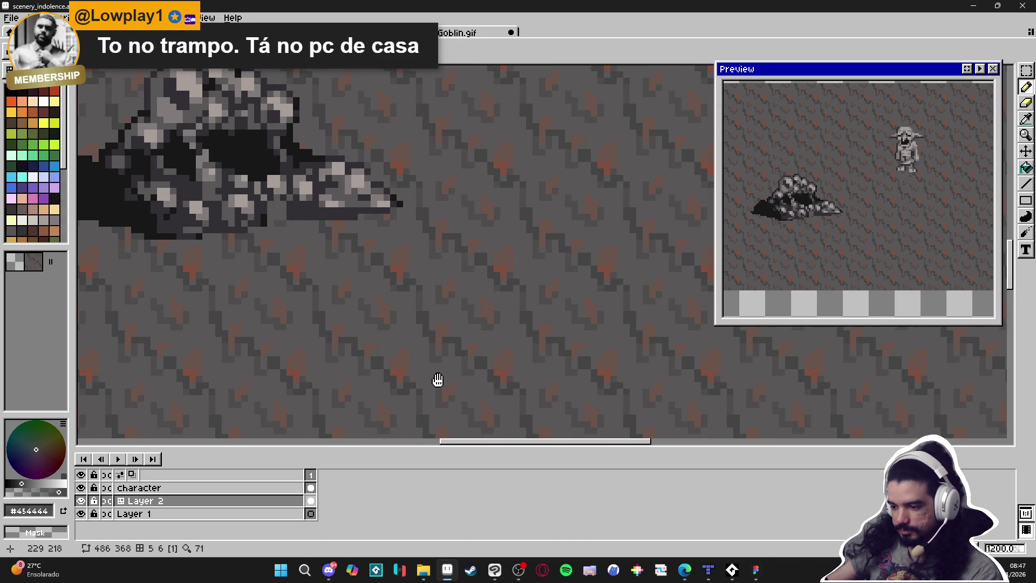
pyautogui.scroll(-4, 426, 366)
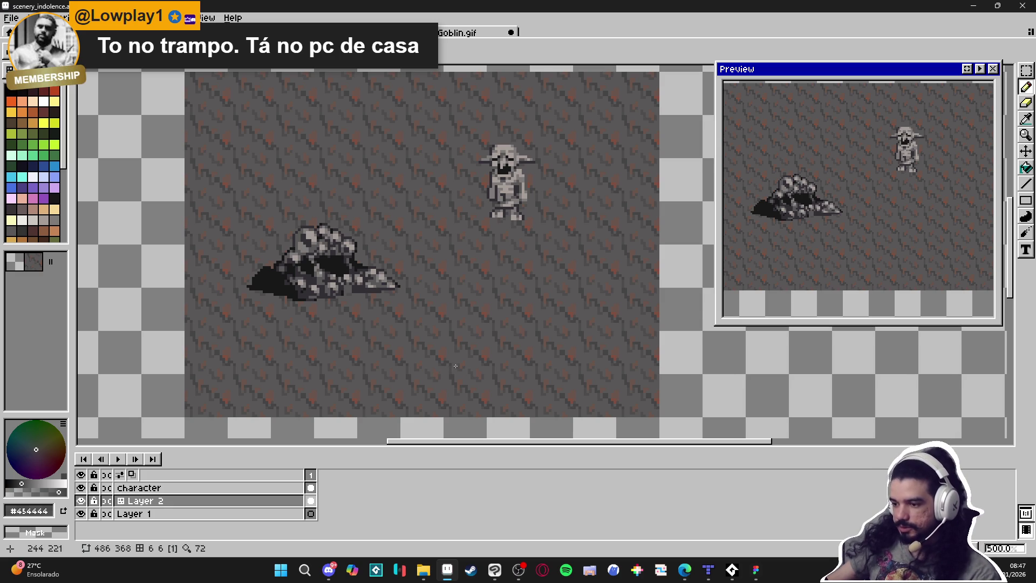
pyautogui.scroll(1, 489, 340)
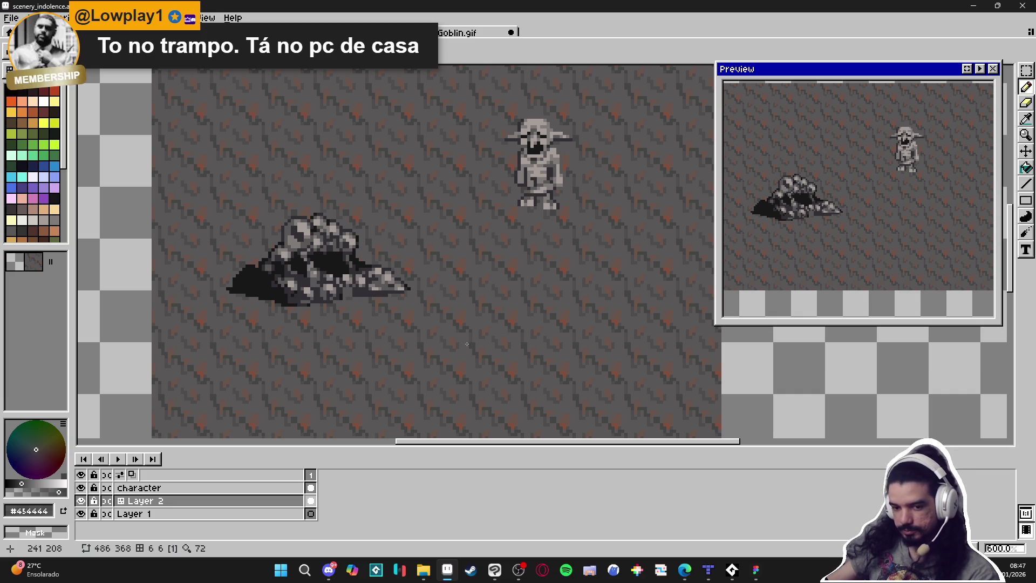
pyautogui.scroll(-2, 431, 292)
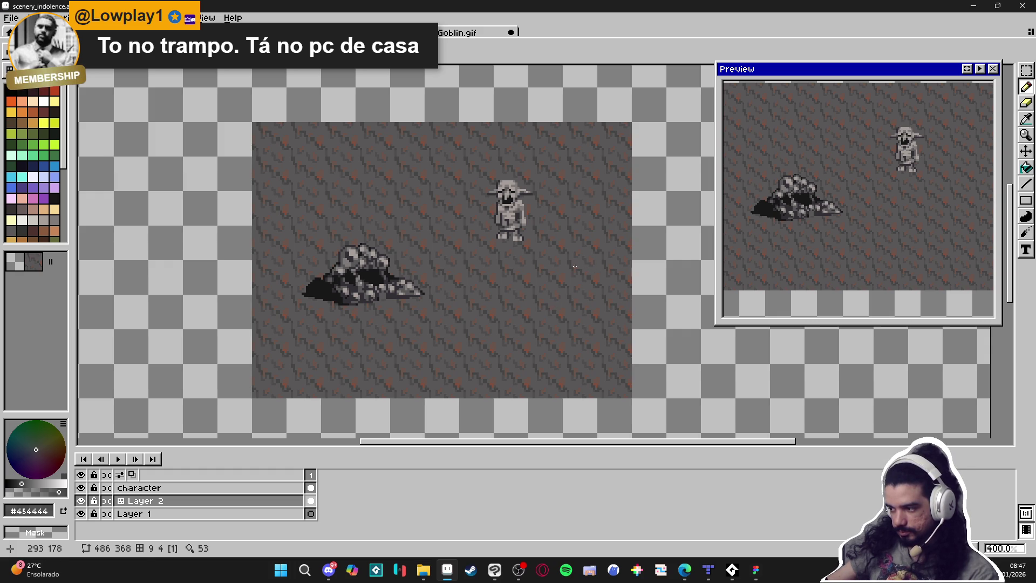
pyautogui.scroll(1, 461, 285)
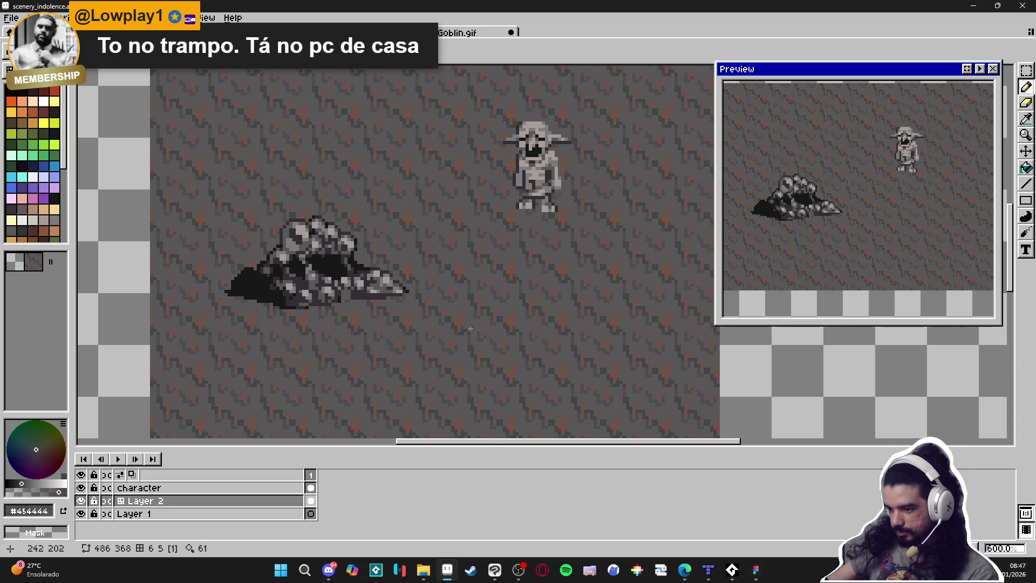
pyautogui.scroll(3, 485, 310)
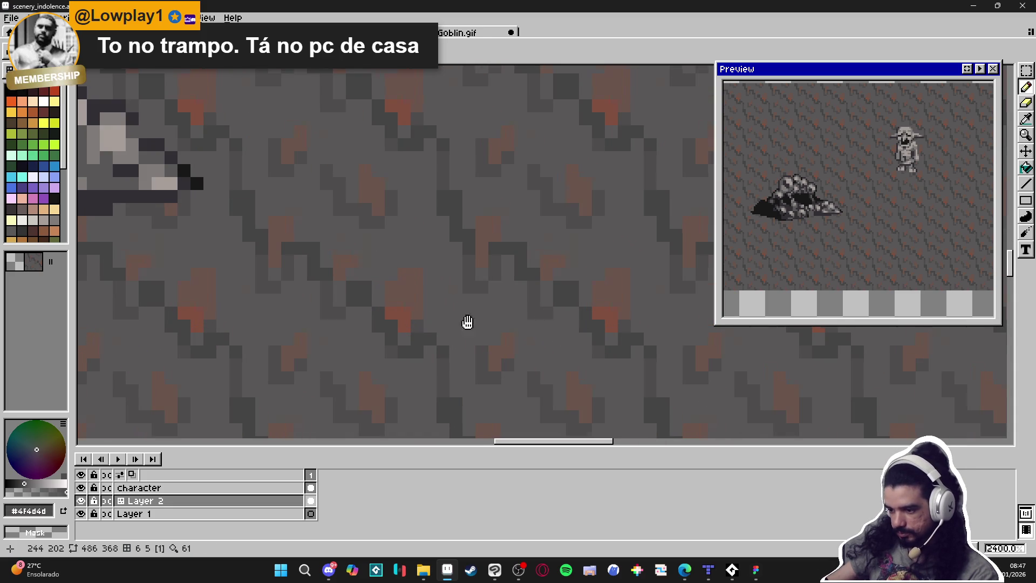
pyautogui.moveTo(469, 321); pyautogui.dragTo(392, 236)
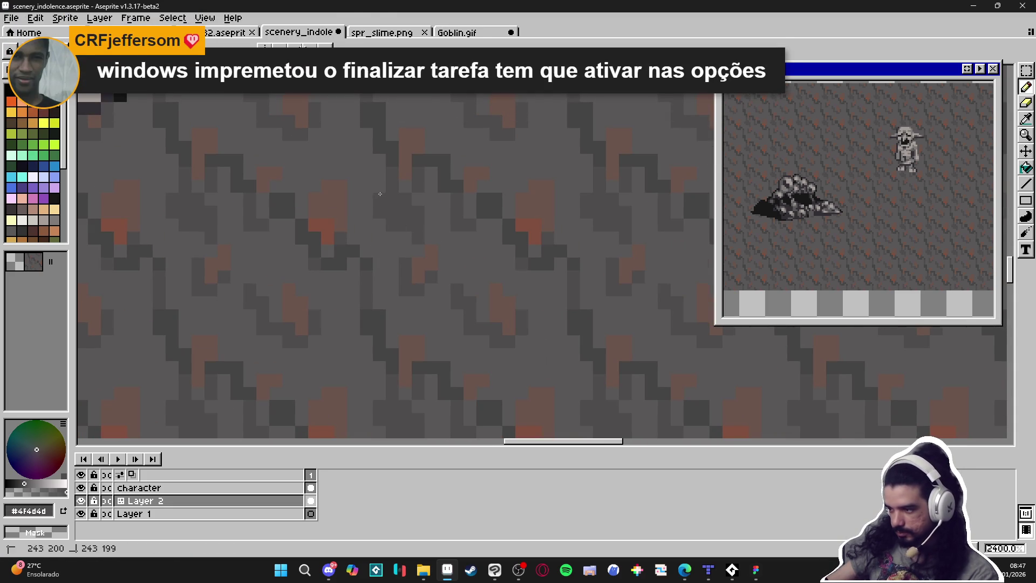
pyautogui.scroll(-2, 381, 216)
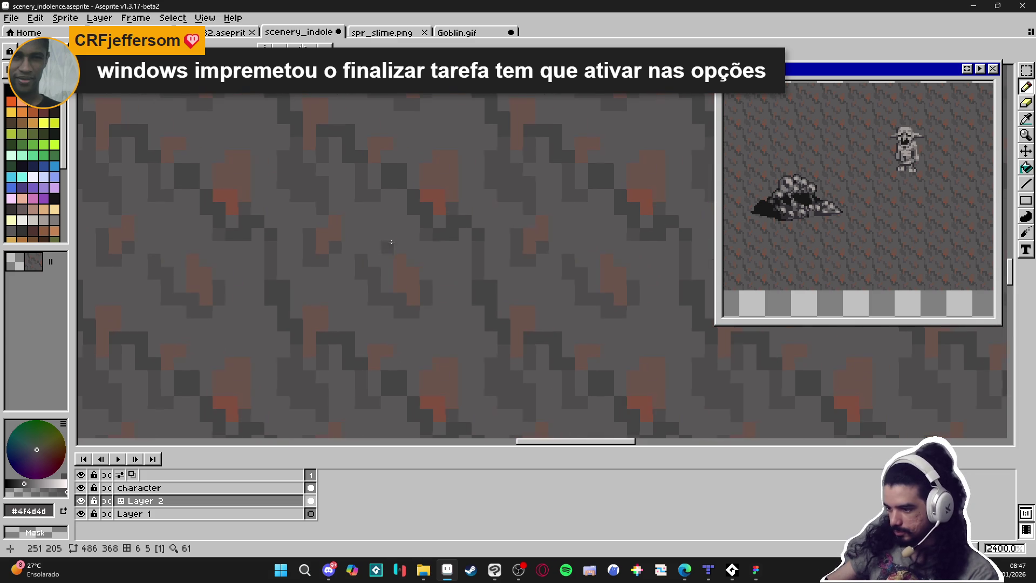
pyautogui.rightClick(755, 569)
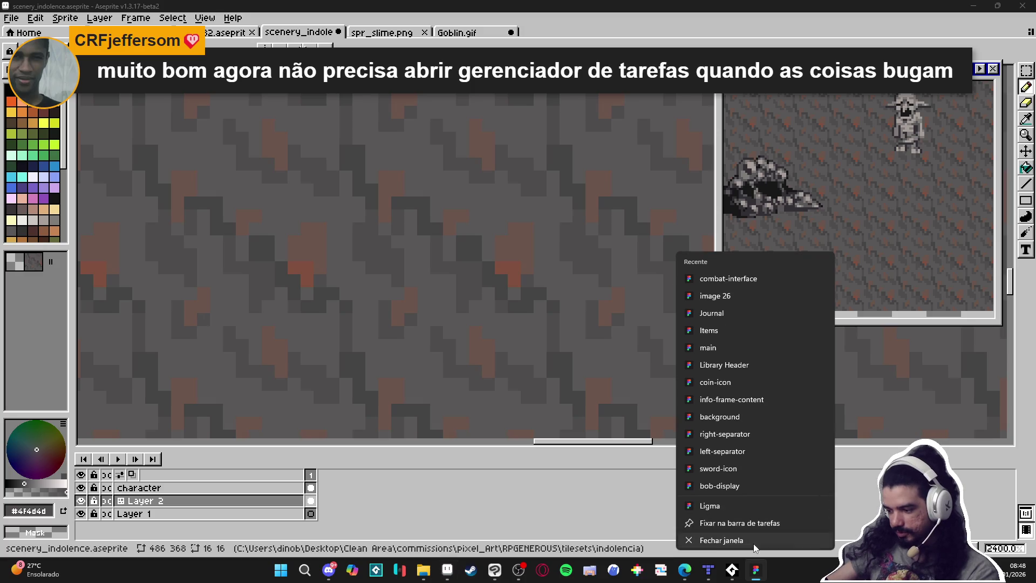
pyautogui.click(582, 509)
pyautogui.scroll(-5, 469, 342)
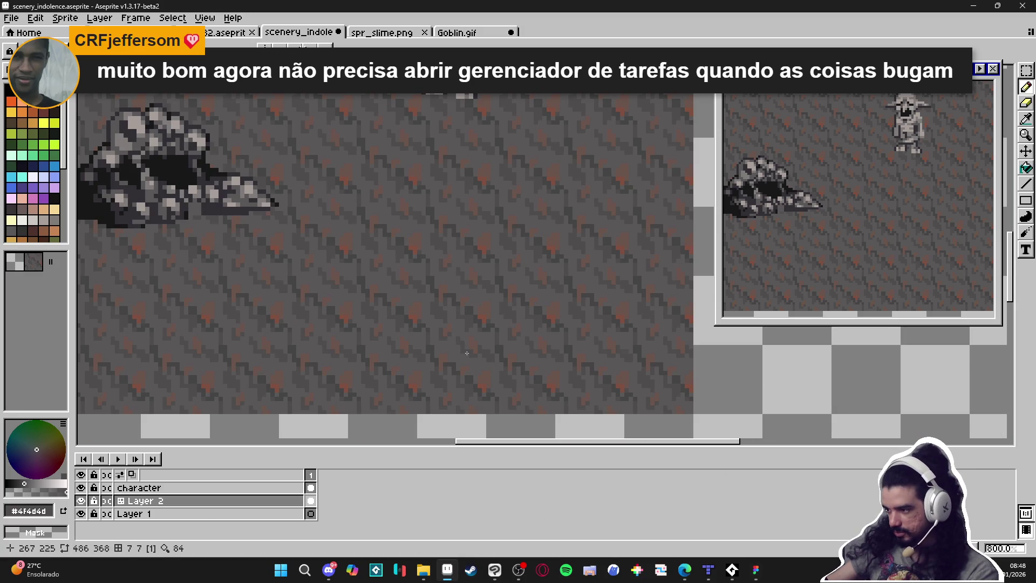
pyautogui.scroll(-2, 433, 327)
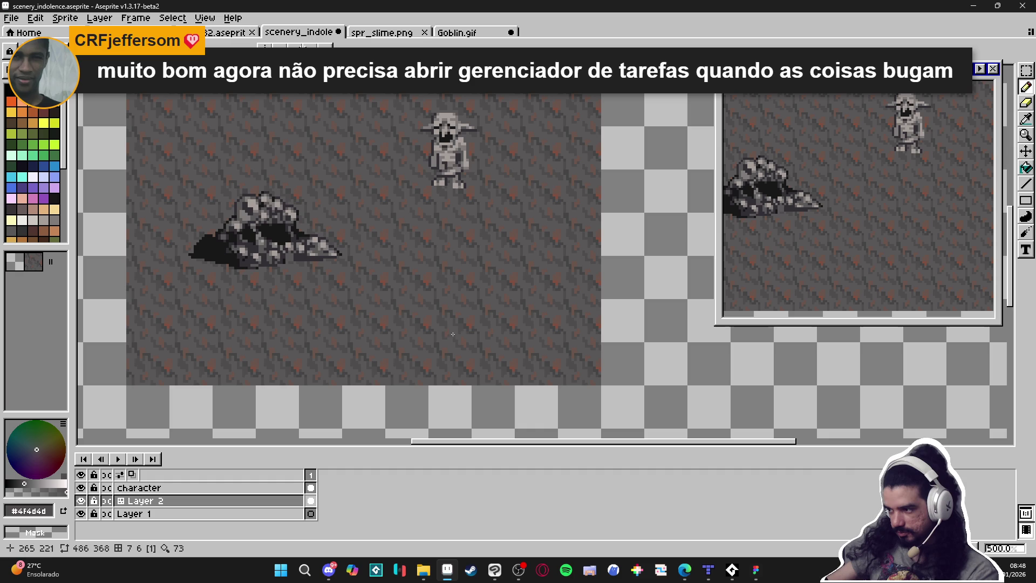
pyautogui.scroll(-2, 474, 331)
pyautogui.scroll(-1, 474, 332)
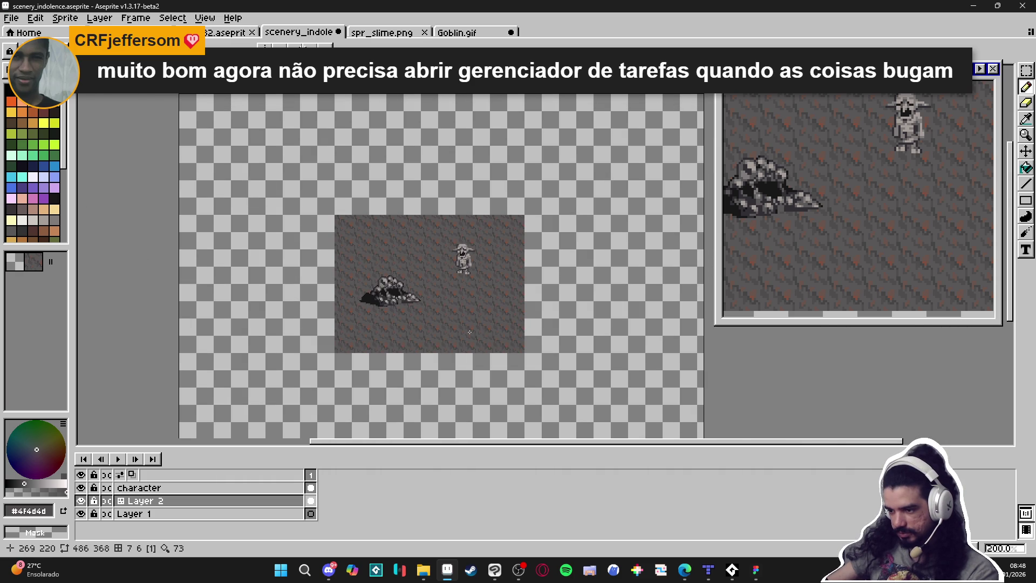
pyautogui.scroll(7, 418, 263)
pyautogui.scroll(3, 418, 263)
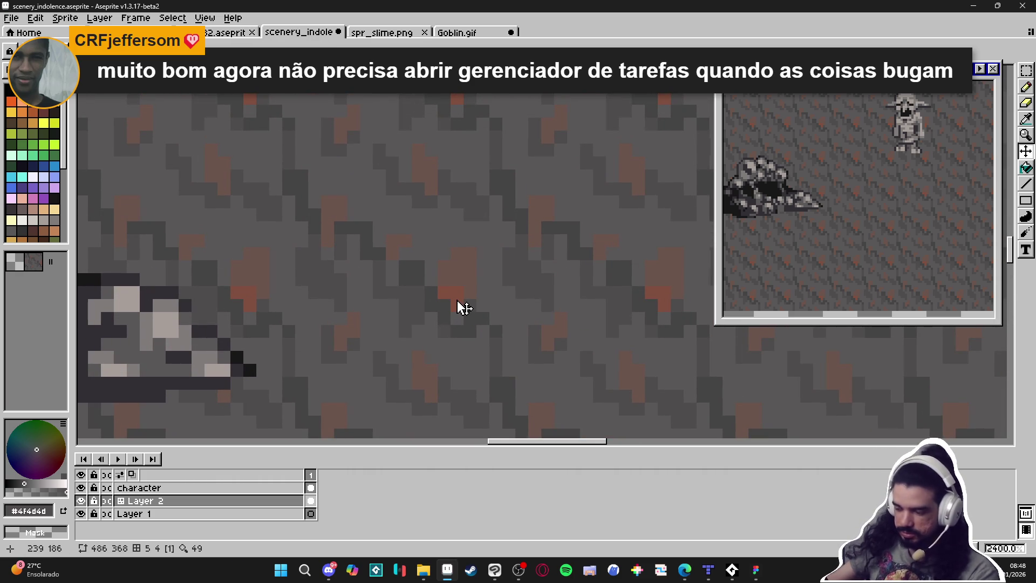
pyautogui.press('m')
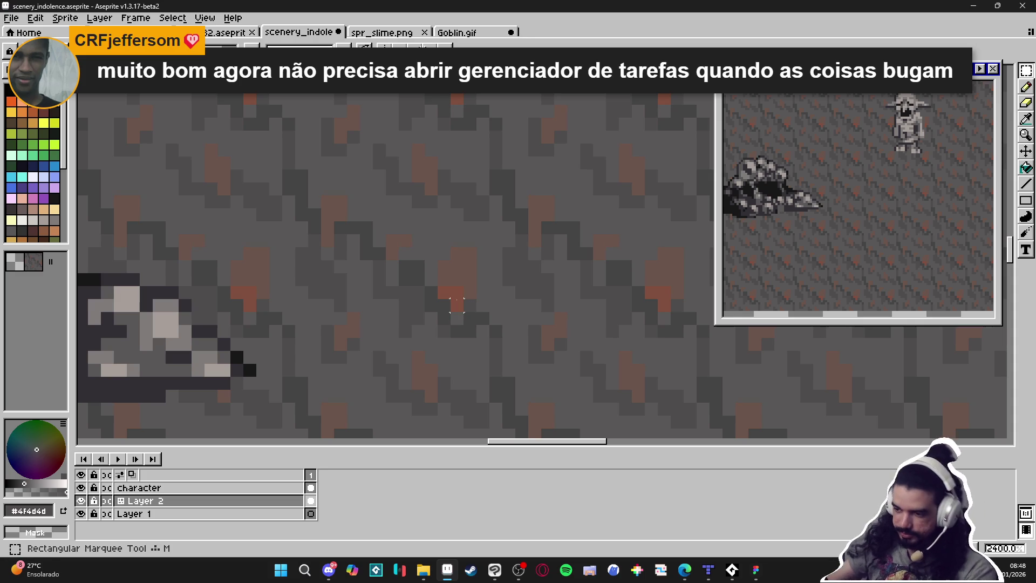
pyautogui.click(456, 305)
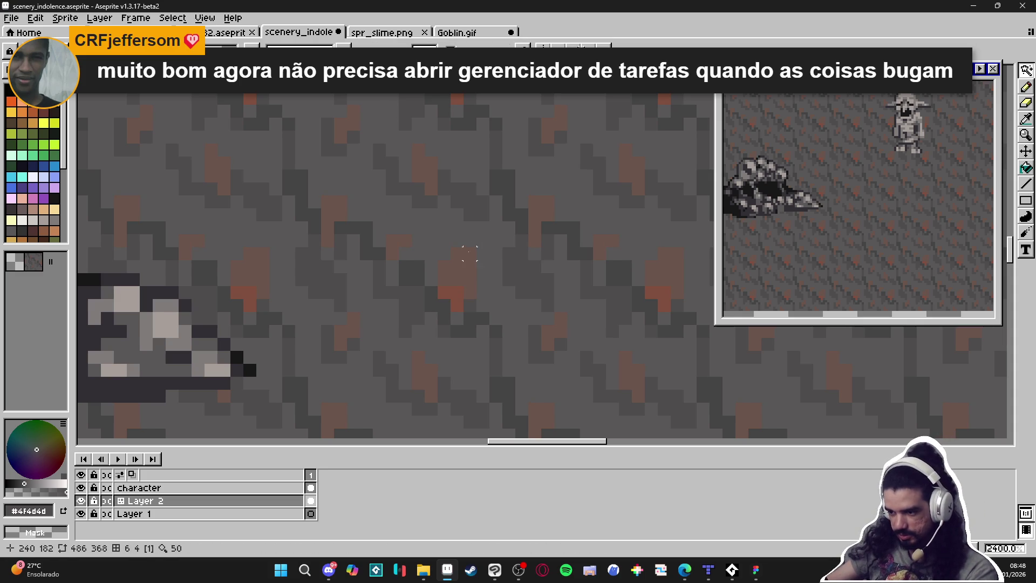
pyautogui.scroll(-3, 469, 254)
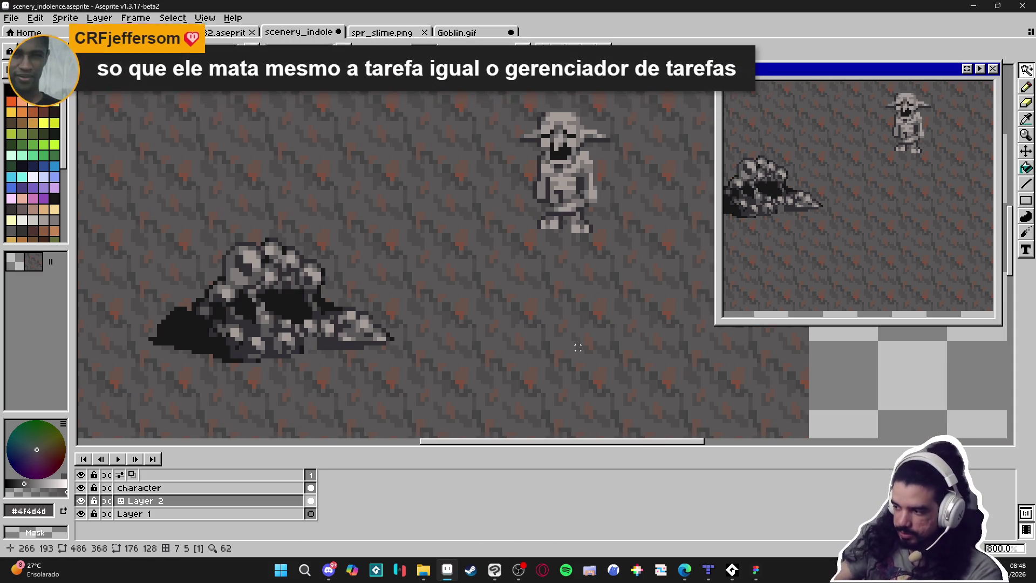
pyautogui.hotkey('ctrl', 'u')
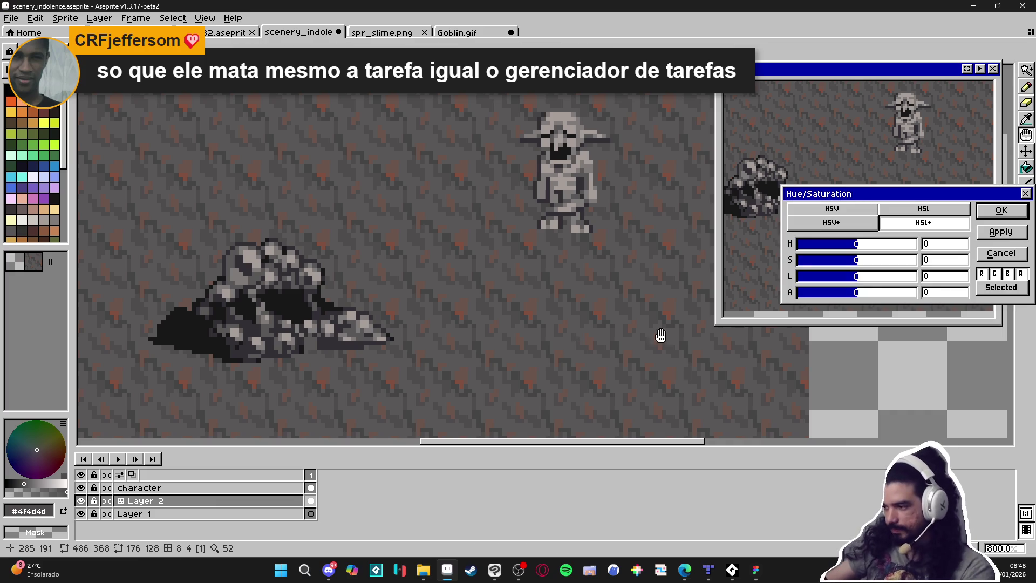
pyautogui.moveTo(862, 199)
pyautogui.mouseDown()
pyautogui.moveTo(258, 223)
pyautogui.moveTo(224, 208)
pyautogui.mouseUp()
pyautogui.moveTo(229, 252)
pyautogui.mouseDown()
pyautogui.moveTo(278, 257)
pyautogui.moveTo(161, 252)
pyautogui.mouseUp()
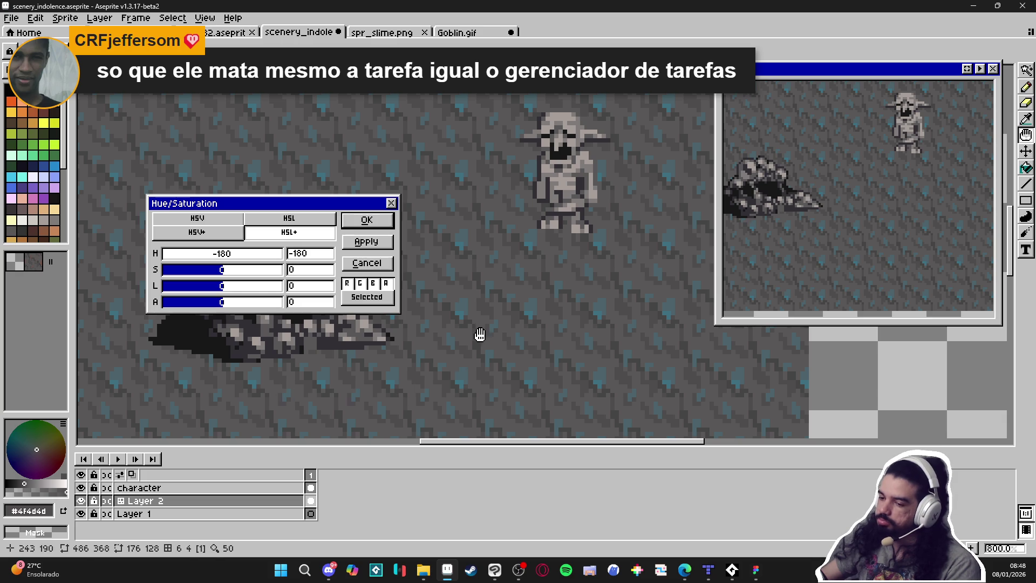
pyautogui.moveTo(218, 271); pyautogui.dragTo(165, 289)
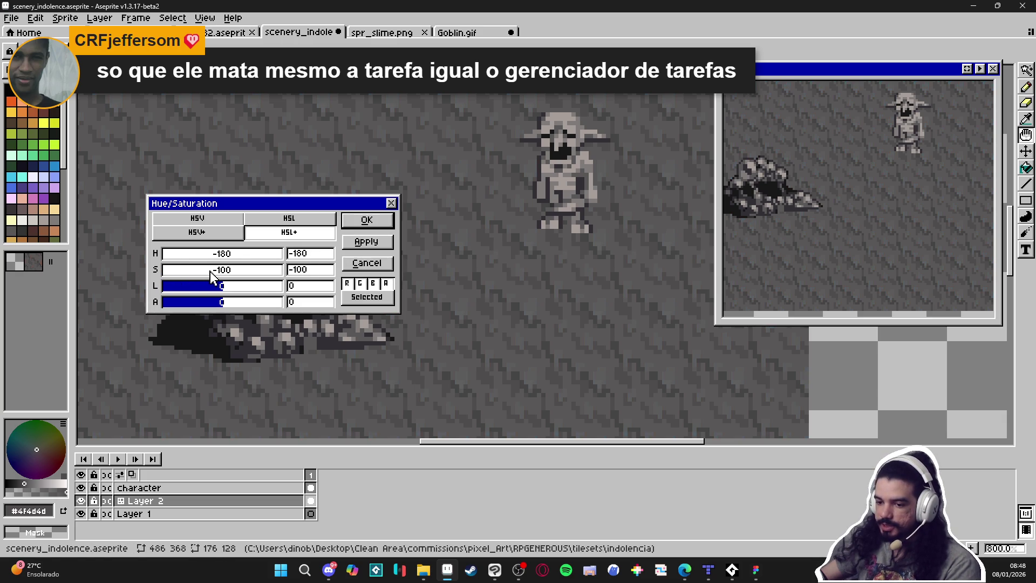
pyautogui.moveTo(237, 290)
pyautogui.mouseDown()
pyautogui.moveTo(256, 291)
pyautogui.moveTo(225, 293)
pyautogui.mouseUp()
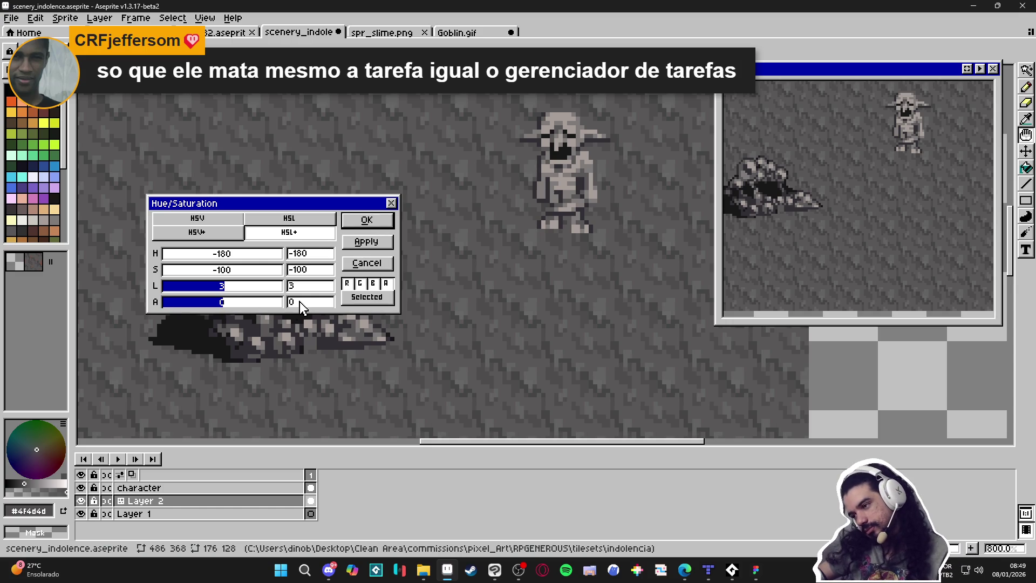
pyautogui.click(382, 265)
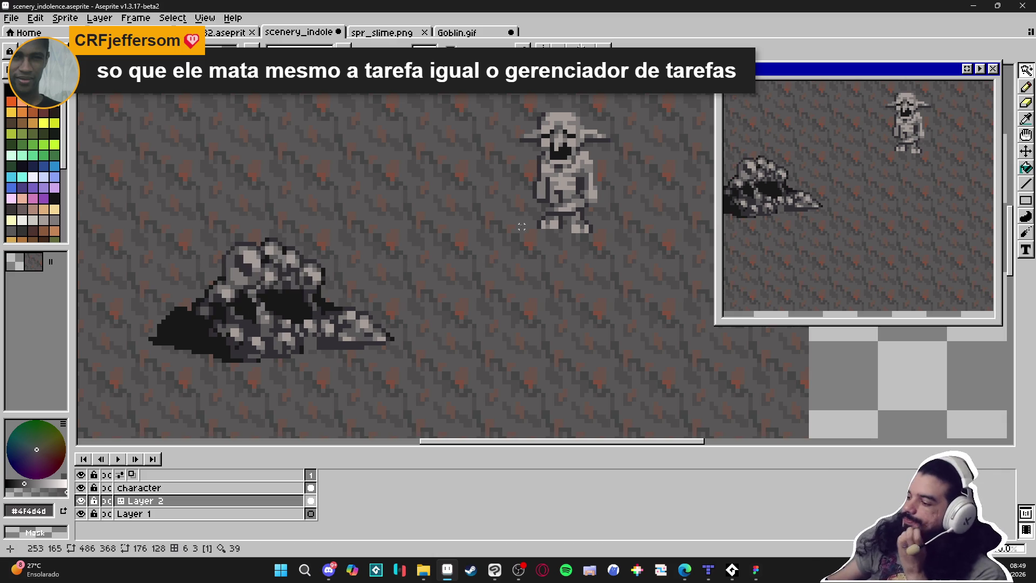
pyautogui.scroll(-2, 446, 273)
pyautogui.moveTo(445, 273)
pyautogui.mouseDown()
pyautogui.moveTo(485, 192)
pyautogui.moveTo(442, 301)
pyautogui.moveTo(460, 296)
pyautogui.mouseUp()
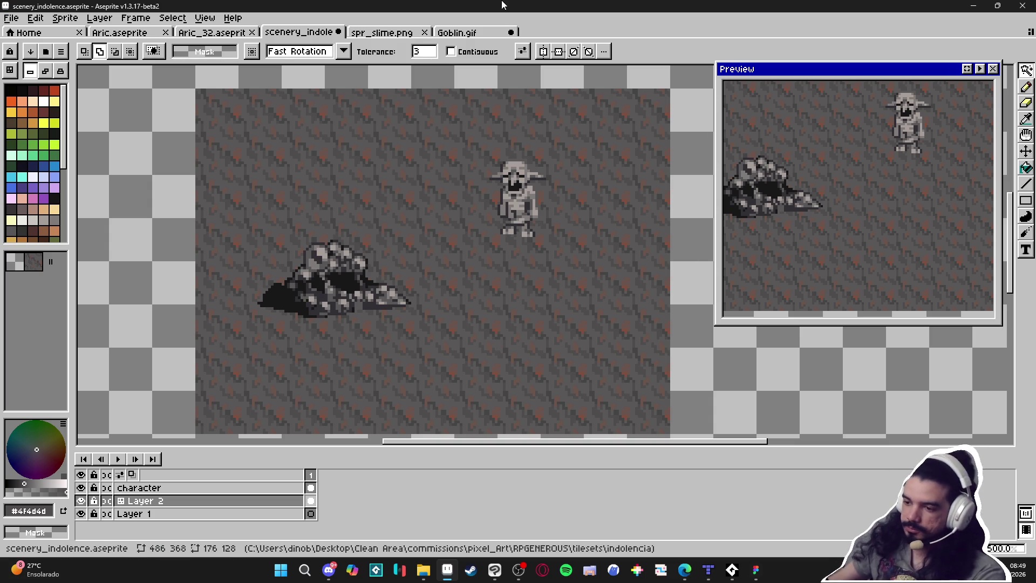
pyautogui.press('b')
pyautogui.scroll(5, 305, 183)
# Pick the darker ground grey and bring the goblin and rock pile into view
pyautogui.keyDown('alt'); pyautogui.click(291, 185); pyautogui.keyUp('alt')
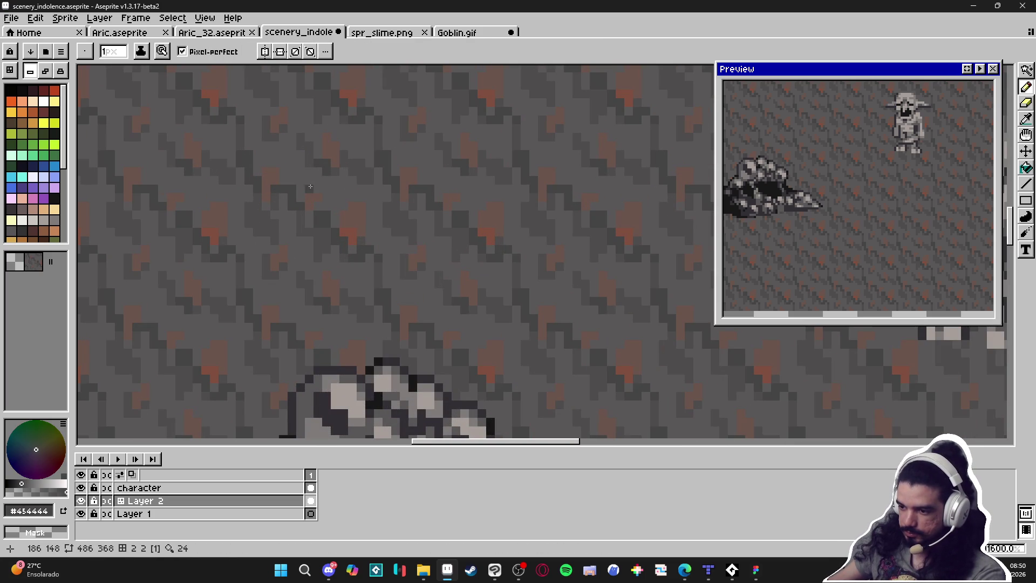
pyautogui.scroll(-3, 320, 191)
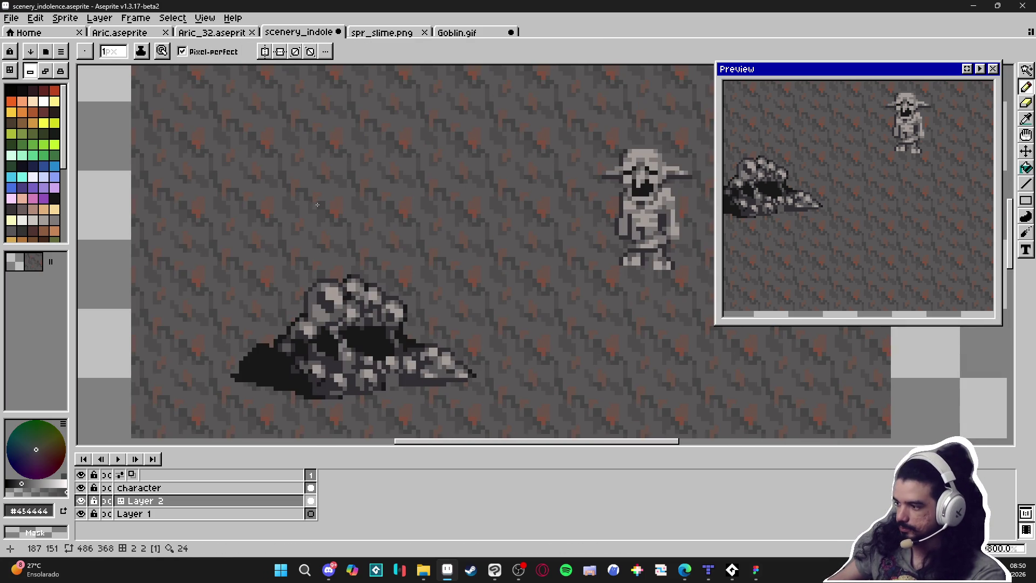
pyautogui.scroll(-1, 316, 204)
pyautogui.moveTo(451, 283); pyautogui.dragTo(414, 228)
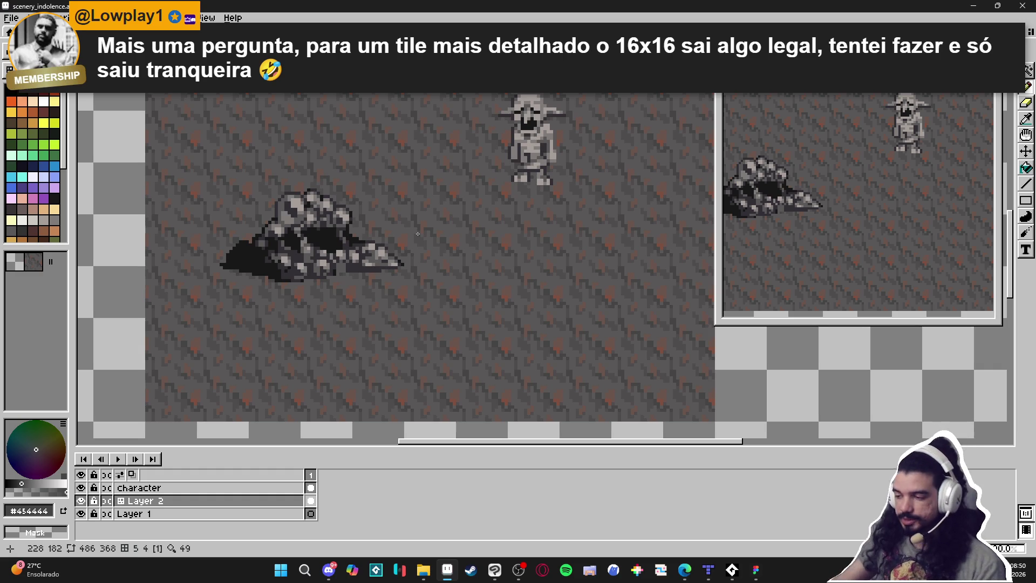
pyautogui.scroll(-1, 417, 234)
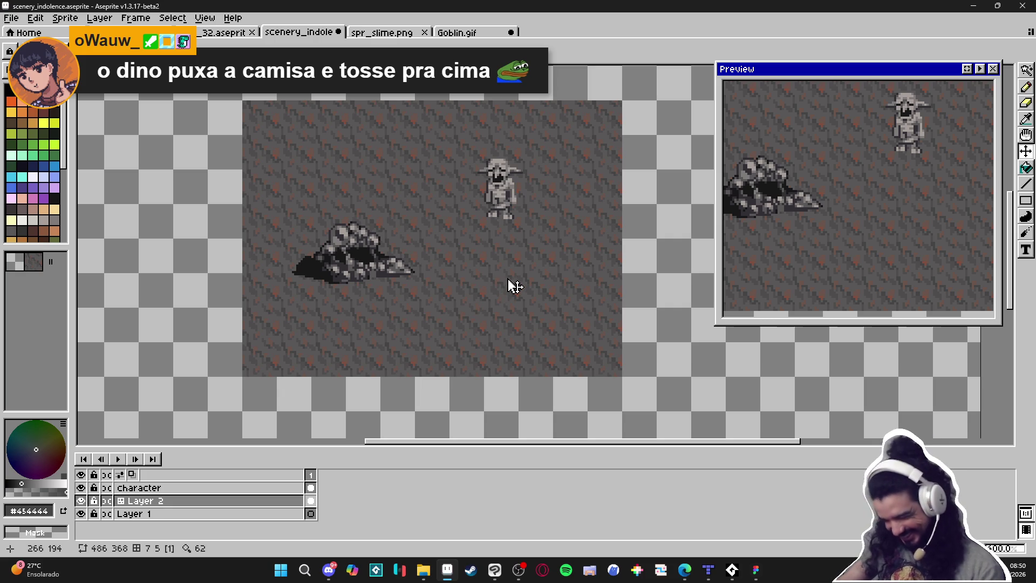
# Show the pixel grid, switch to the Pencil, and zoom in on the canvas
pyautogui.hotkey('ctrl', "'")
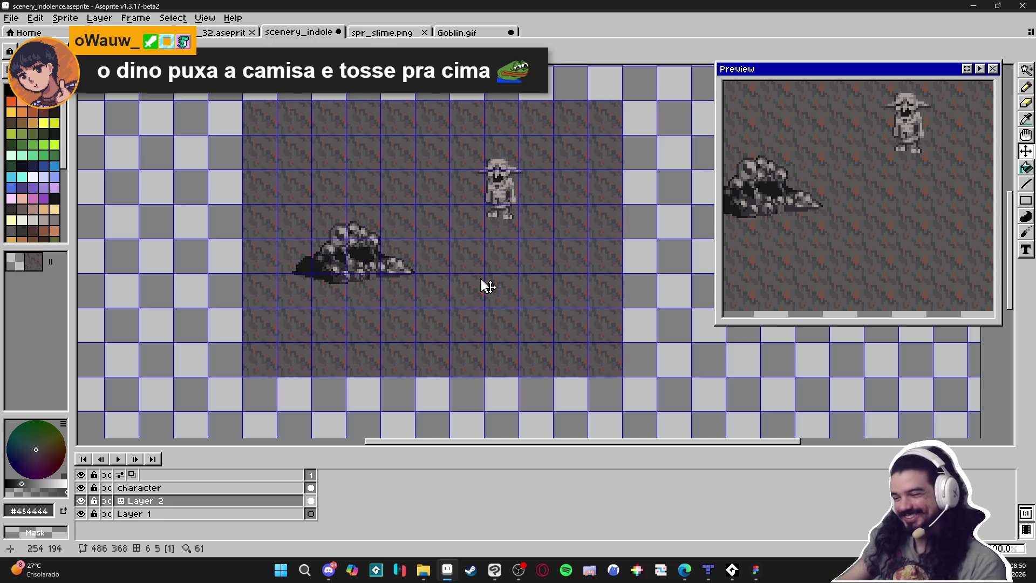
pyautogui.press('b')
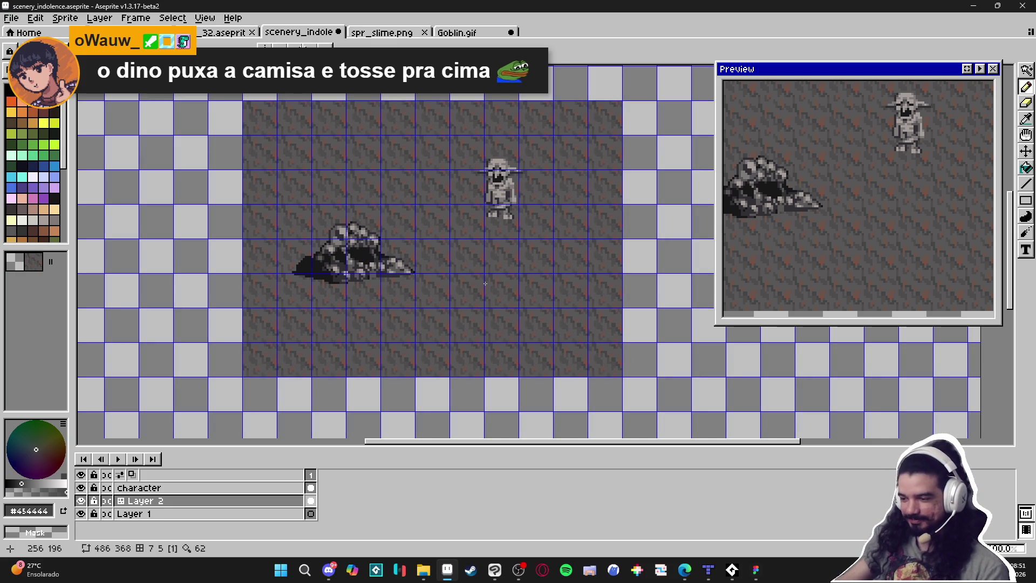
pyautogui.scroll(2, 493, 282)
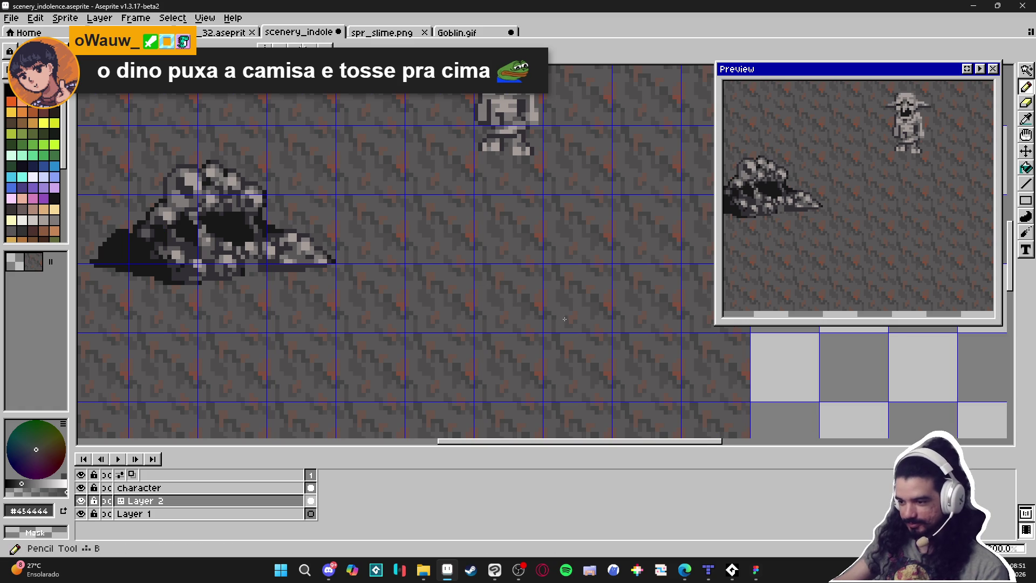
pyautogui.scroll(3, 543, 297)
# Paint a dark #454444 patch below the goblin, then pick lighter #4f4d4d for the Pencil
pyautogui.moveTo(465, 286)
pyautogui.mouseDown()
pyautogui.moveTo(469, 315)
pyautogui.moveTo(430, 303)
pyautogui.mouseUp()
pyautogui.moveTo(452, 268); pyautogui.dragTo(440, 272)
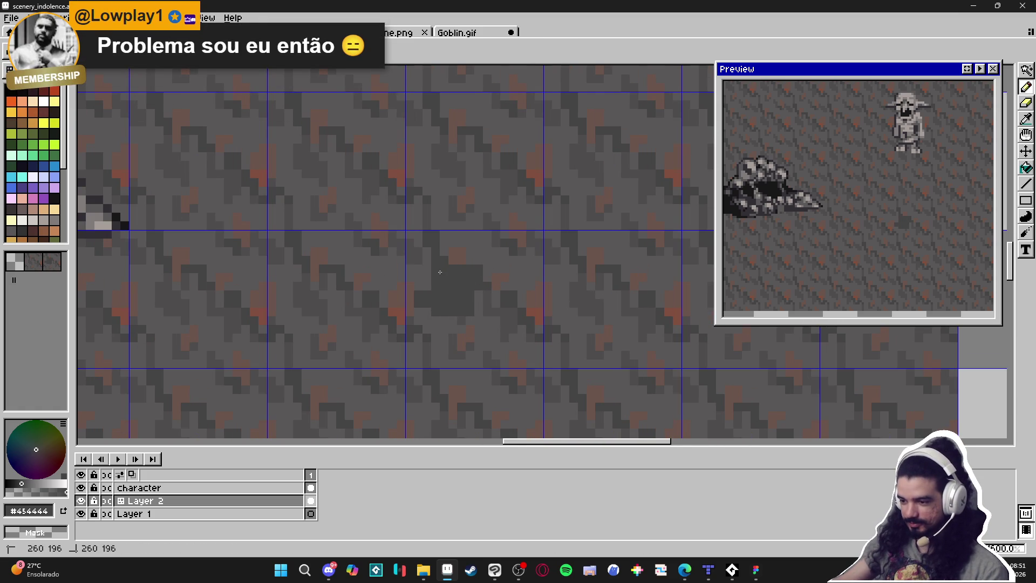
pyautogui.moveTo(458, 325)
pyautogui.mouseDown()
pyautogui.moveTo(465, 341)
pyautogui.moveTo(491, 337)
pyautogui.moveTo(515, 352)
pyautogui.moveTo(521, 326)
pyautogui.moveTo(475, 310)
pyautogui.moveTo(509, 285)
pyautogui.moveTo(511, 273)
pyautogui.moveTo(497, 266)
pyautogui.mouseUp()
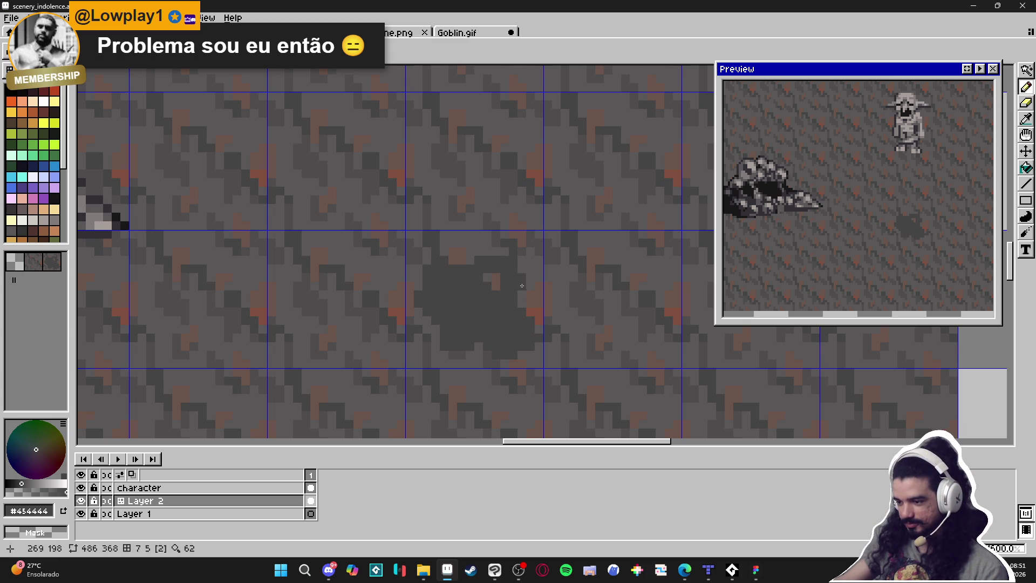
pyautogui.click(482, 250)
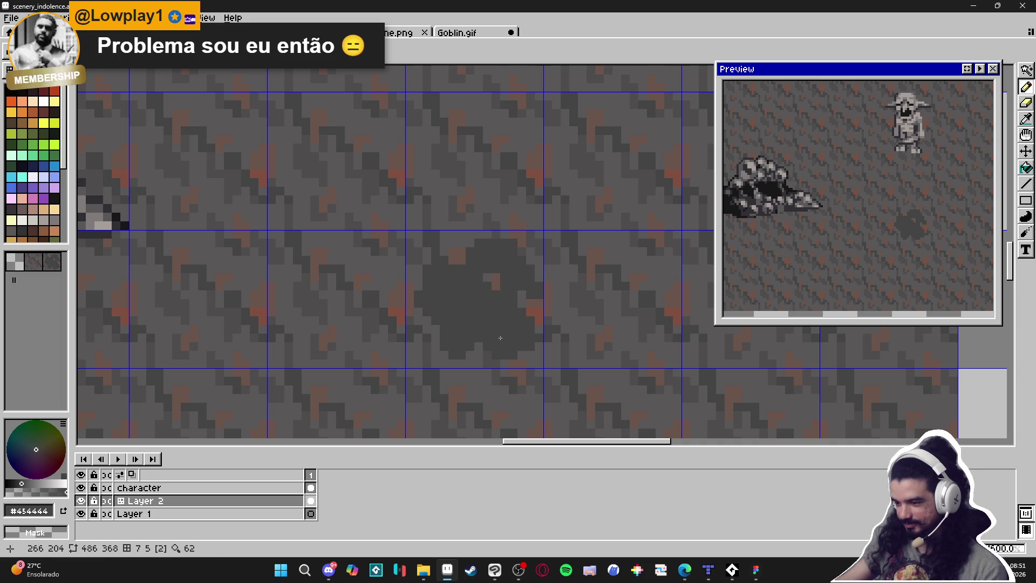
pyautogui.press('i')
pyautogui.click(531, 366)
pyautogui.press('b')
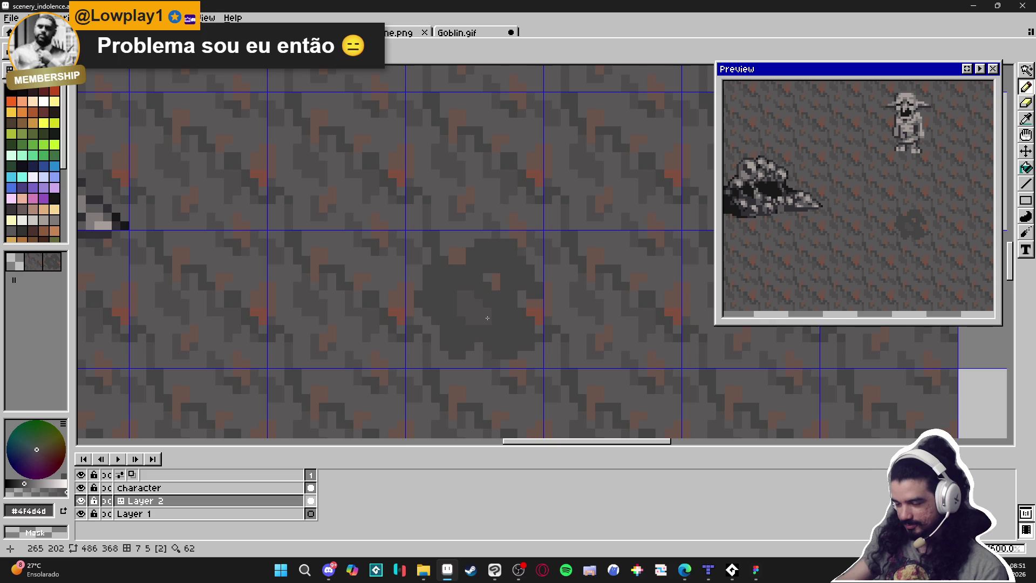
pyautogui.scroll(-3, 487, 318)
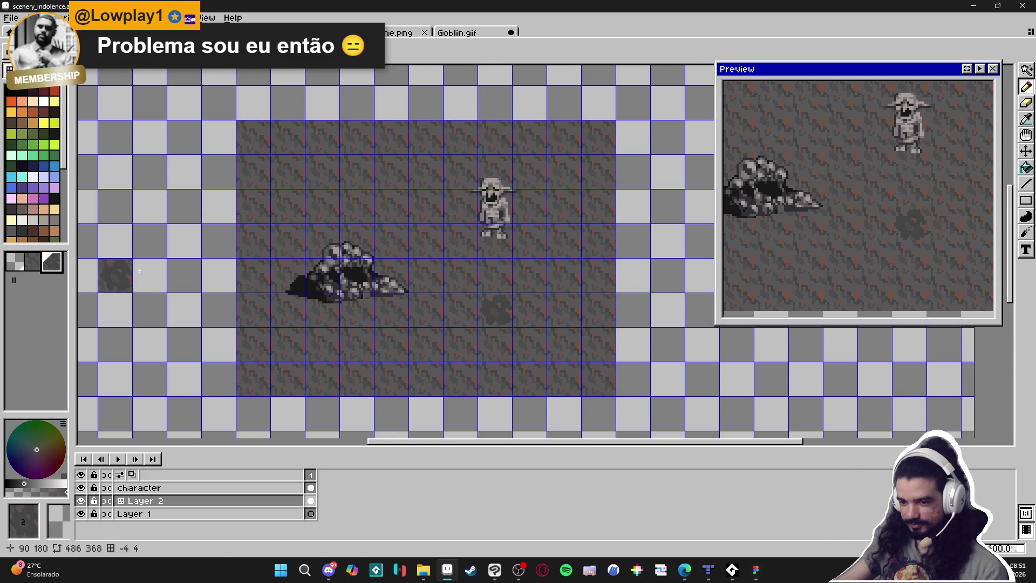
# Stamp the dark blotch at four spots around the goblin, then return to the default pixel brush
pyautogui.click(381, 222)
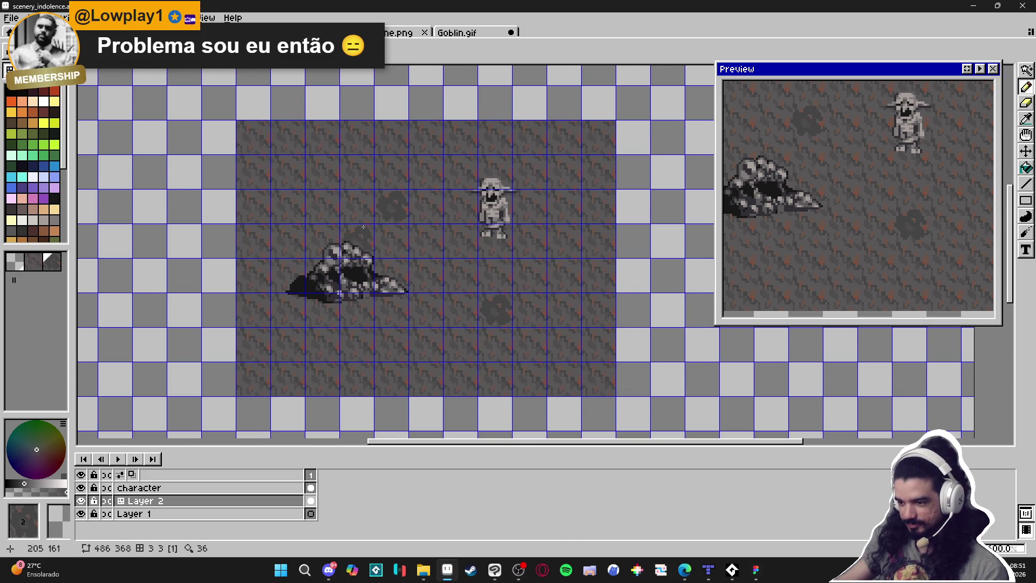
pyautogui.click(346, 173)
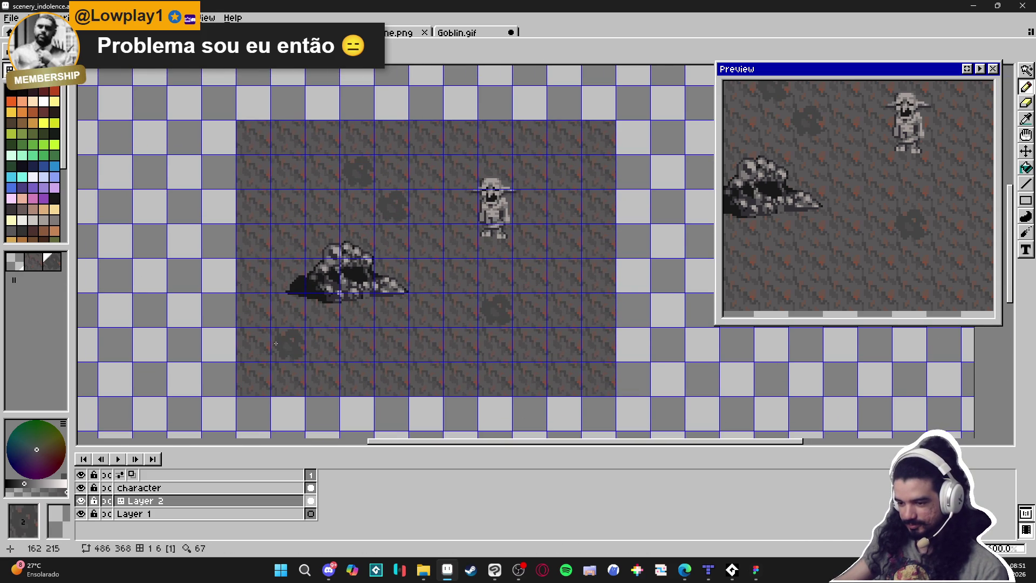
pyautogui.click(587, 378)
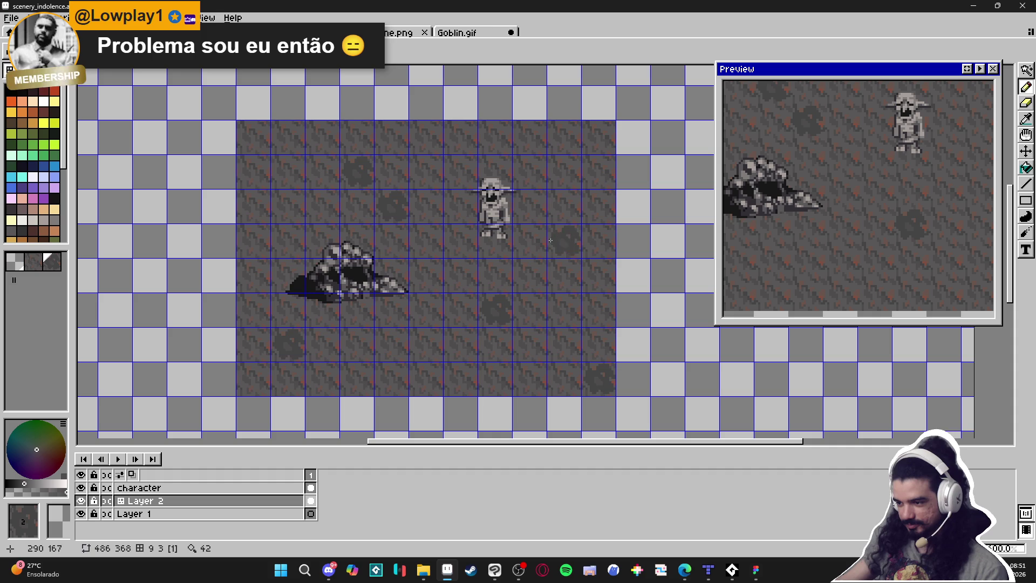
pyautogui.click(534, 270)
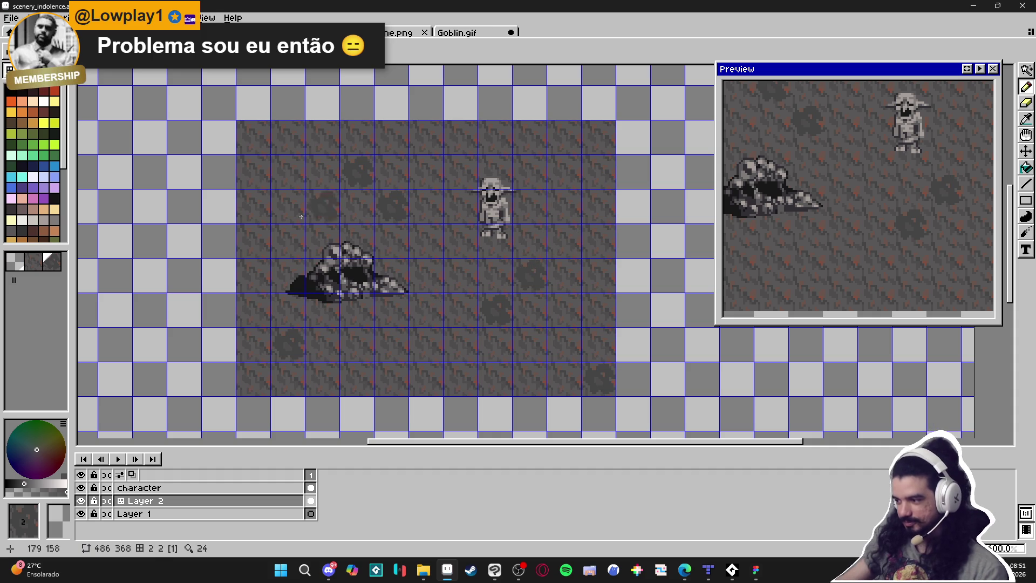
pyautogui.scroll(2, 469, 310)
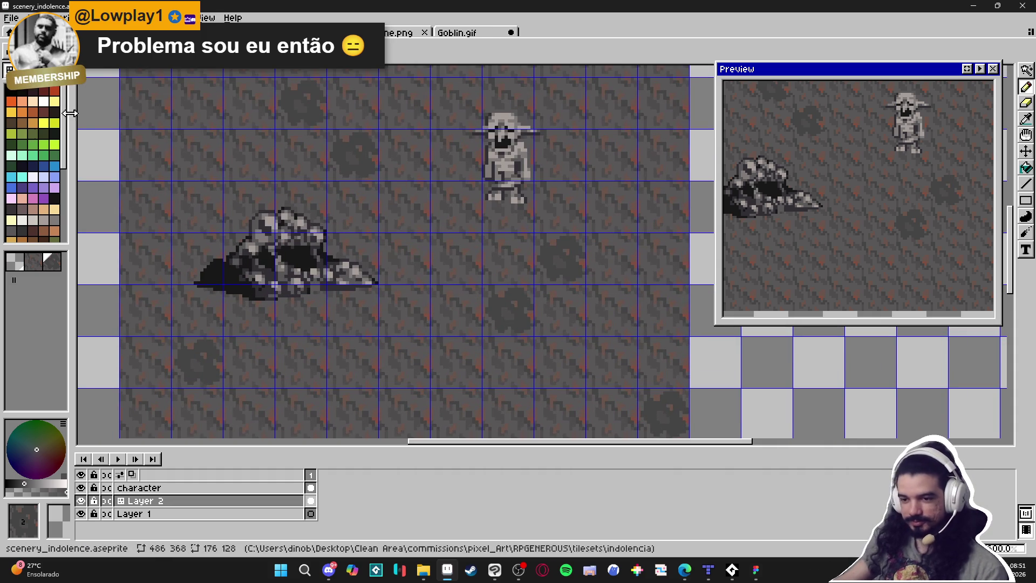
pyautogui.click(52, 262)
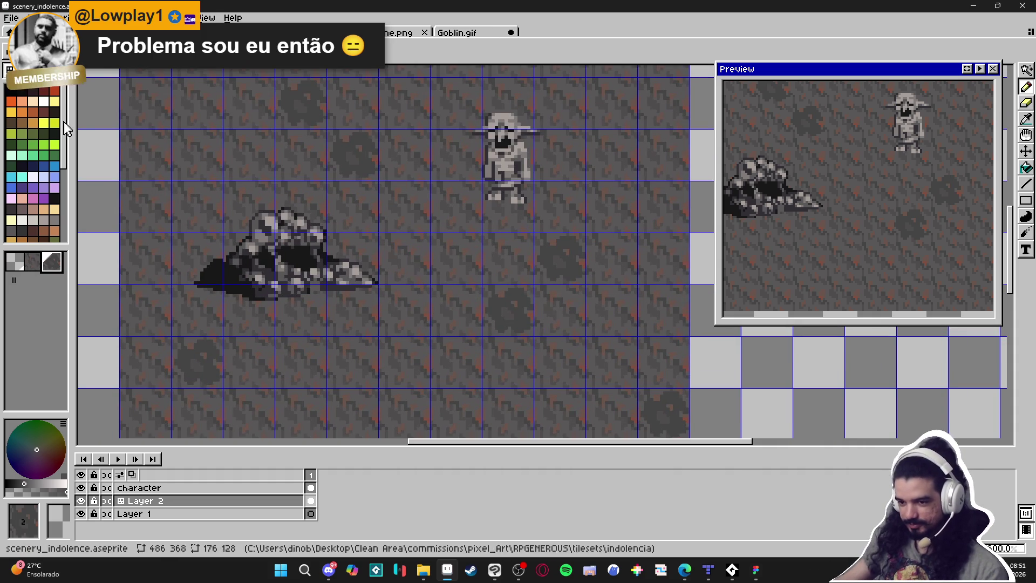
pyautogui.scroll(3, 506, 325)
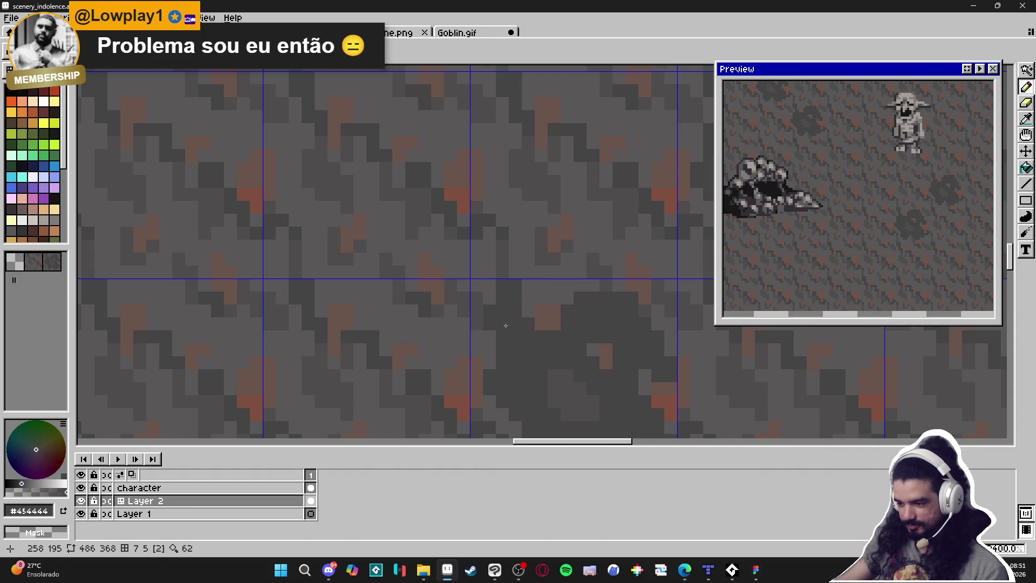
pyautogui.click(491, 329)
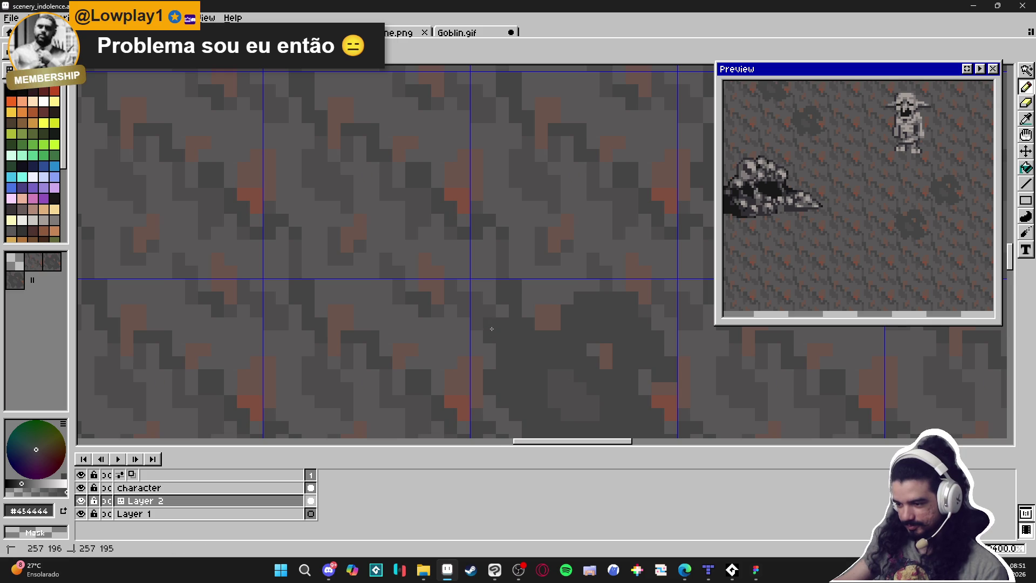
pyautogui.scroll(-2, 492, 328)
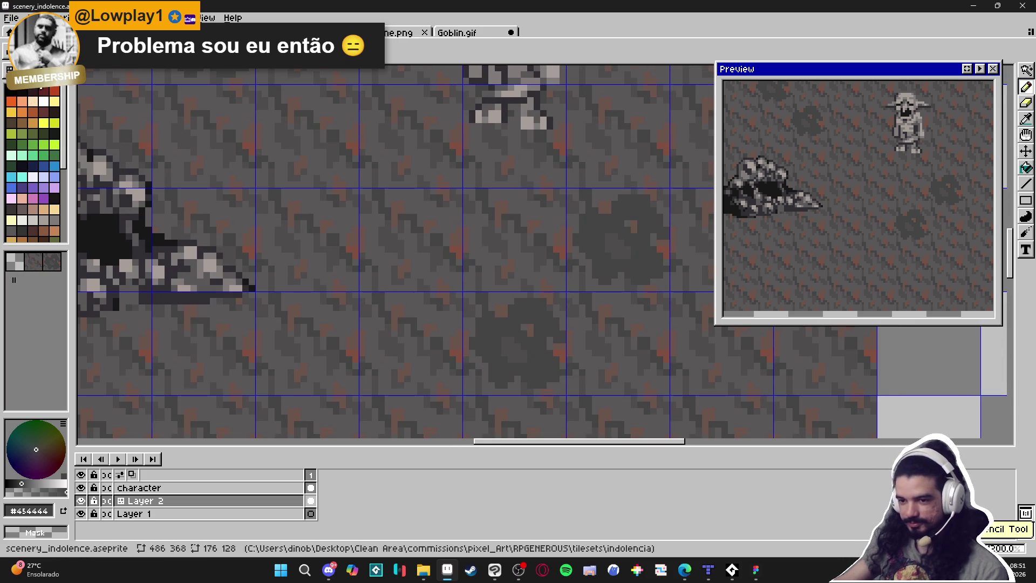
pyautogui.scroll(2, 426, 335)
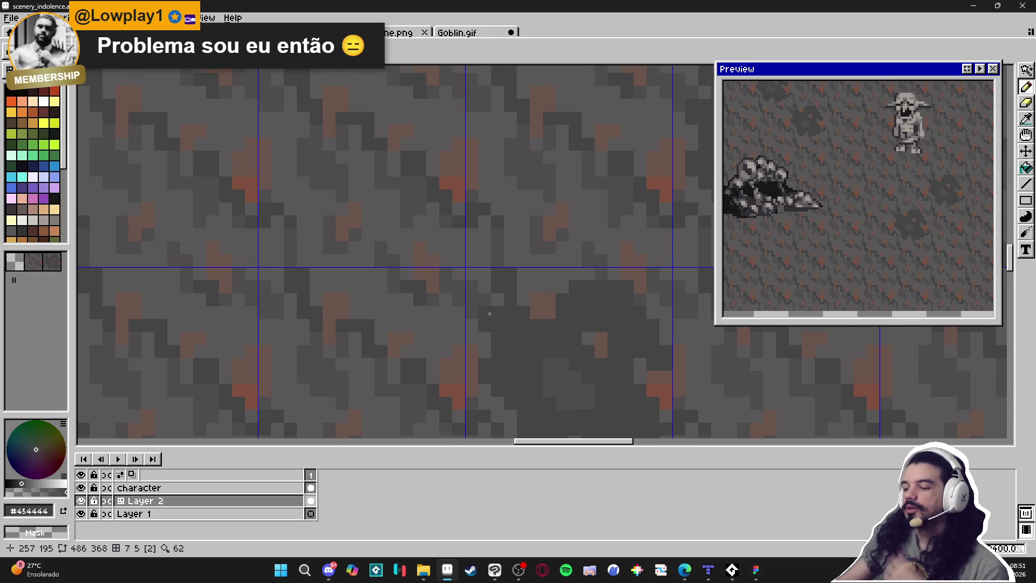
pyautogui.scroll(-2, 408, 334)
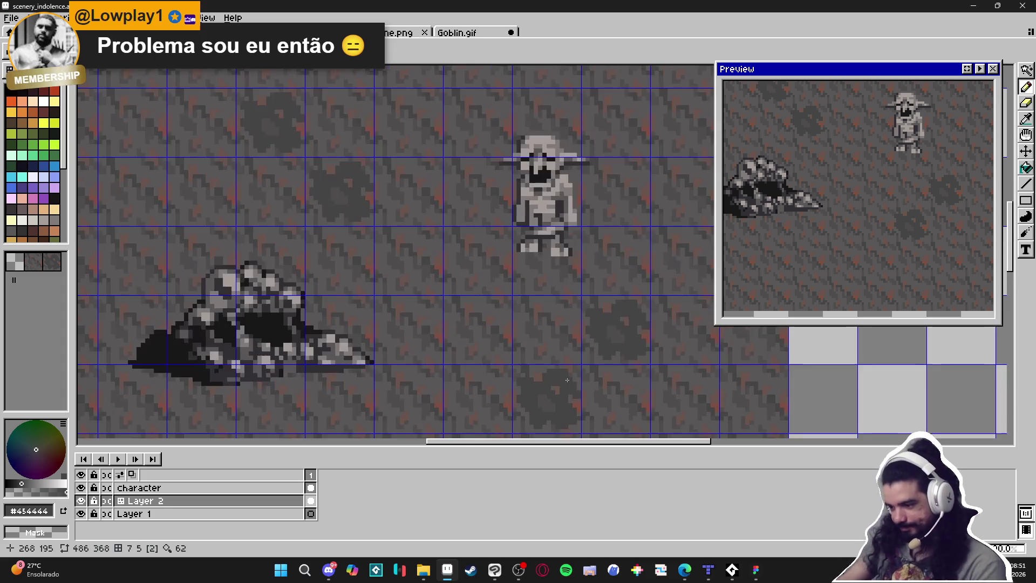
pyautogui.scroll(1, 544, 388)
pyautogui.scroll(-1, 555, 379)
pyautogui.scroll(4, 546, 308)
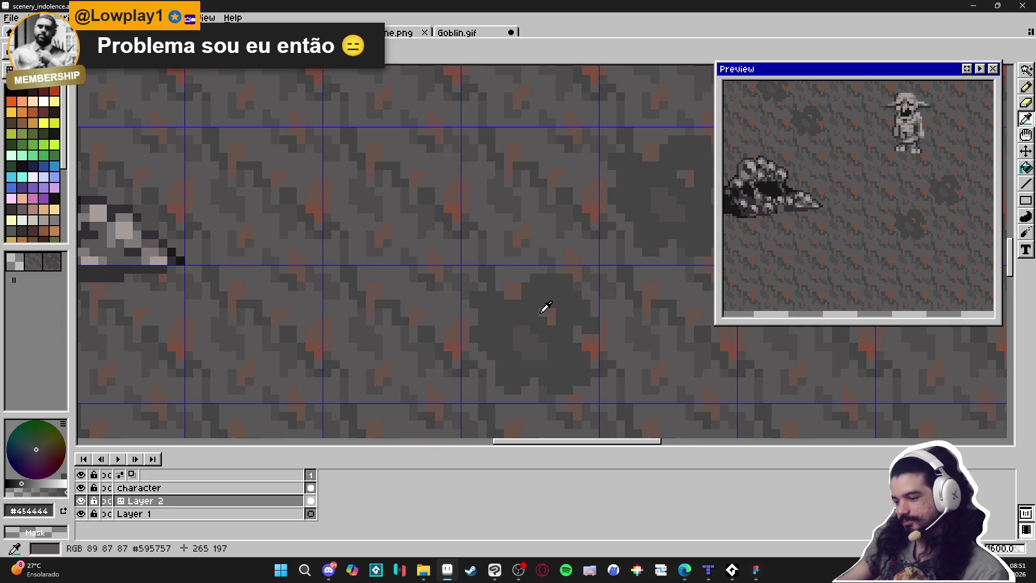
pyautogui.keyDown('alt'); pyautogui.click(551, 322); pyautogui.keyUp('alt')
pyautogui.scroll(-1, 551, 323)
pyautogui.scroll(1, 531, 330)
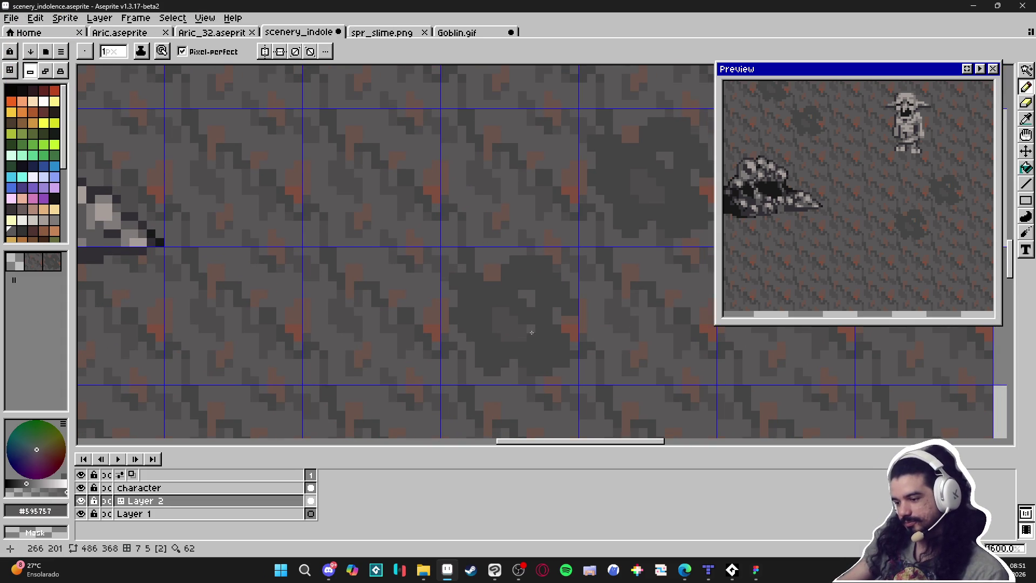
pyautogui.keyDown('alt'); pyautogui.click(532, 335); pyautogui.keyUp('alt')
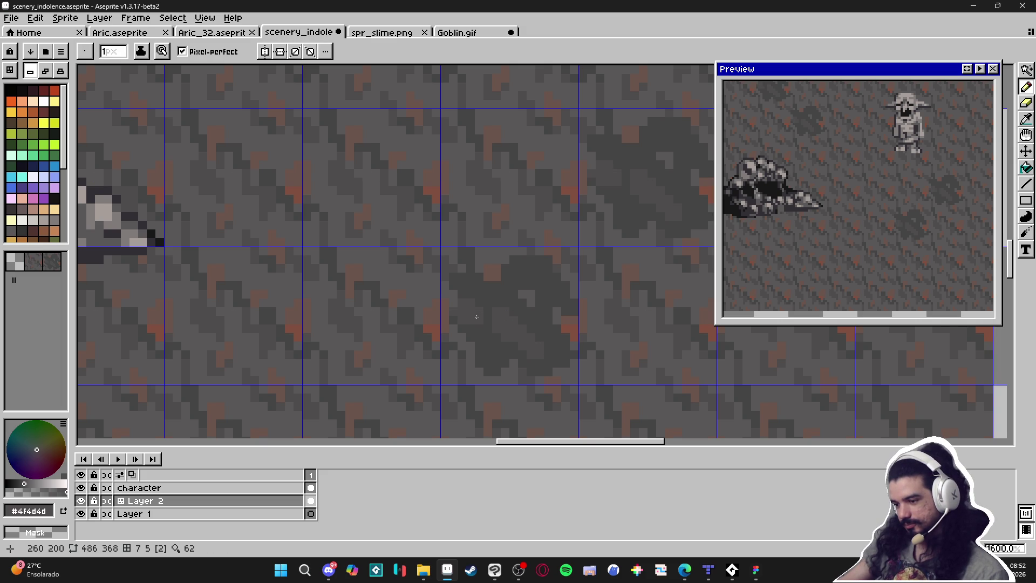
pyautogui.hscroll(1, 488, 349)
pyautogui.press('+')
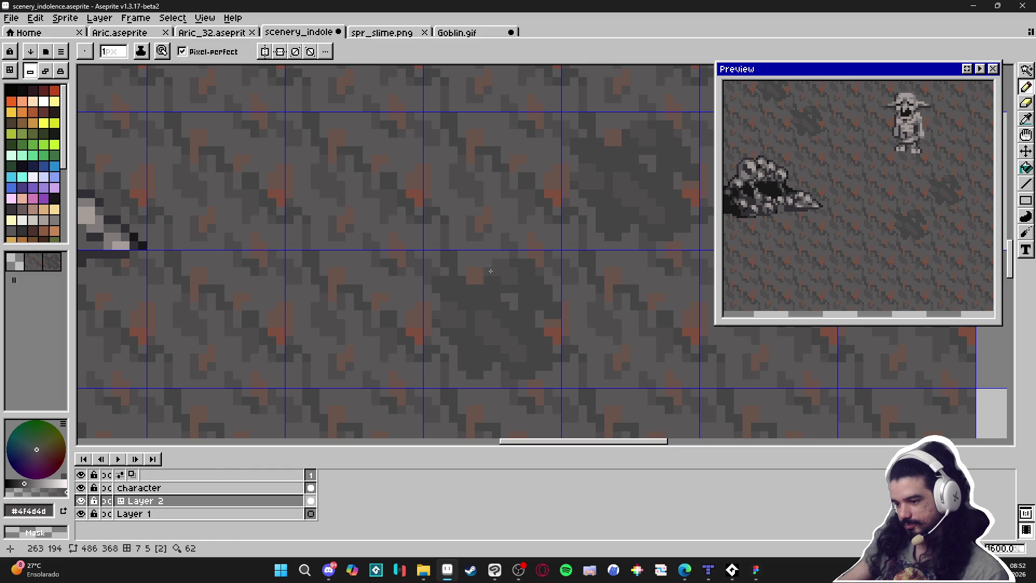
pyautogui.scroll(2, 518, 328)
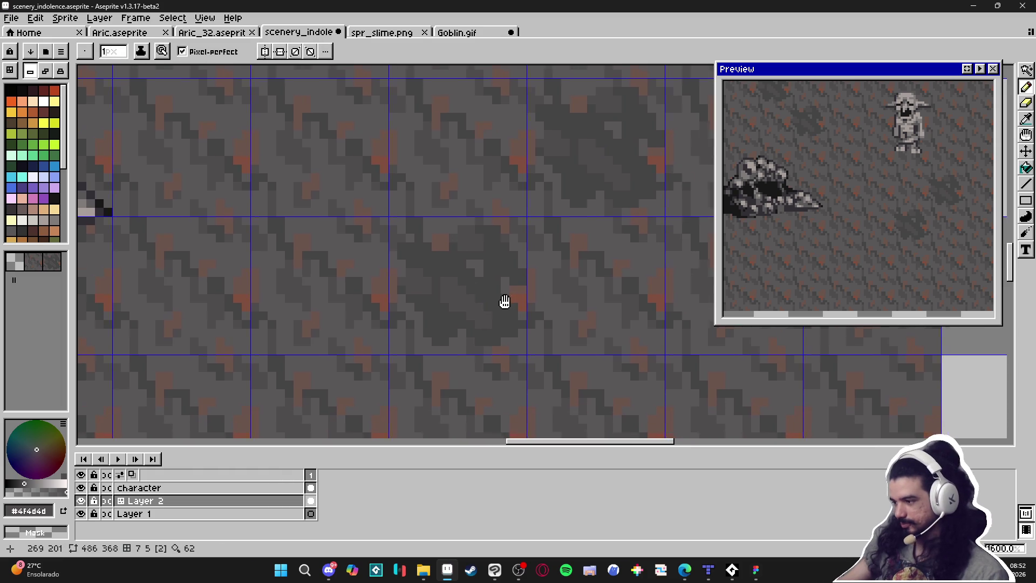
pyautogui.keyDown('alt'); pyautogui.click(521, 343); pyautogui.keyUp('alt')
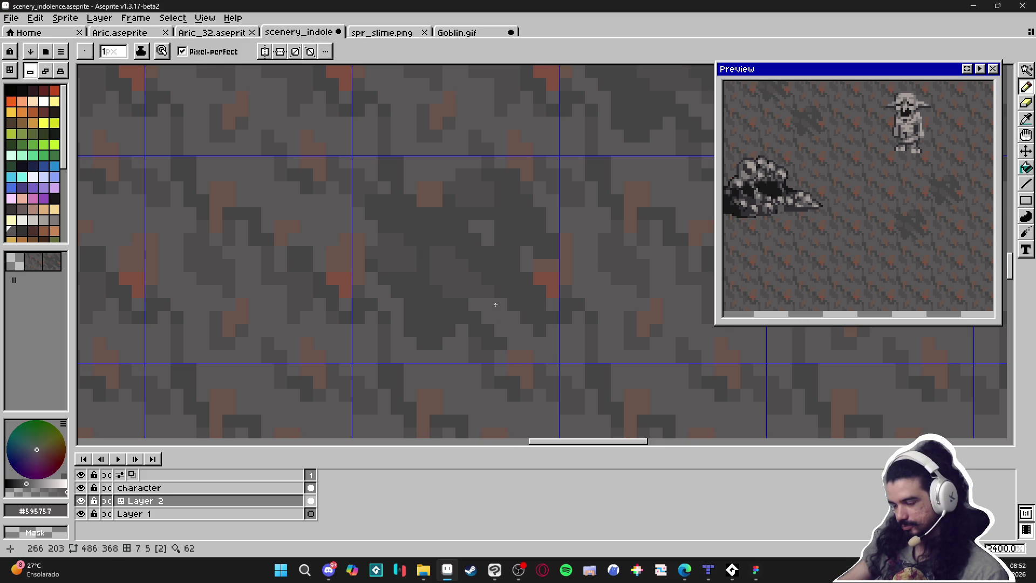
pyautogui.scroll(-2, 486, 305)
pyautogui.scroll(2, 469, 295)
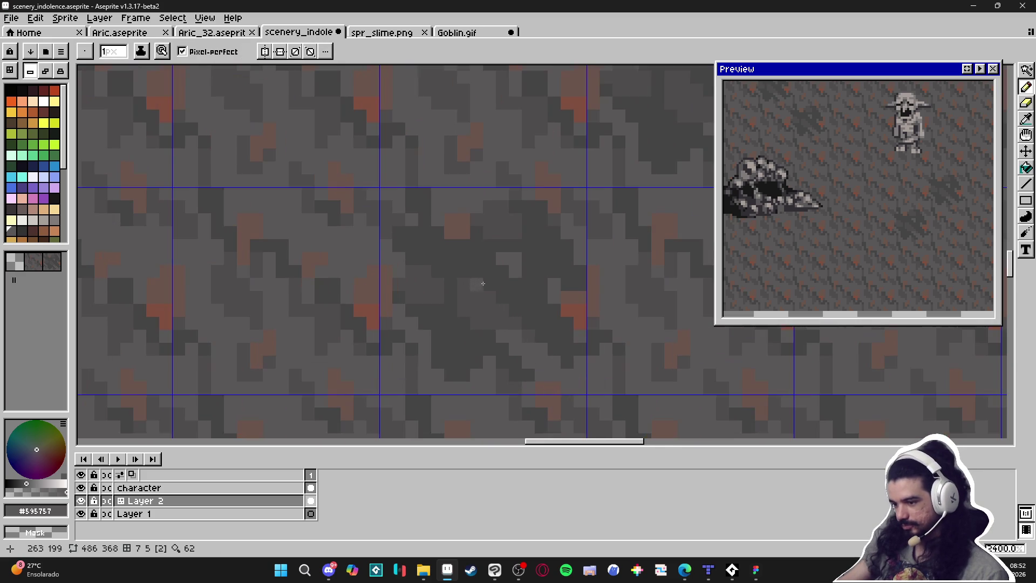
pyautogui.keyDown('alt'); pyautogui.click(490, 294); pyautogui.keyUp('alt')
pyautogui.keyDown('alt'); pyautogui.click(441, 309); pyautogui.keyUp('alt')
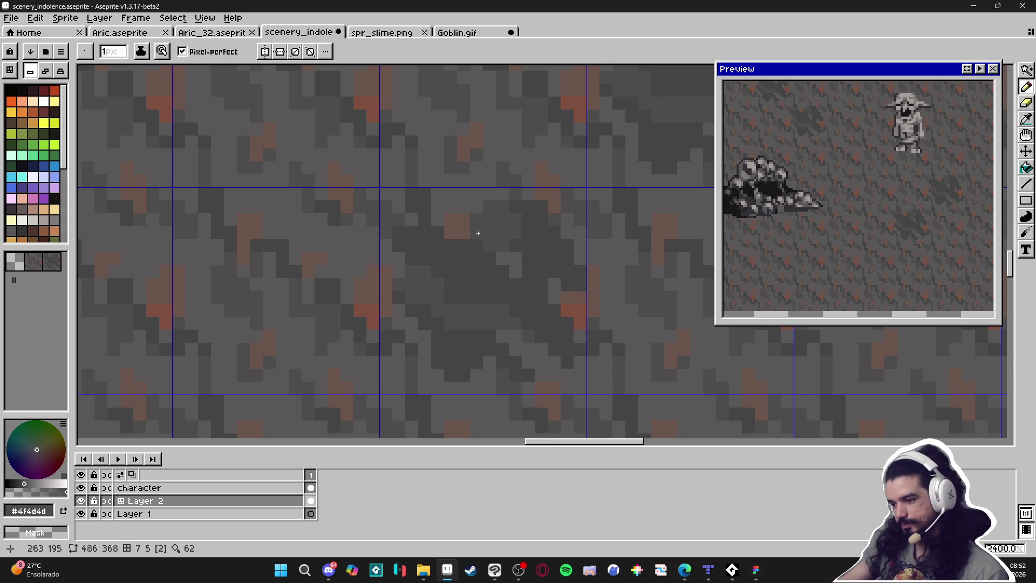
pyautogui.scroll(-4, 479, 254)
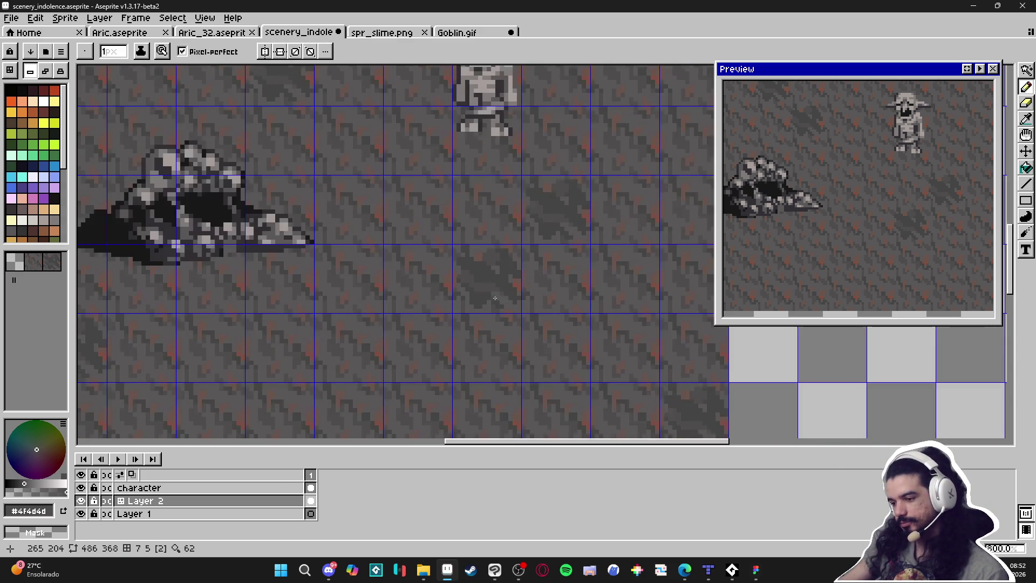
pyautogui.scroll(4, 505, 296)
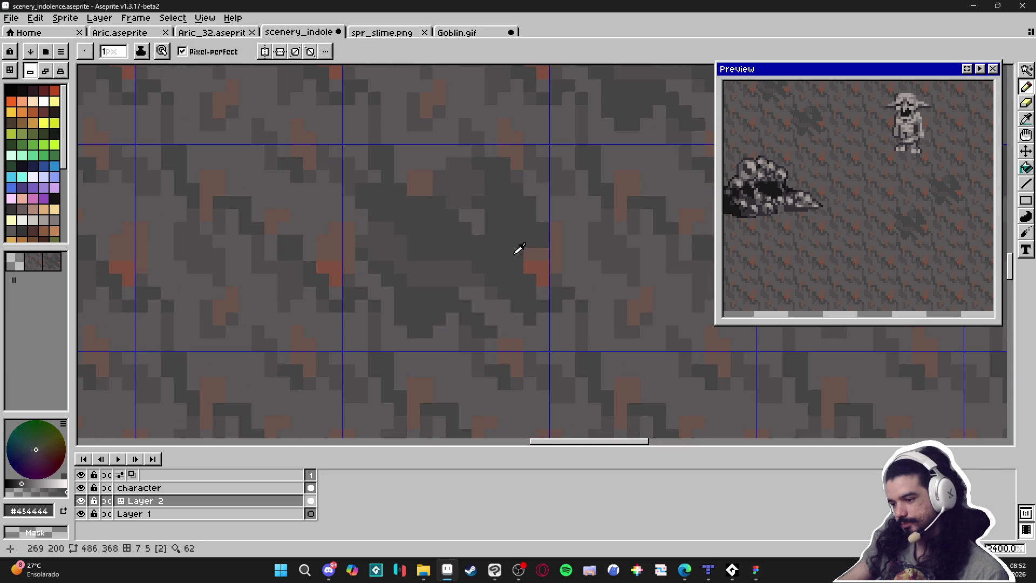
pyautogui.keyDown('alt'); pyautogui.click(503, 252); pyautogui.keyUp('alt')
pyautogui.keyDown('alt'); pyautogui.click(499, 244); pyautogui.keyUp('alt')
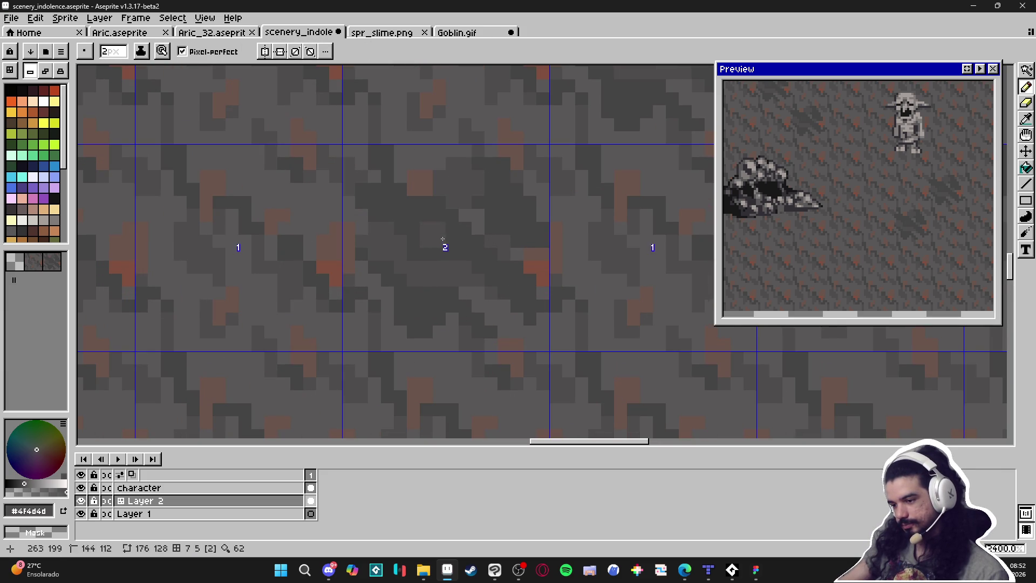
pyautogui.scroll(-6, 446, 243)
pyautogui.scroll(5, 452, 247)
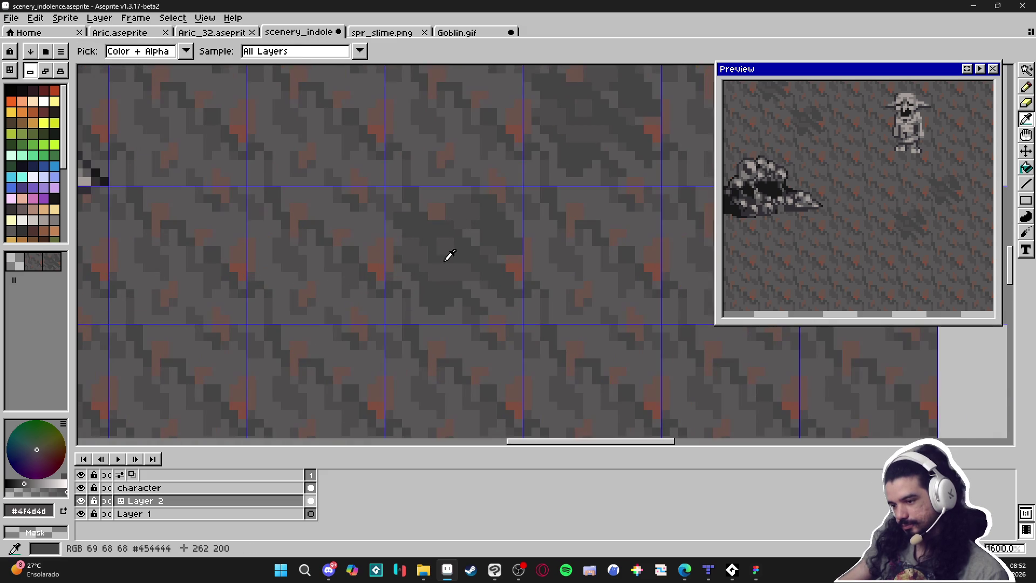
pyautogui.scroll(-2, 410, 221)
pyautogui.scroll(2, 405, 219)
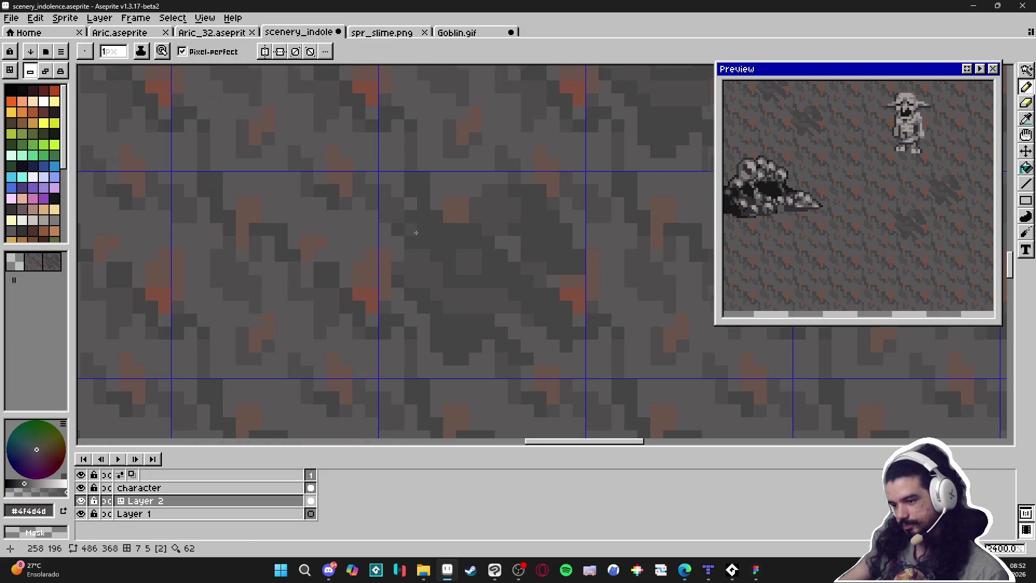
pyautogui.scroll(-5, 412, 226)
pyautogui.scroll(5, 447, 279)
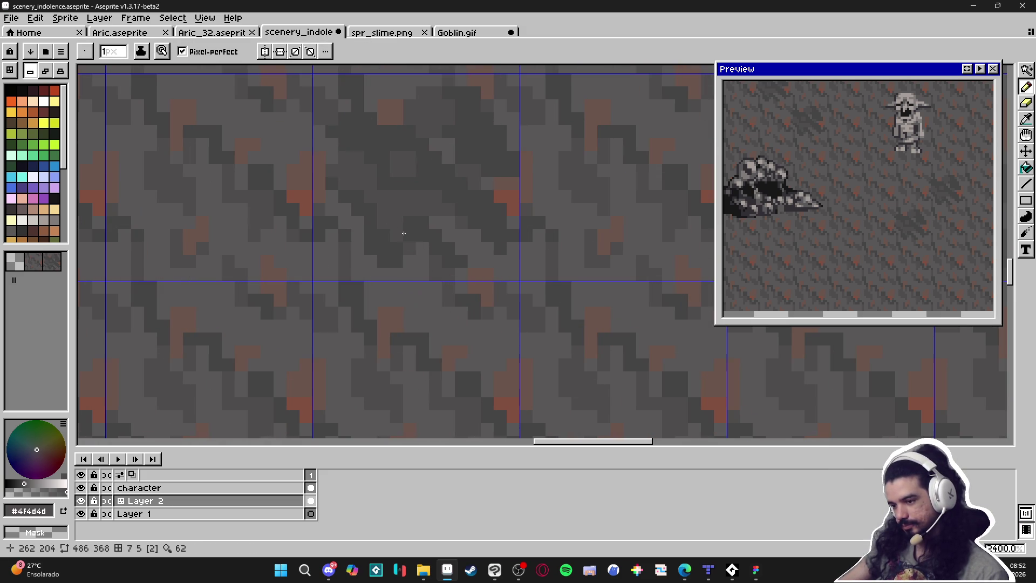
pyautogui.scroll(-5, 455, 279)
pyautogui.scroll(5, 437, 251)
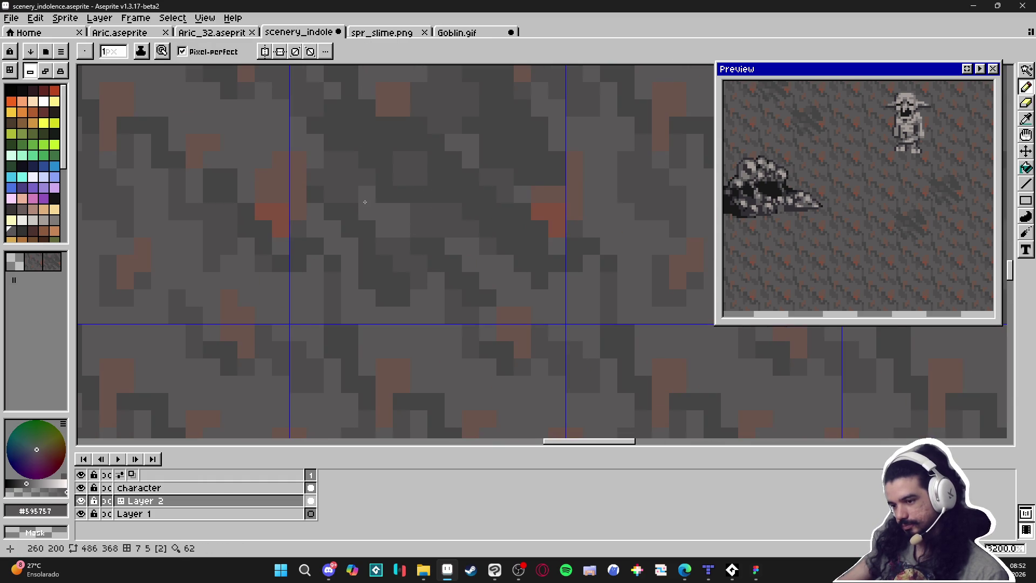
pyautogui.scroll(-5, 366, 210)
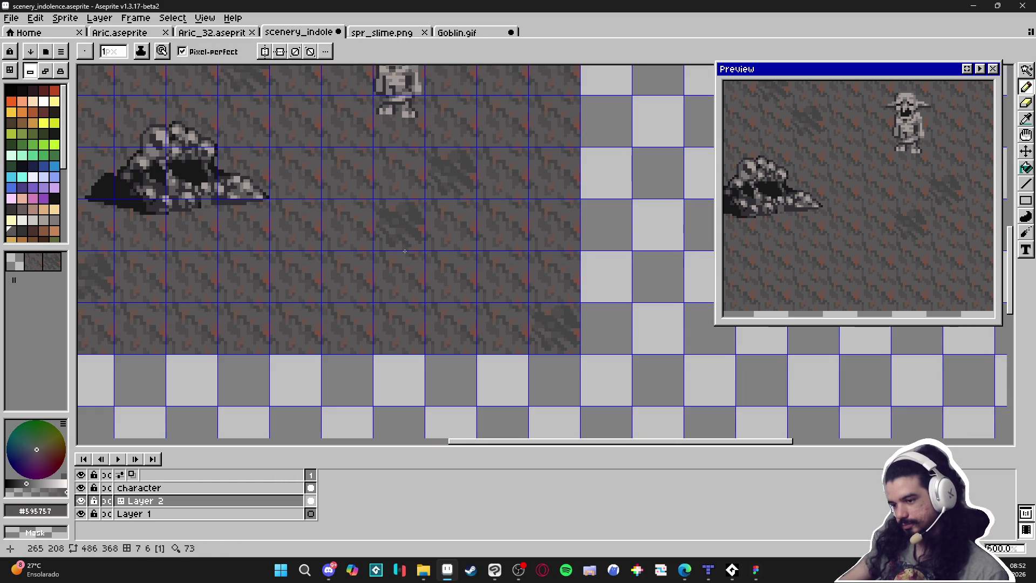
# Zoom and pan over the lower ground, then eyedrop the dark grey #454444 from a ground pixel
pyautogui.scroll(1, 404, 251)
pyautogui.scroll(-1, 520, 242)
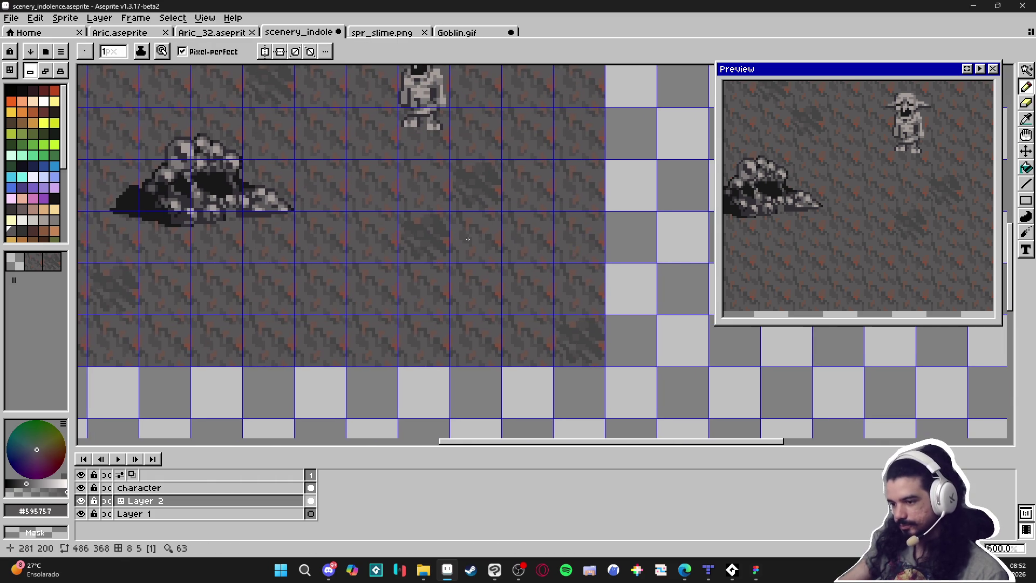
pyautogui.scroll(-1, 474, 284)
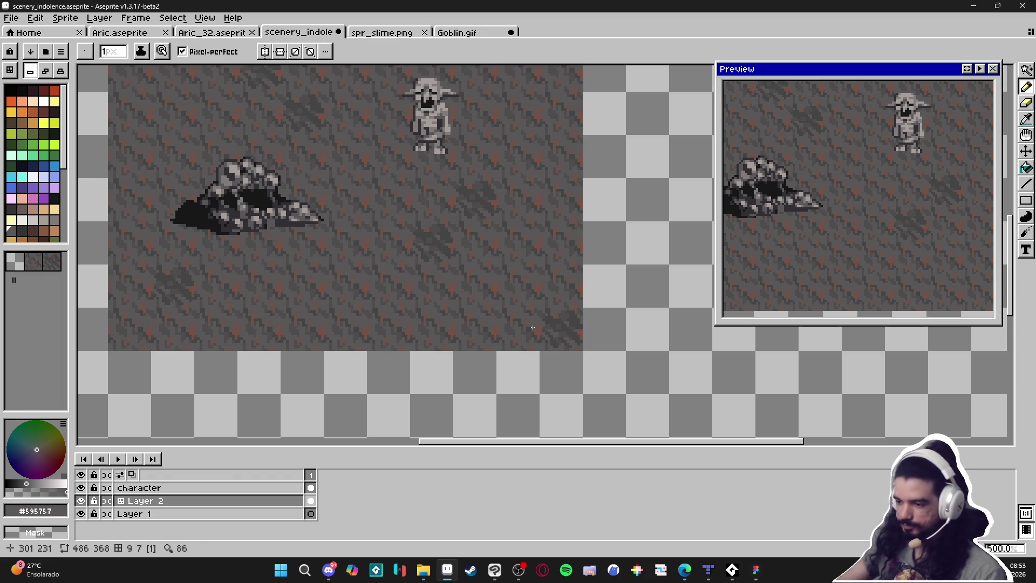
pyautogui.scroll(-1, 479, 245)
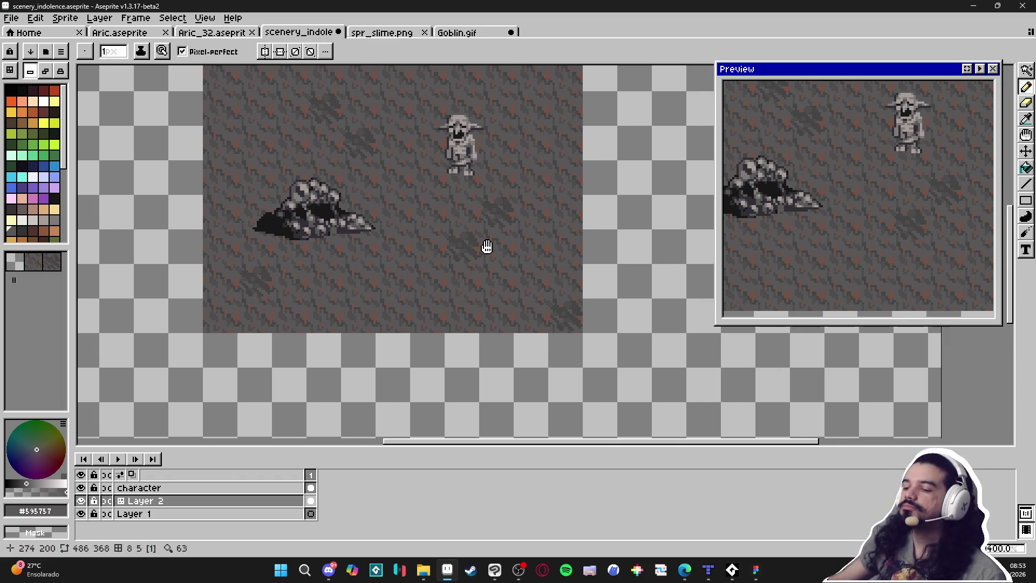
pyautogui.scroll(3, 278, 213)
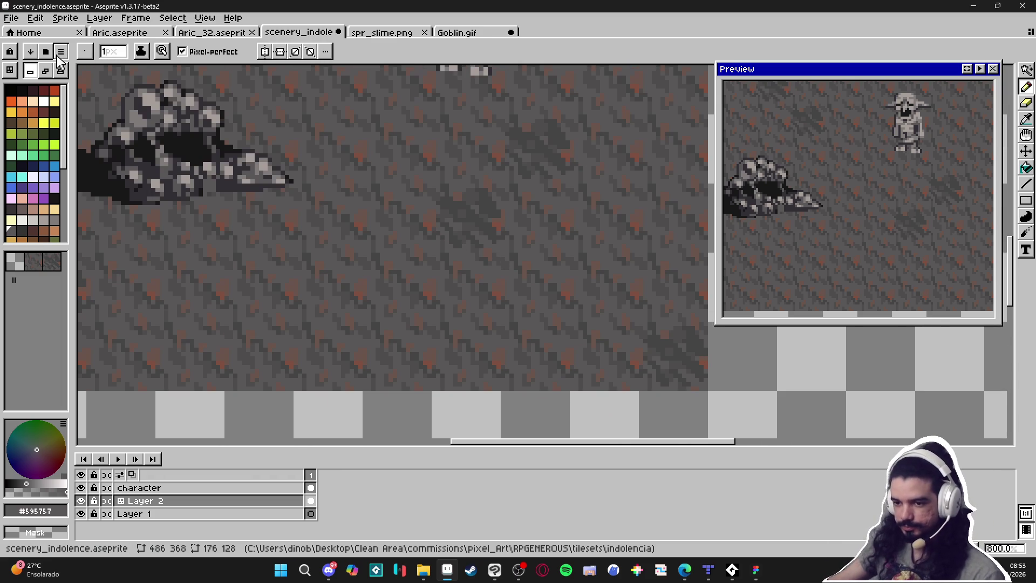
pyautogui.moveTo(458, 270); pyautogui.dragTo(462, 245)
pyautogui.scroll(3, 462, 246)
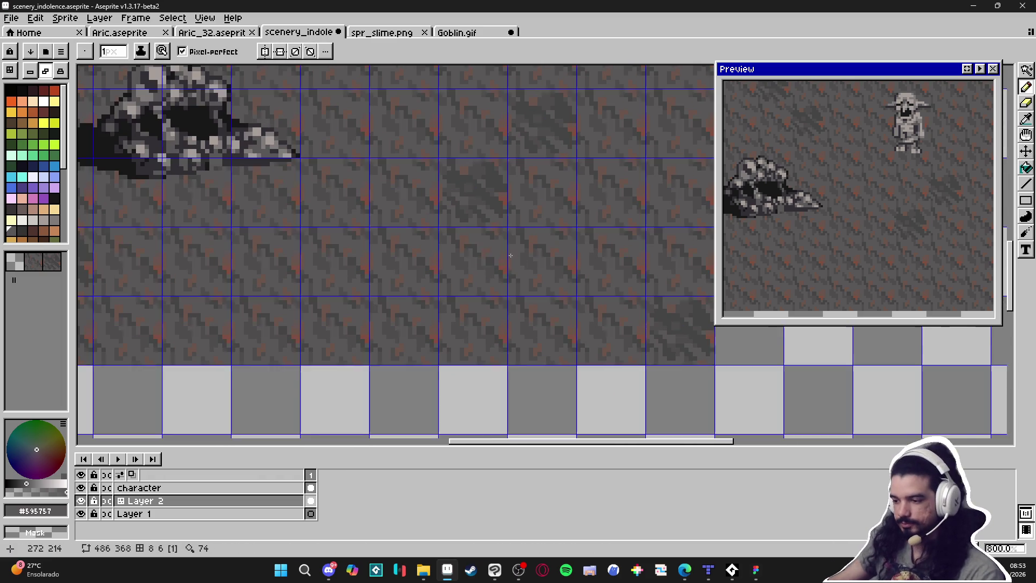
pyautogui.moveTo(444, 288)
pyautogui.mouseDown()
pyautogui.moveTo(458, 216)
pyautogui.moveTo(446, 299)
pyautogui.mouseUp()
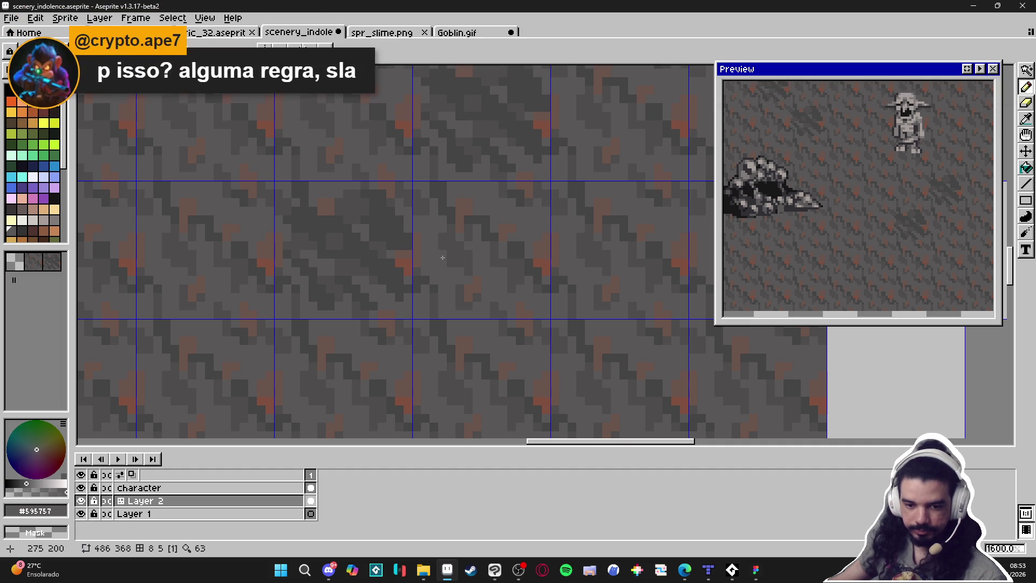
pyautogui.scroll(-1, 474, 304)
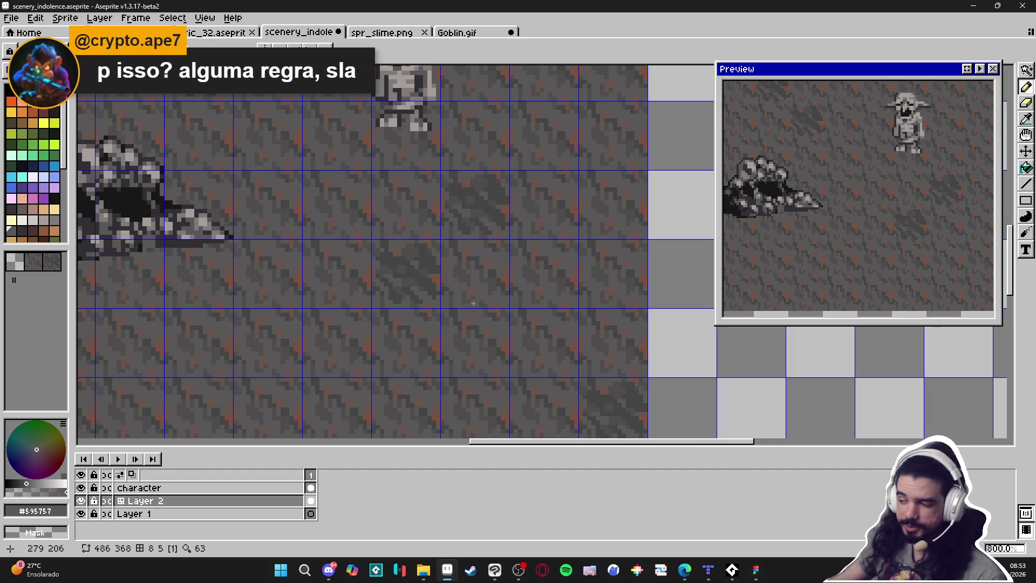
pyautogui.scroll(-2, 476, 306)
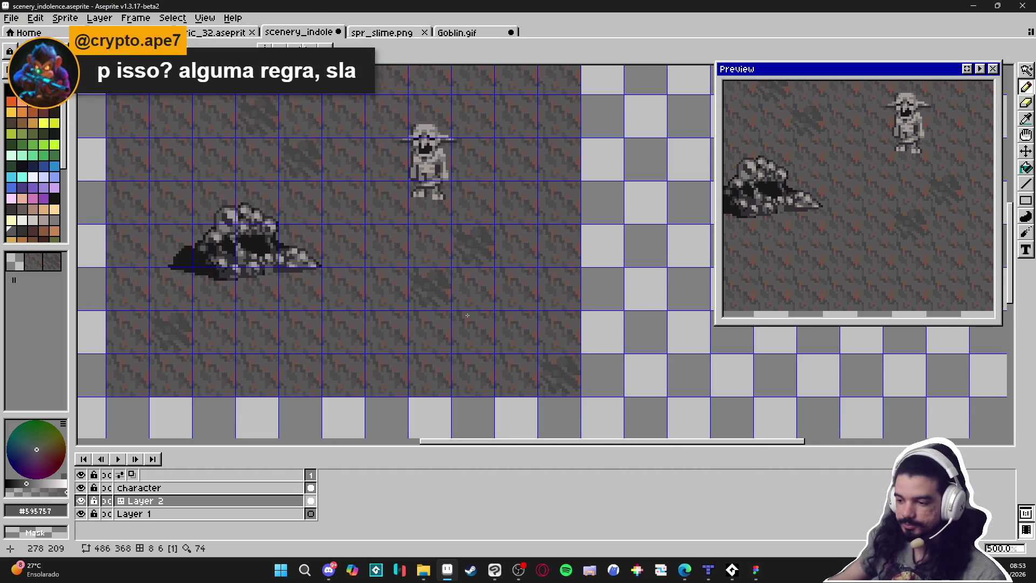
pyautogui.scroll(4, 434, 279)
pyautogui.keyDown('alt'); pyautogui.click(460, 278); pyautogui.keyUp('alt')
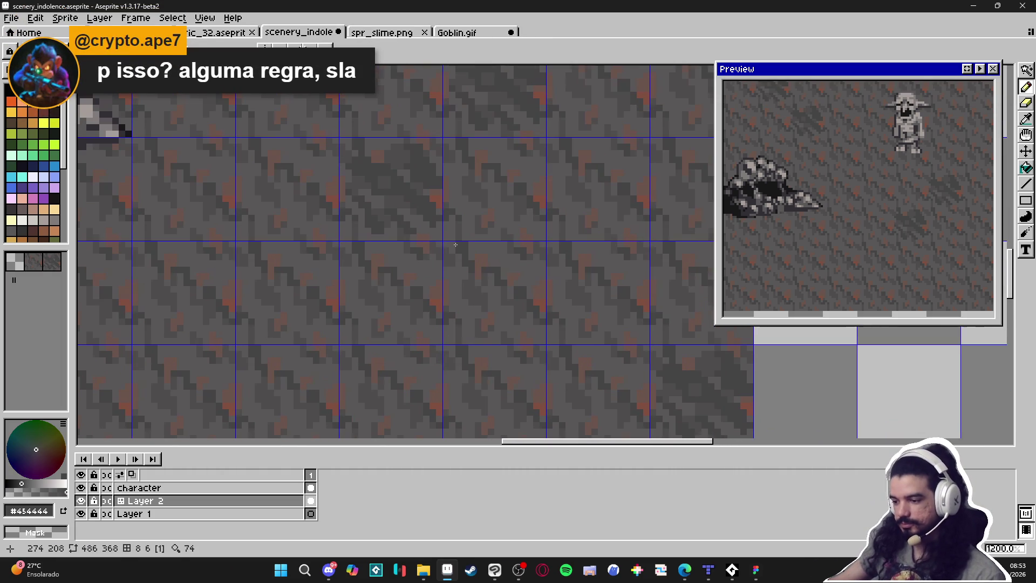
pyautogui.scroll(1, 472, 265)
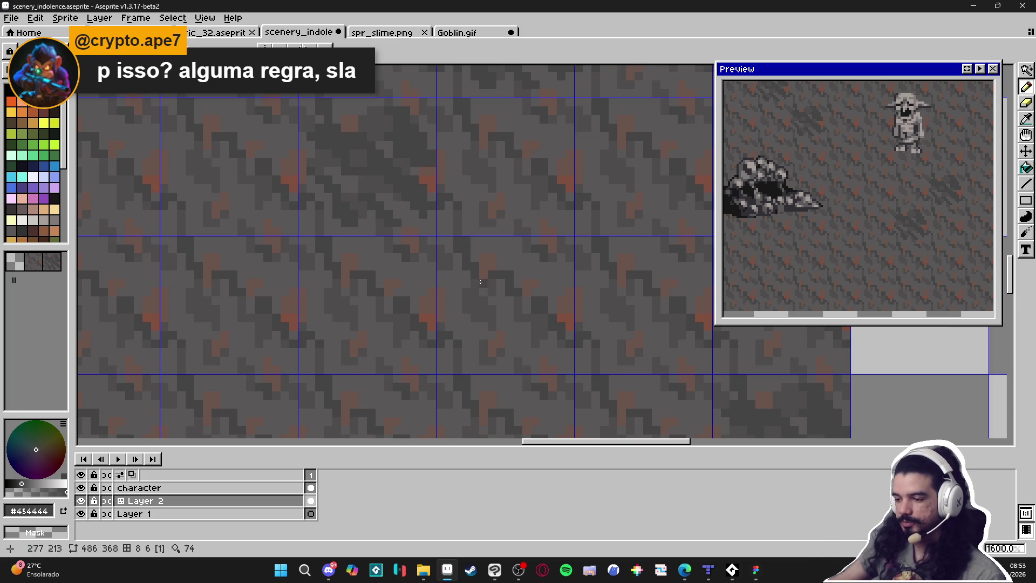
pyautogui.scroll(2, 460, 270)
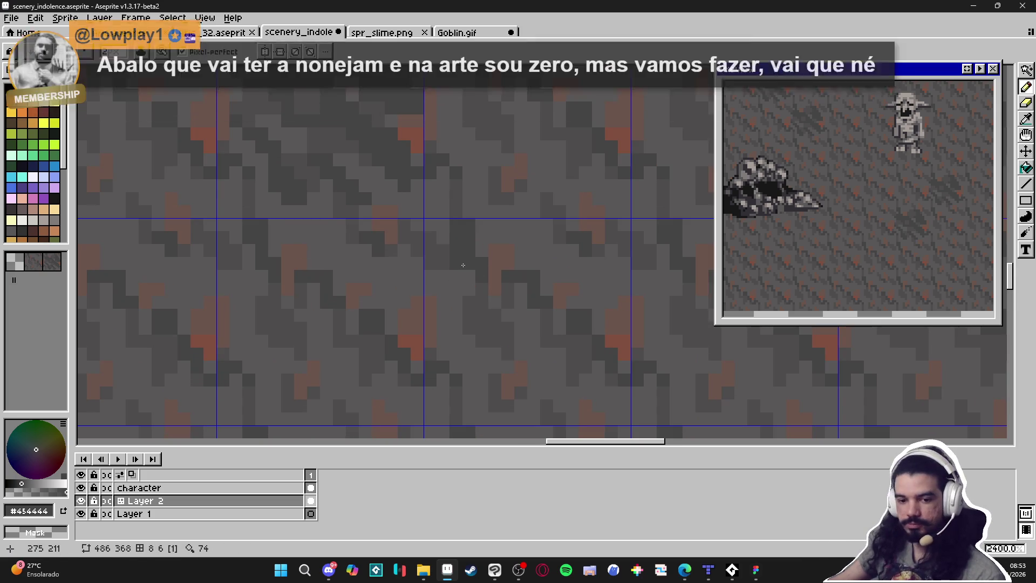
# Paint a streaky dark grey patch on the ground, widening it right and extending it downward
pyautogui.moveTo(456, 263)
pyautogui.mouseDown()
pyautogui.moveTo(453, 277)
pyautogui.moveTo(495, 277)
pyautogui.moveTo(509, 264)
pyautogui.moveTo(498, 283)
pyautogui.mouseUp()
pyautogui.click(482, 251)
pyautogui.click(496, 302)
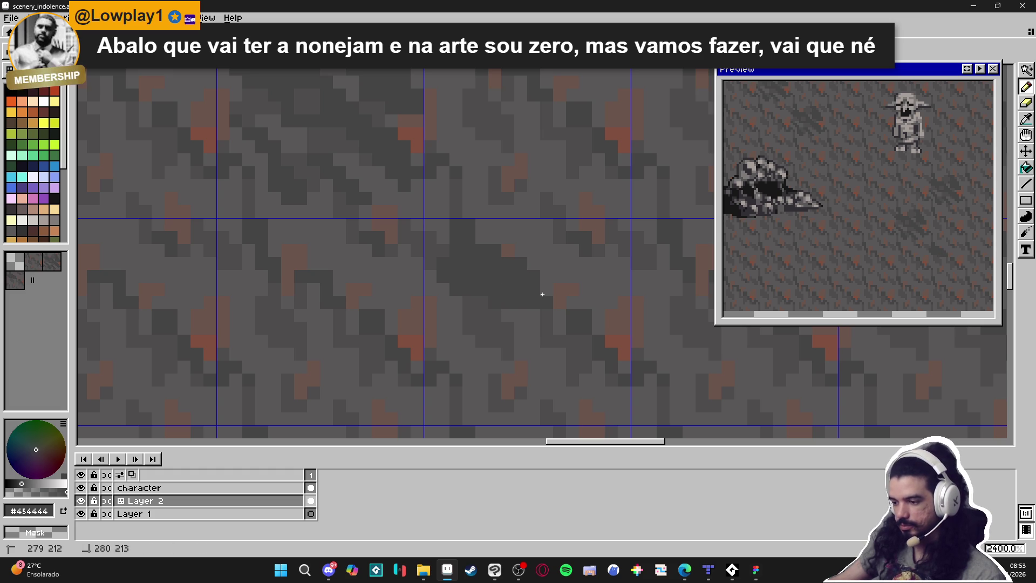
pyautogui.moveTo(547, 290); pyautogui.dragTo(547, 264)
pyautogui.click(509, 251)
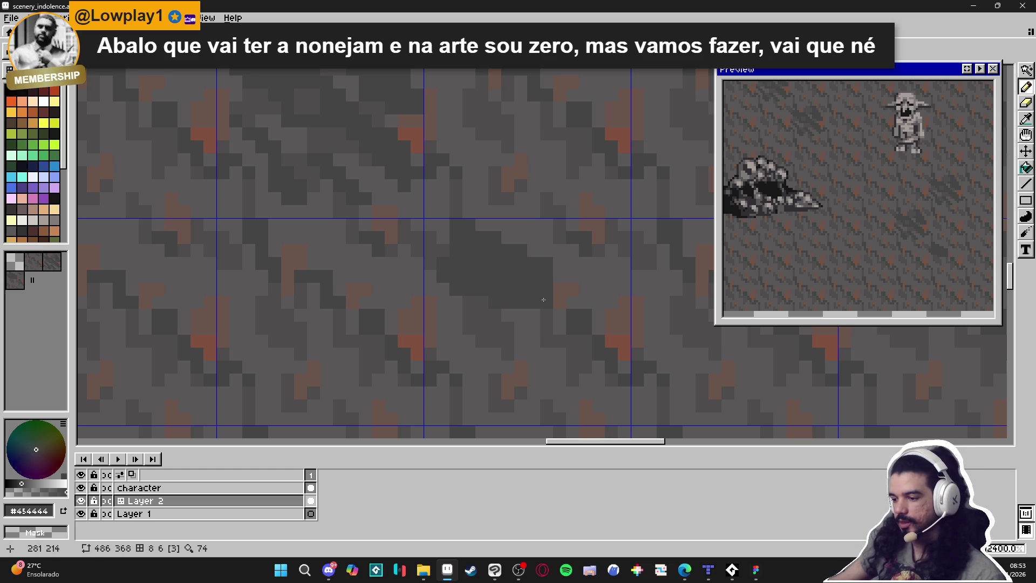
pyautogui.click(522, 318)
pyautogui.click(509, 316)
pyautogui.click(520, 345)
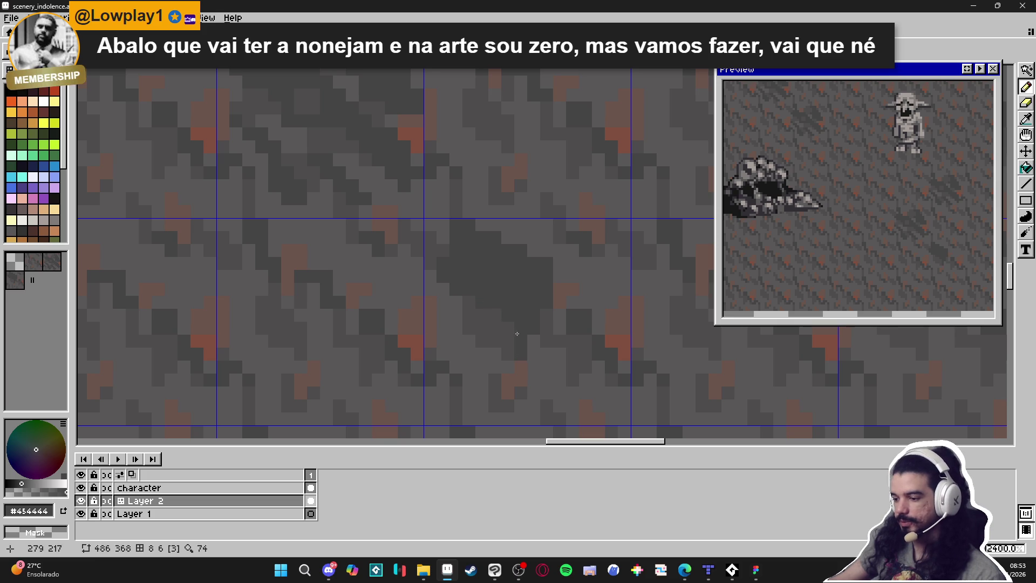
# Add a row of dark pixels below the patch and restore lighter grey along its edge
pyautogui.click(521, 368)
pyautogui.click(534, 367)
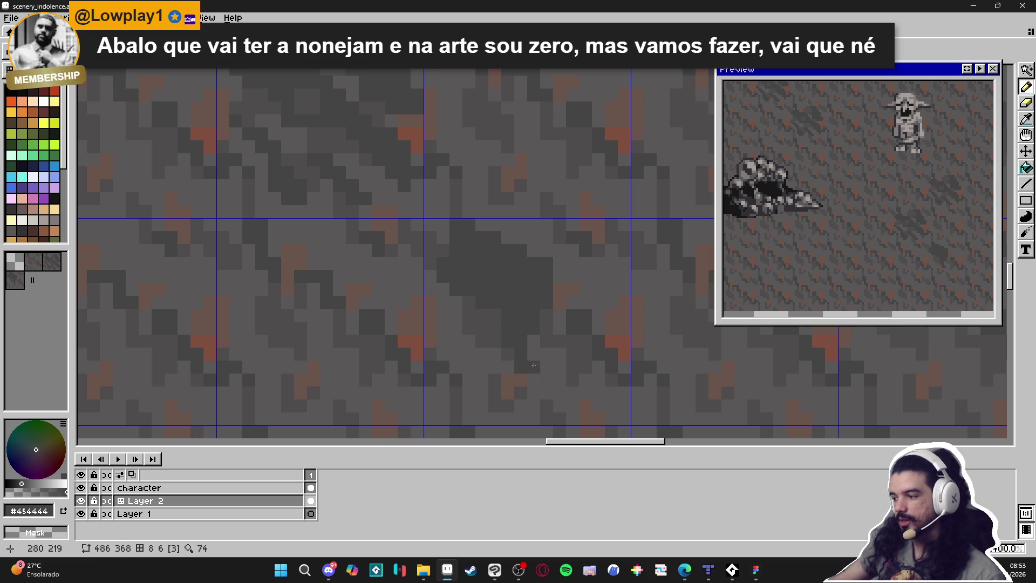
pyautogui.click(544, 369)
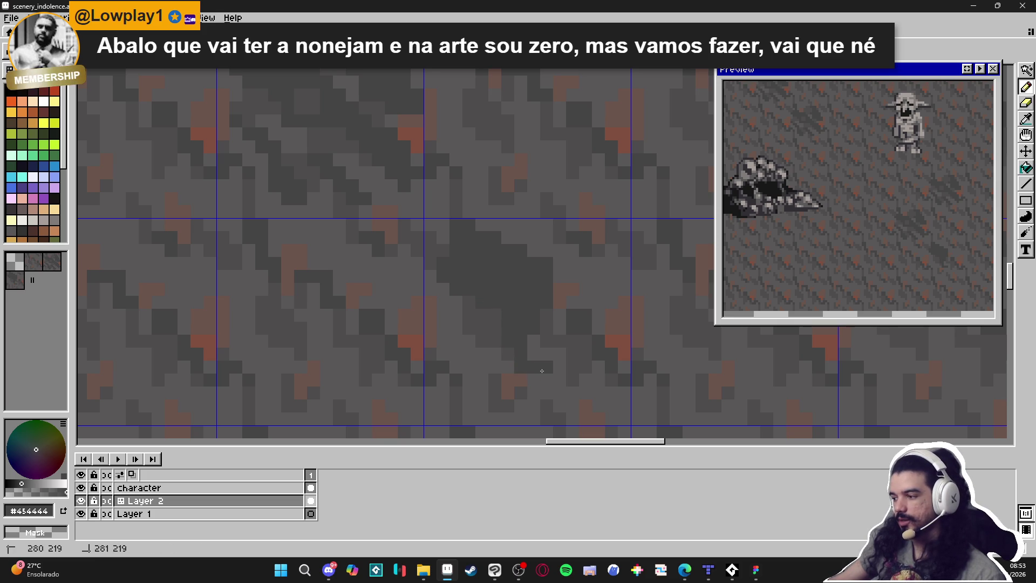
pyautogui.click(548, 264)
pyautogui.click(547, 277)
pyautogui.click(533, 329)
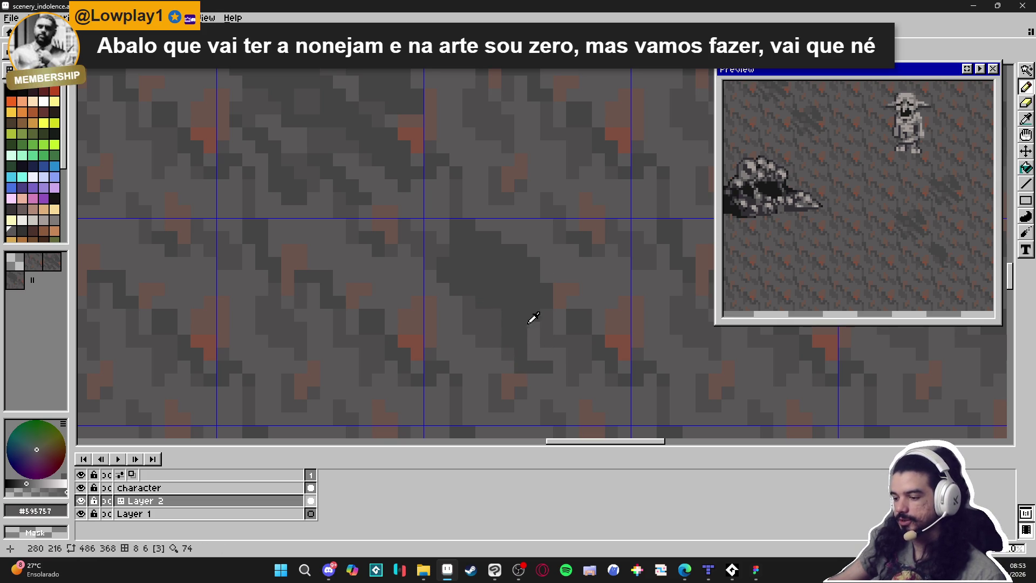
pyautogui.moveTo(533, 354); pyautogui.dragTo(542, 356)
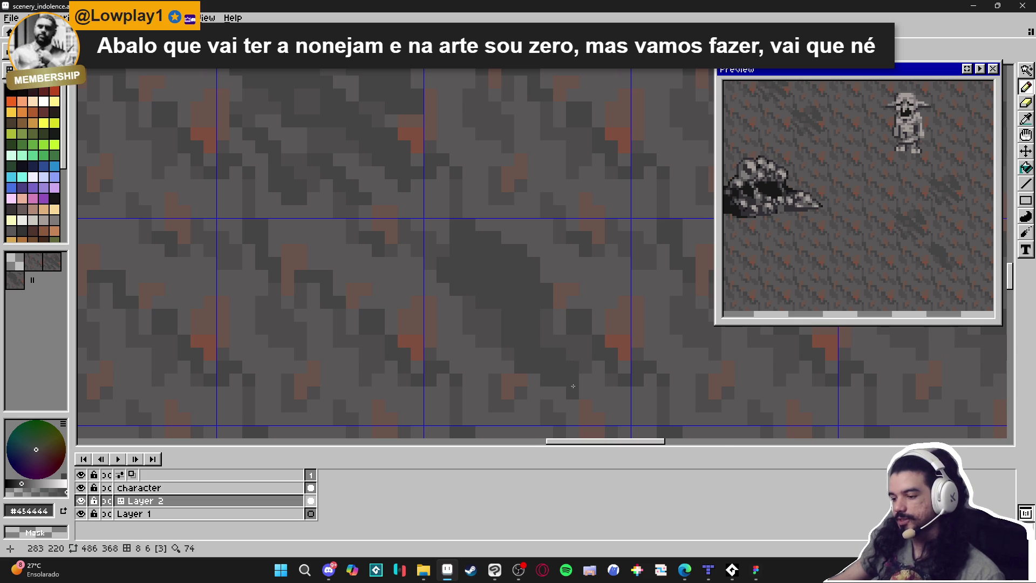
# Eyedrop the mid grey #4f4d4d, then #454444, then #4f4d4d again from the ground
pyautogui.scroll(-3, 573, 387)
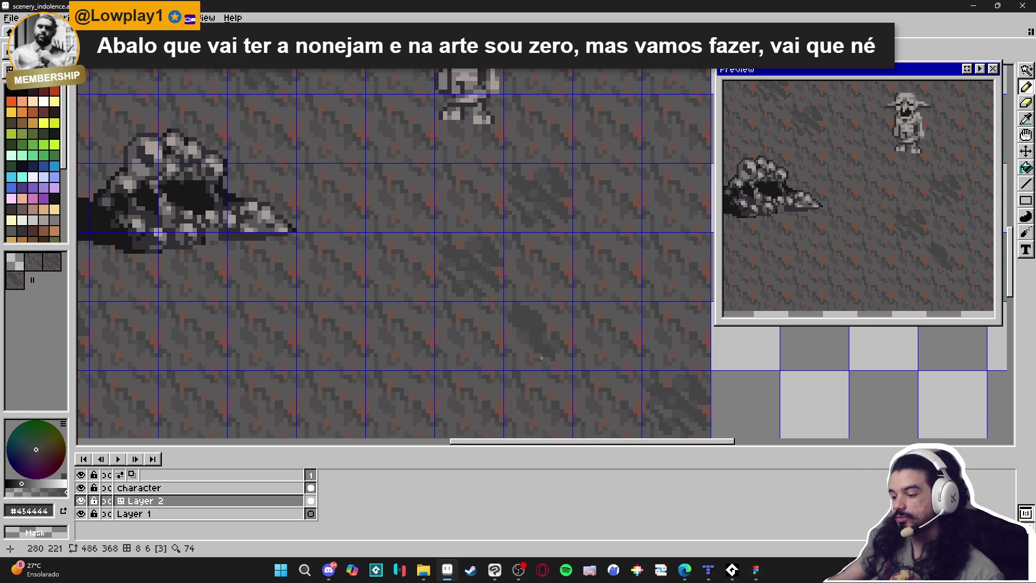
pyautogui.scroll(3, 541, 358)
pyautogui.keyDown('alt'); pyautogui.click(529, 346); pyautogui.keyUp('alt')
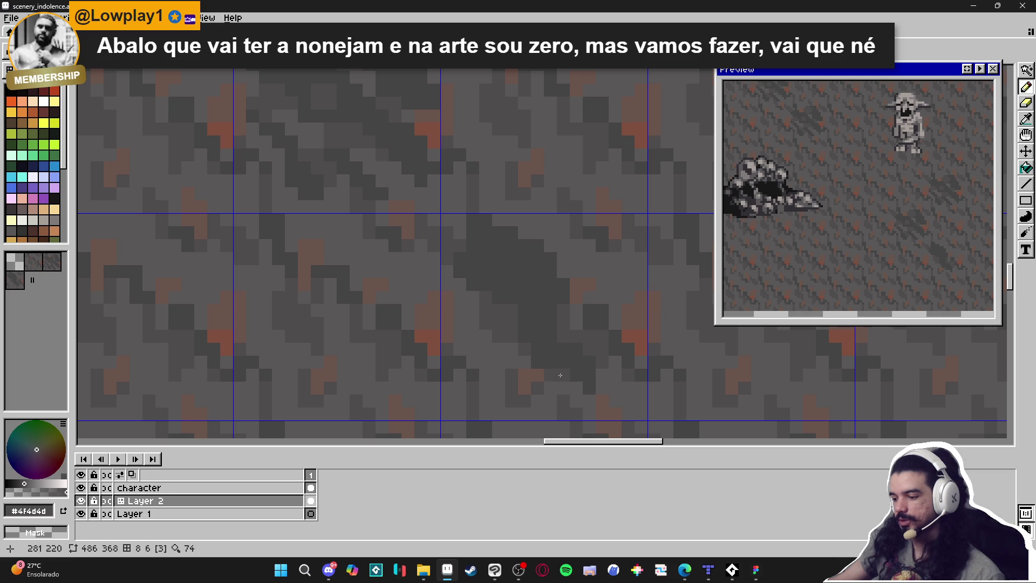
pyautogui.keyDown('alt'); pyautogui.click(565, 279); pyautogui.keyUp('alt')
pyautogui.keyDown('alt'); pyautogui.click(568, 306); pyautogui.keyUp('alt')
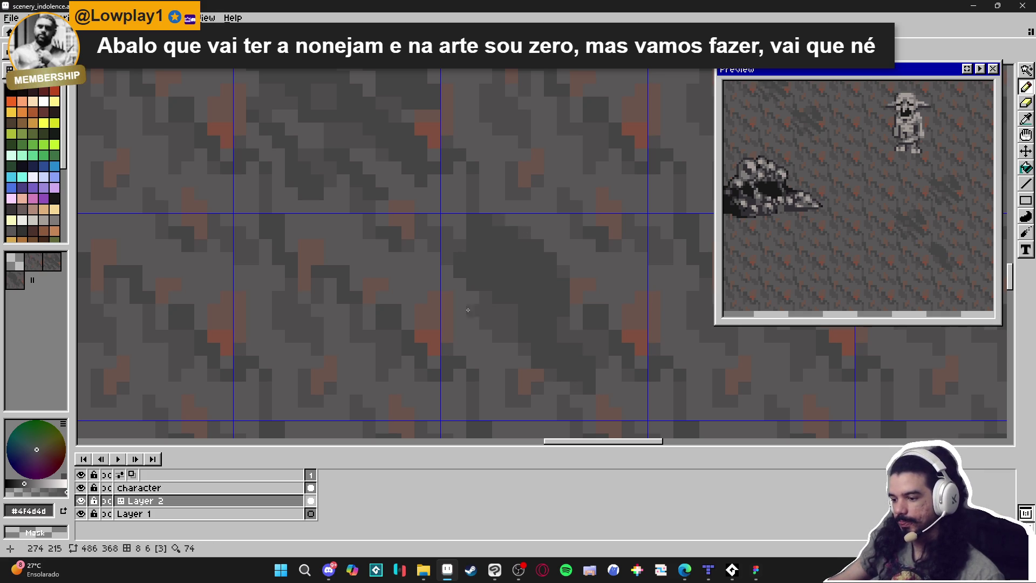
pyautogui.scroll(-3, 480, 297)
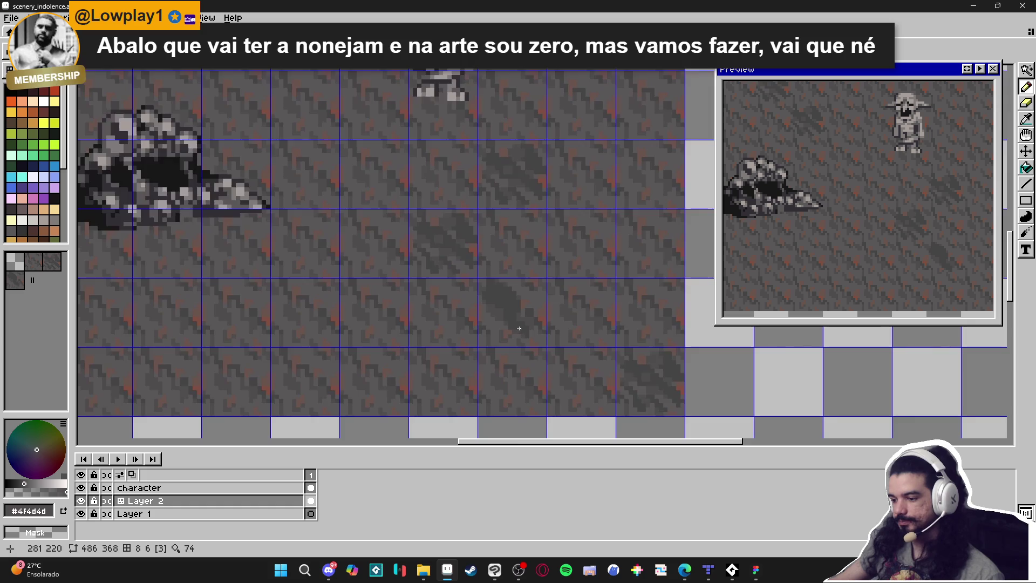
pyautogui.scroll(3, 496, 294)
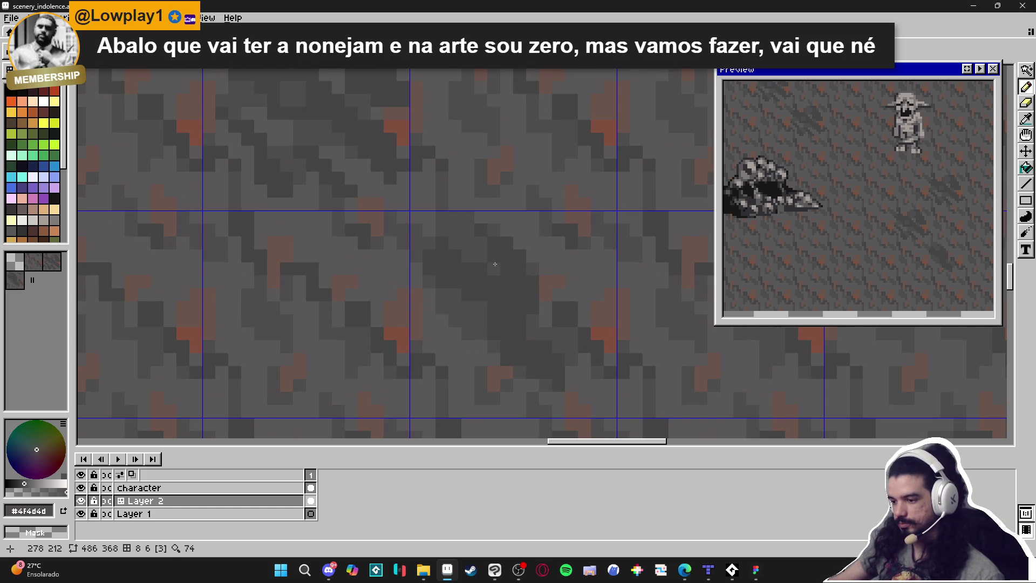
pyautogui.scroll(-3, 495, 264)
pyautogui.moveTo(519, 301); pyautogui.dragTo(533, 305)
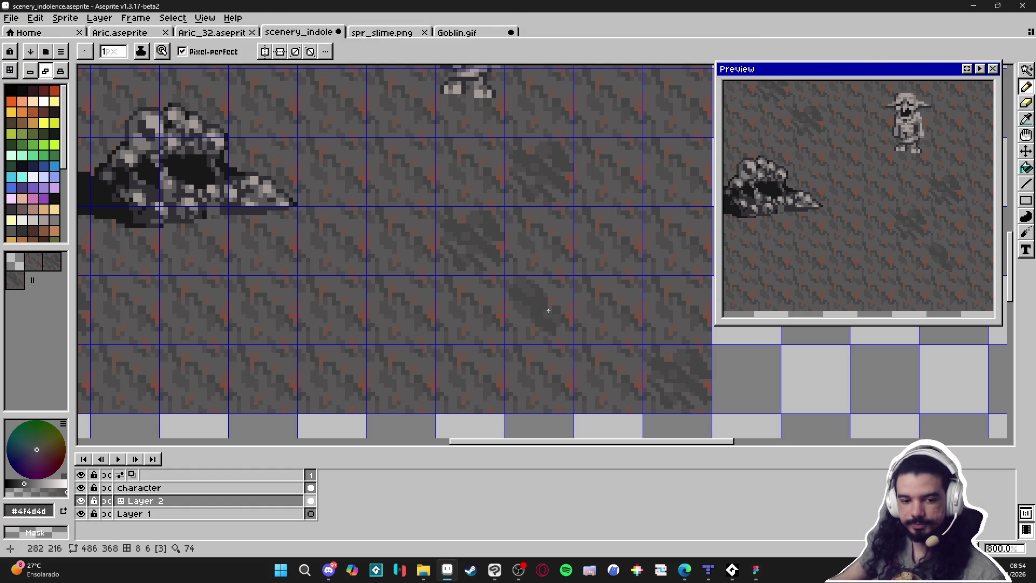
# Sample the lighter grey #595757, then the darker grey #4f4d4d, and zoom out over the scene
pyautogui.scroll(-2, 589, 353)
pyautogui.scroll(3, 573, 323)
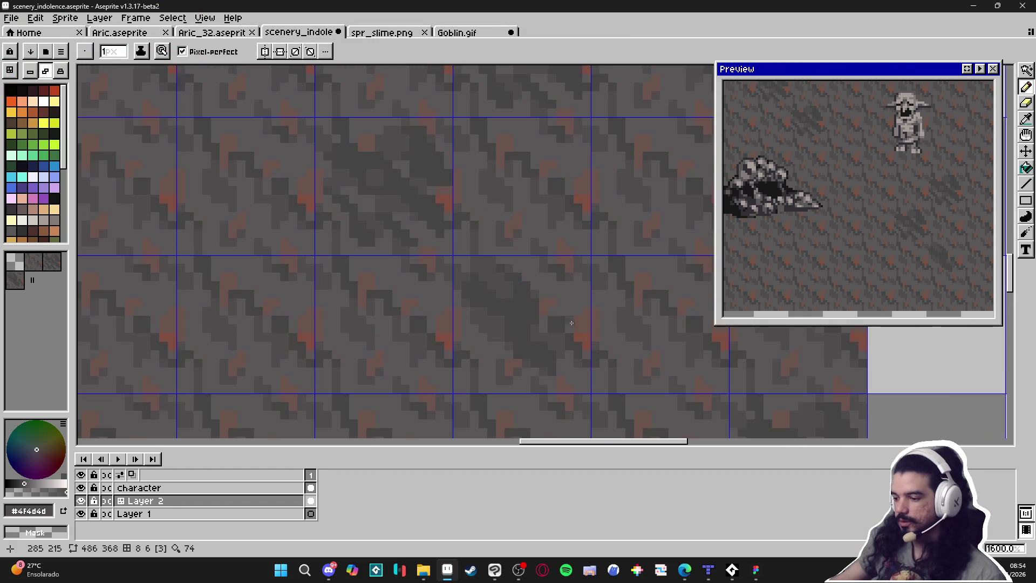
pyautogui.scroll(-1, 566, 311)
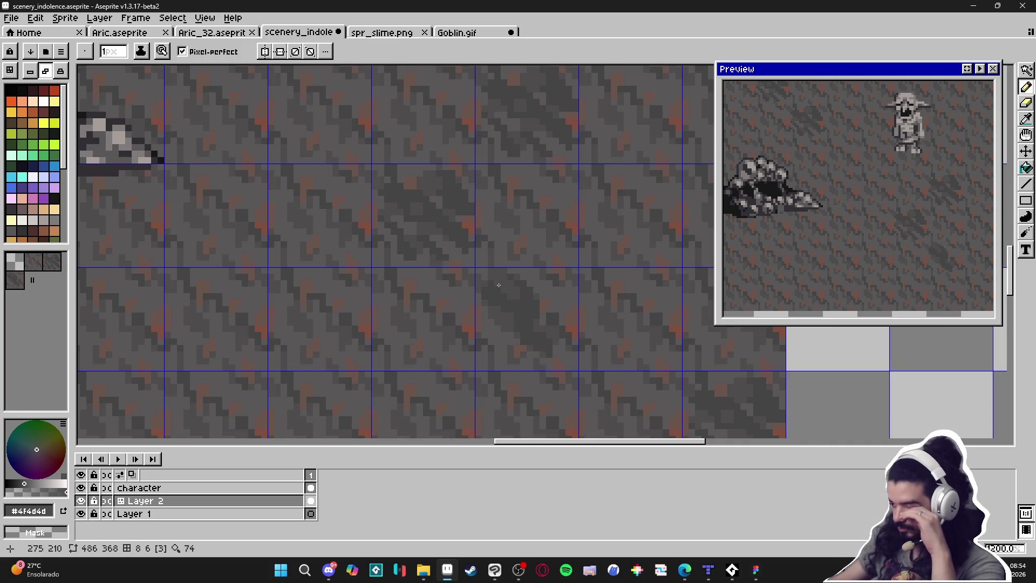
pyautogui.scroll(3, 499, 285)
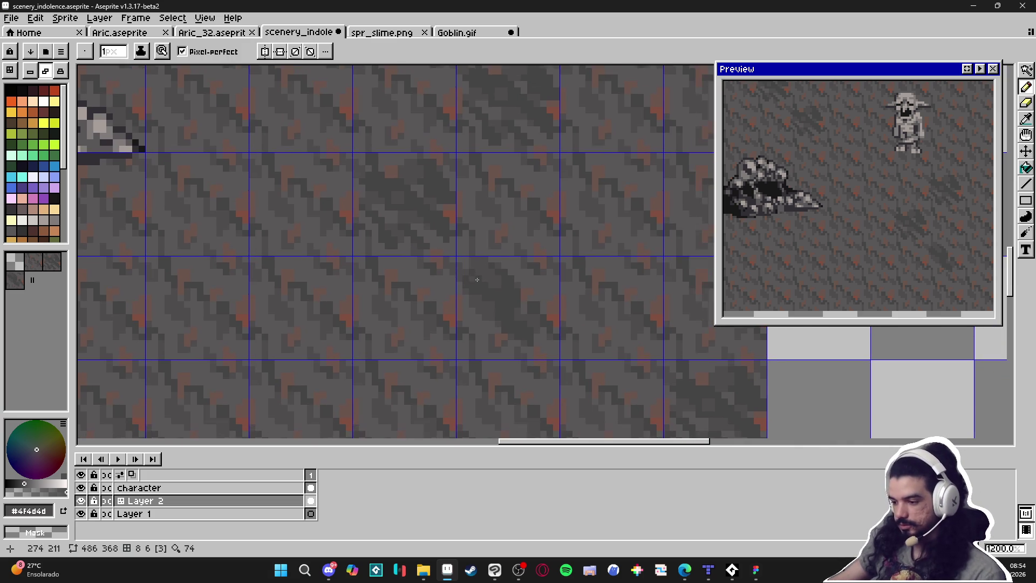
pyautogui.keyDown('alt'); pyautogui.click(494, 346); pyautogui.keyUp('alt')
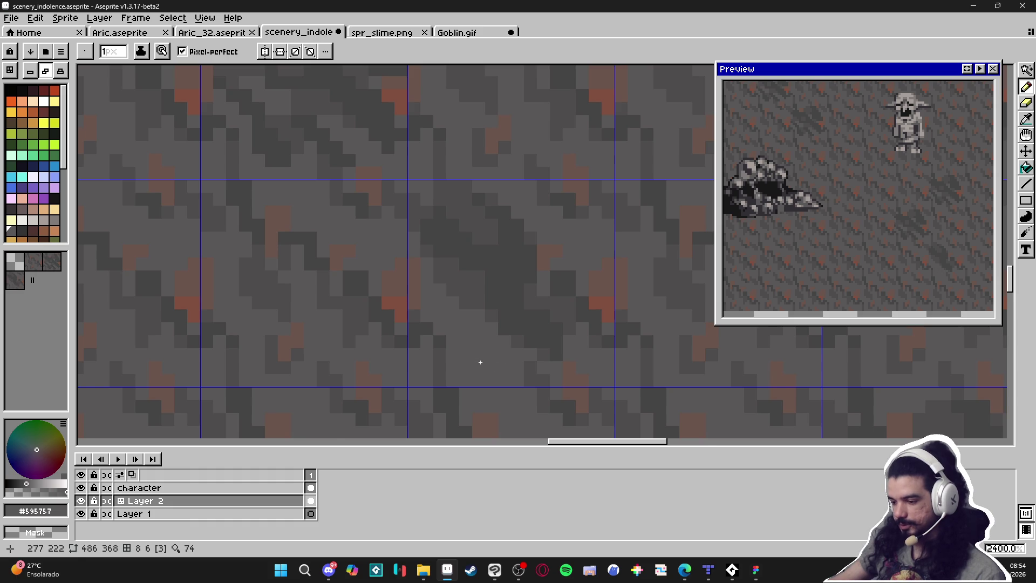
pyautogui.scroll(-3, 474, 343)
pyautogui.scroll(1, 463, 353)
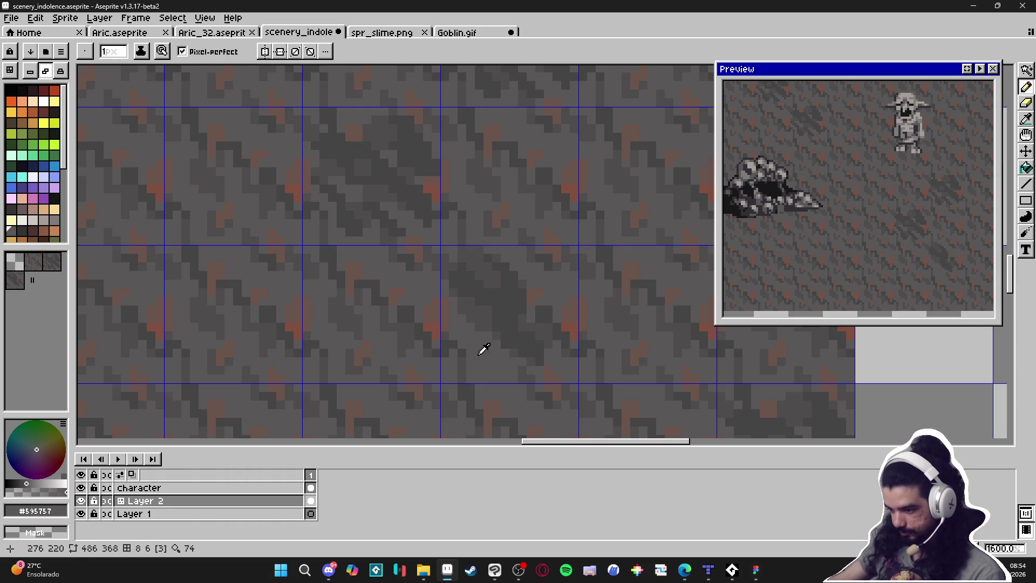
pyautogui.keyDown('alt'); pyautogui.click(459, 351); pyautogui.keyUp('alt')
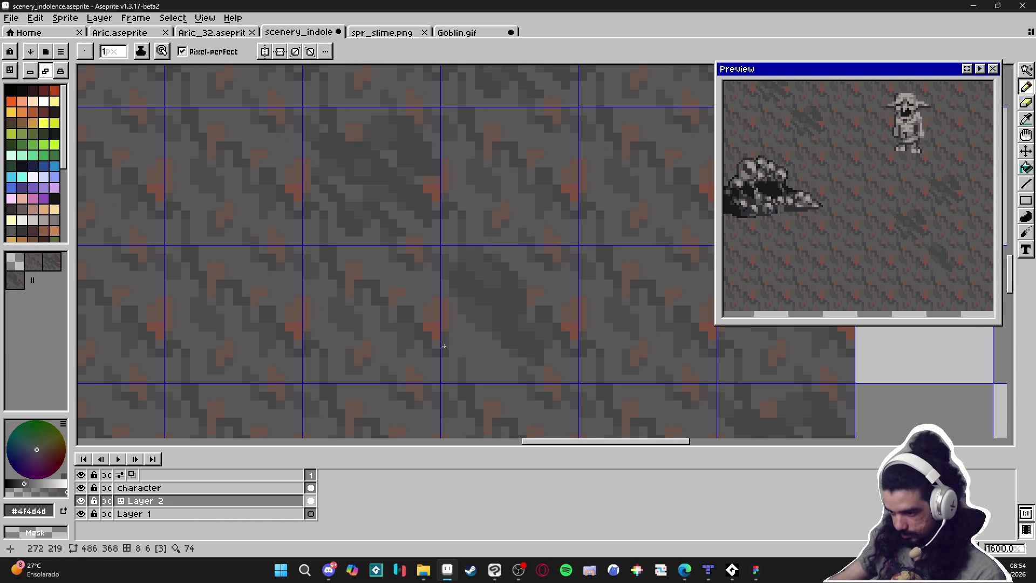
pyautogui.moveTo(483, 353); pyautogui.dragTo(476, 355)
pyautogui.scroll(-5, 489, 356)
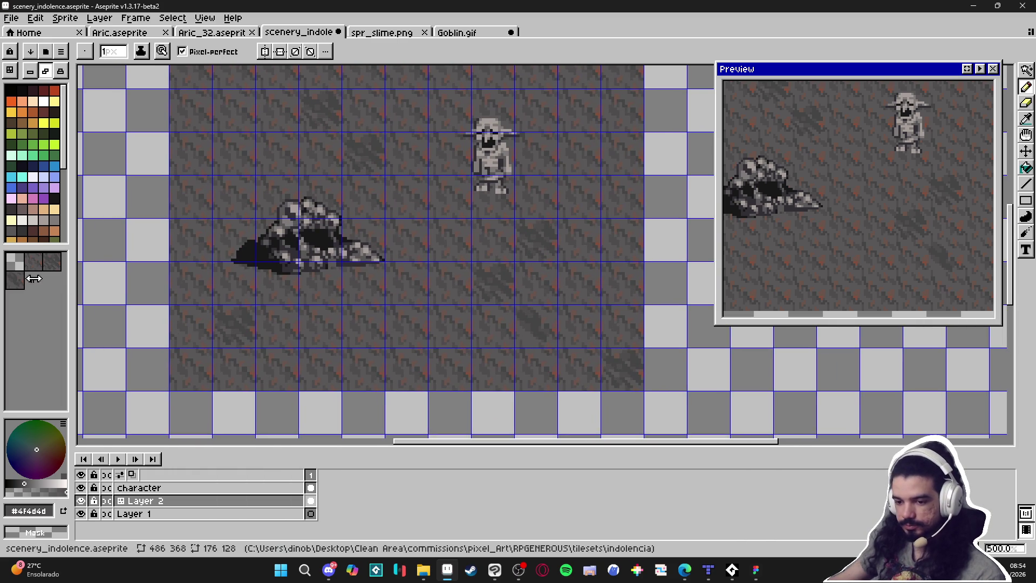
# Select a ground tile from the tileset, pan over the tiled scene, and make green (index 27) the drawing colour
pyautogui.click(15, 280)
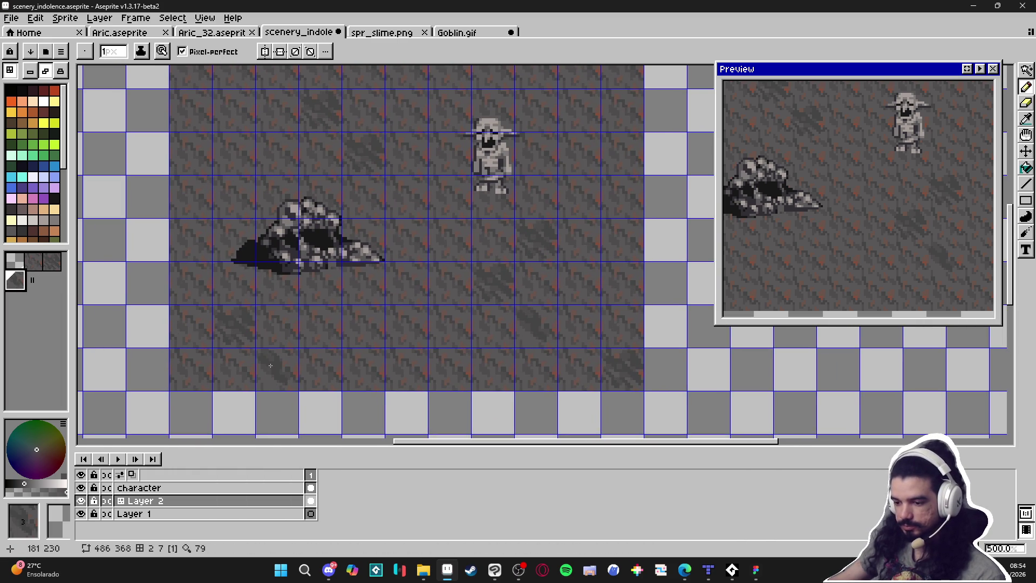
pyautogui.moveTo(301, 189); pyautogui.dragTo(275, 312)
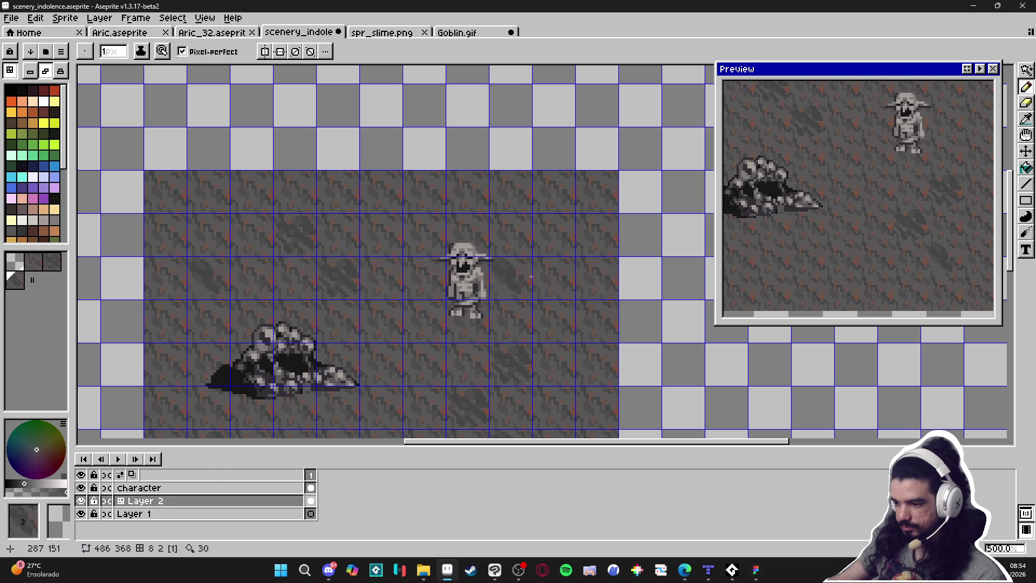
pyautogui.scroll(-3, 525, 278)
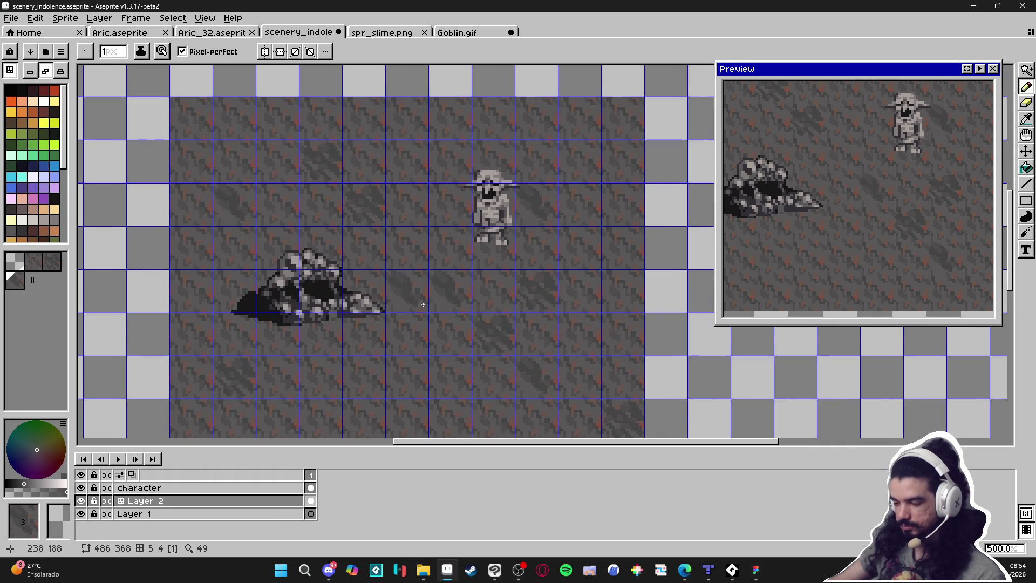
pyautogui.scroll(-3, 421, 267)
pyautogui.moveTo(420, 267); pyautogui.dragTo(387, 395)
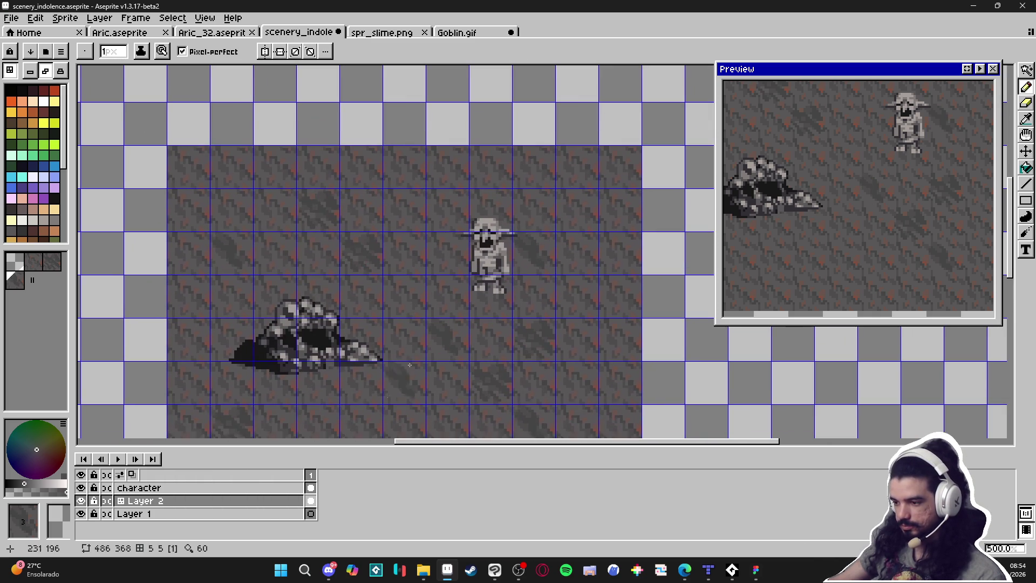
pyautogui.scroll(-3, 442, 250)
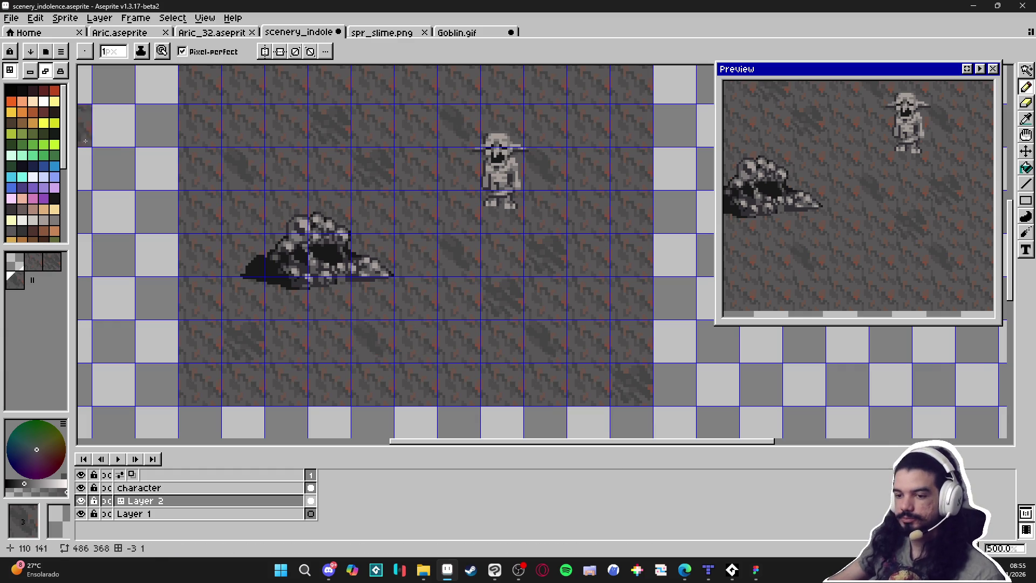
pyautogui.click(34, 145)
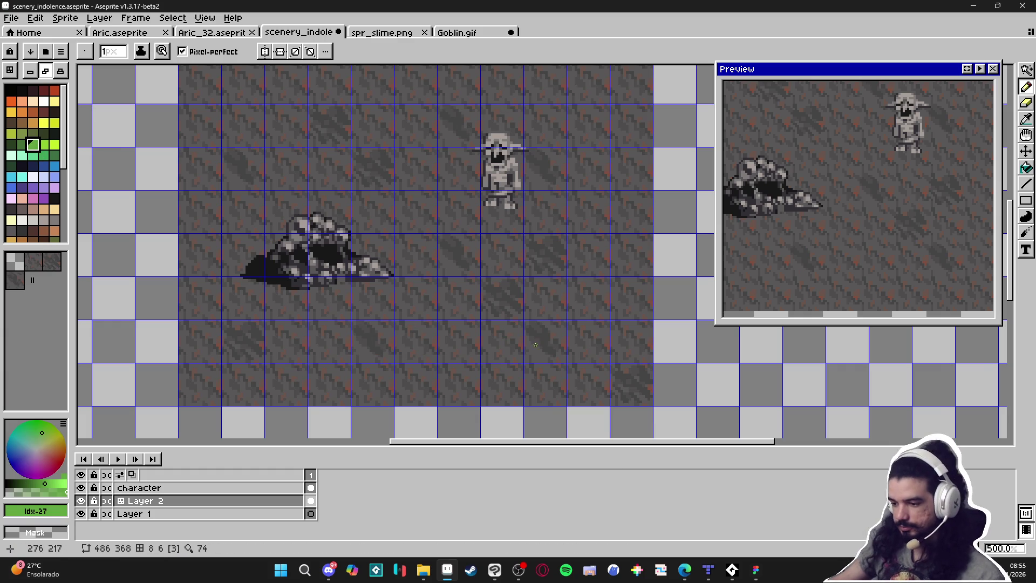
# Sample the greys and reddish accents from the tile, settling on the muted reddish #6b544c
pyautogui.scroll(5, 551, 340)
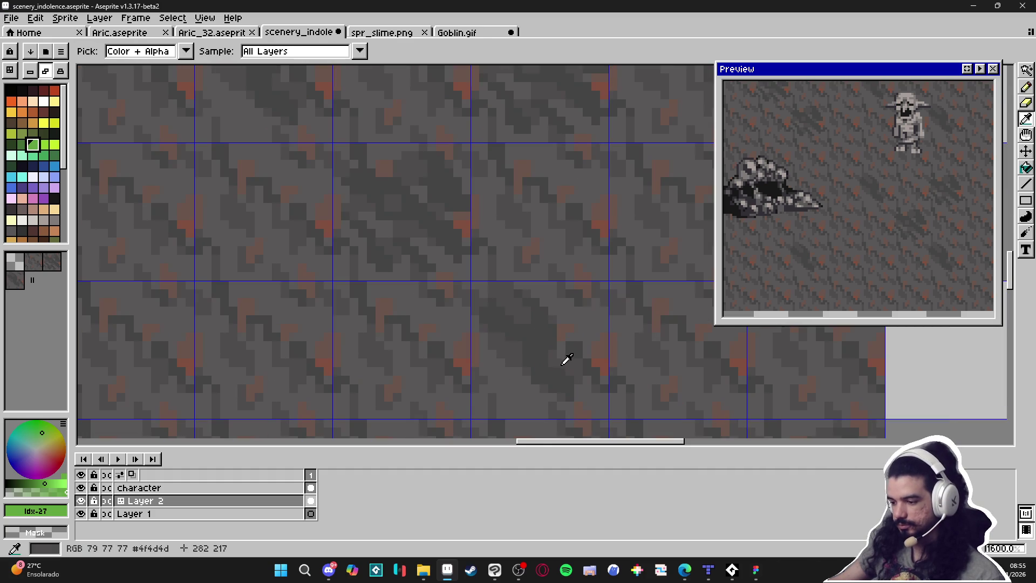
pyautogui.keyDown('alt'); pyautogui.click(561, 350); pyautogui.keyUp('alt')
pyautogui.keyDown('alt'); pyautogui.click(575, 345); pyautogui.keyUp('alt')
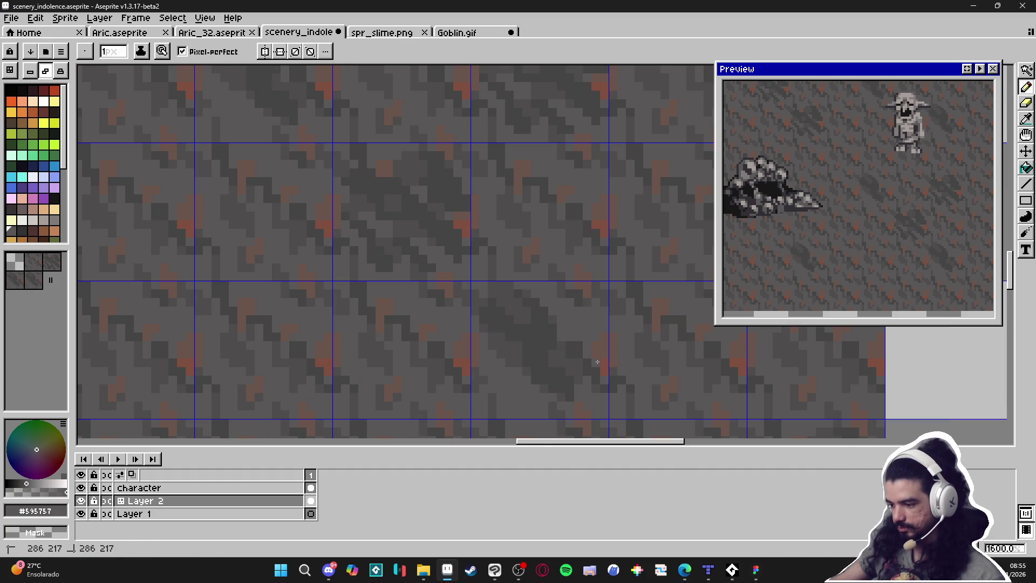
pyautogui.keyDown('alt'); pyautogui.click(596, 331); pyautogui.keyUp('alt')
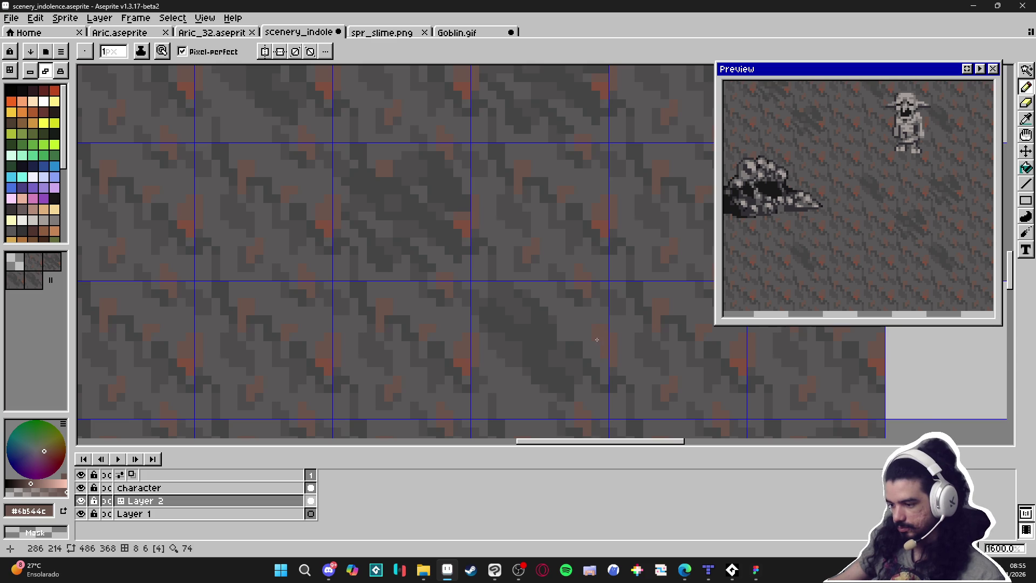
pyautogui.scroll(-2, 572, 361)
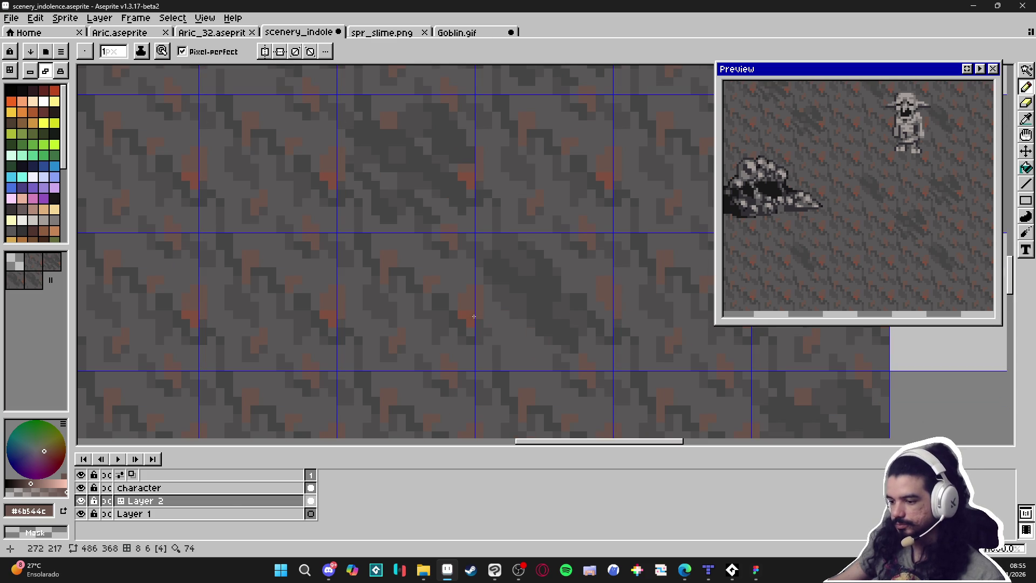
pyautogui.keyDown('alt'); pyautogui.click(539, 351); pyautogui.keyUp('alt')
pyautogui.keyDown('alt'); pyautogui.click(482, 296); pyautogui.keyUp('alt')
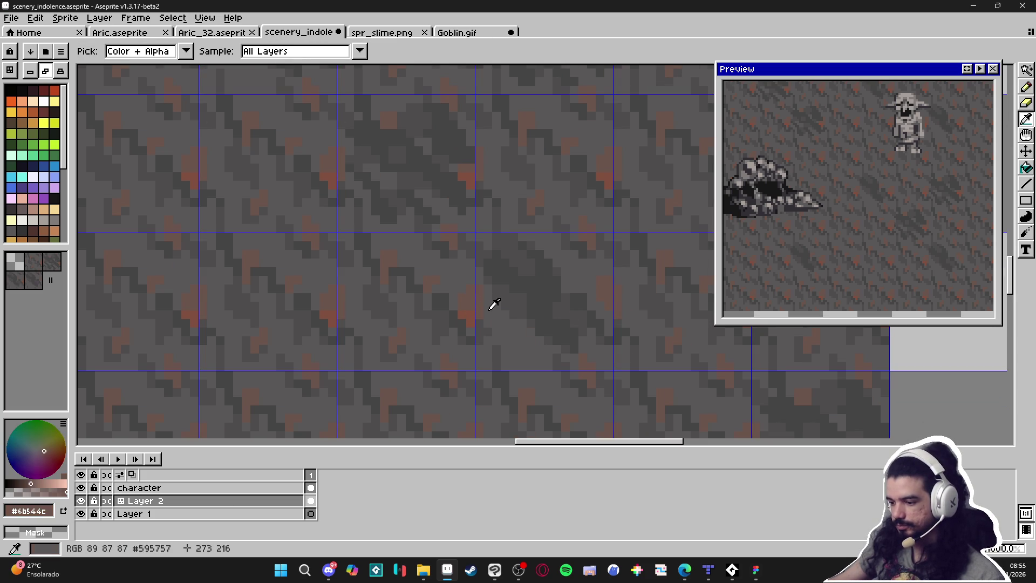
# Shrink the brush to 1 px and click once on the zoomed stone tile
pyautogui.press('-')
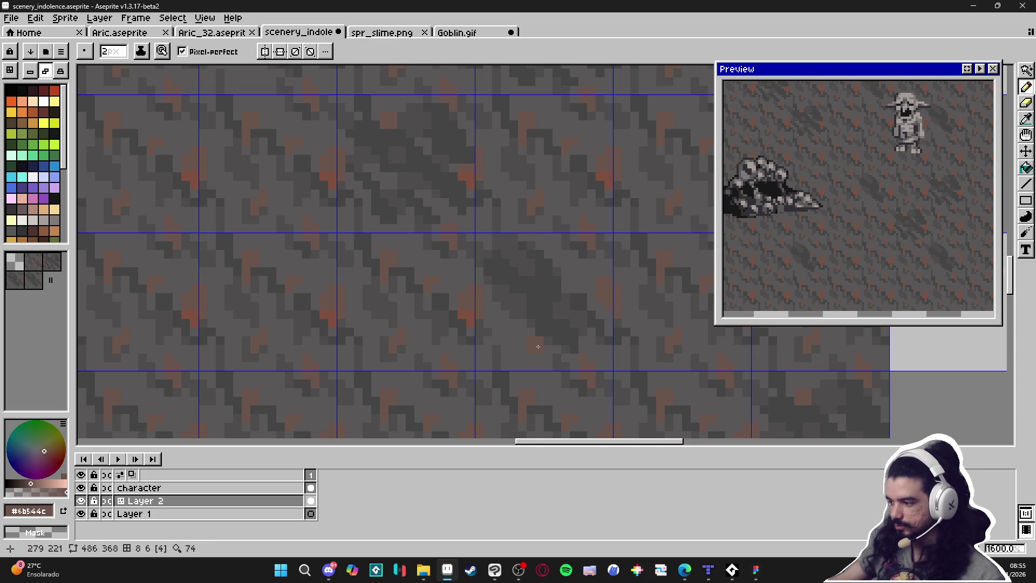
pyautogui.press('-')
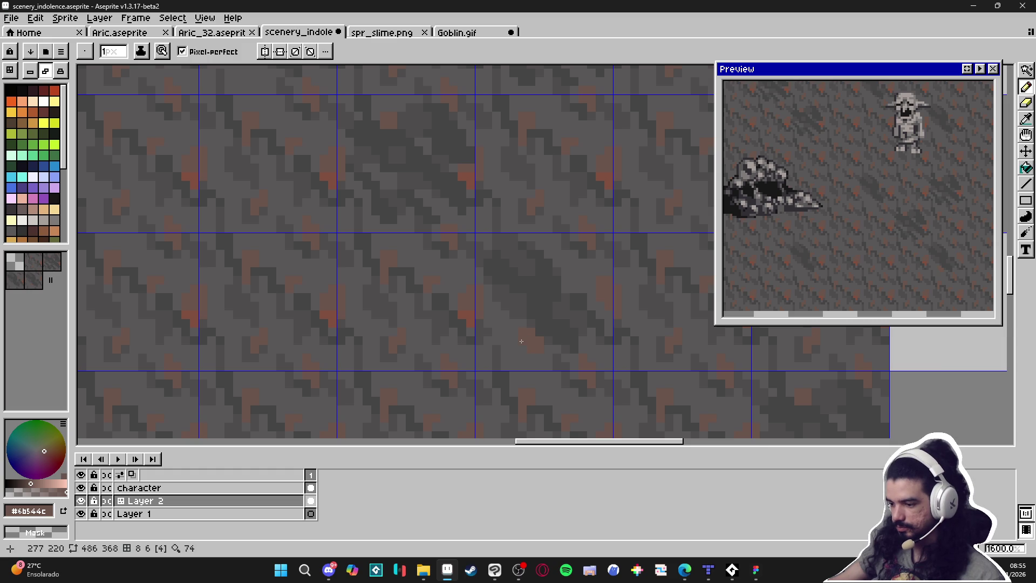
pyautogui.scroll(-3, 572, 362)
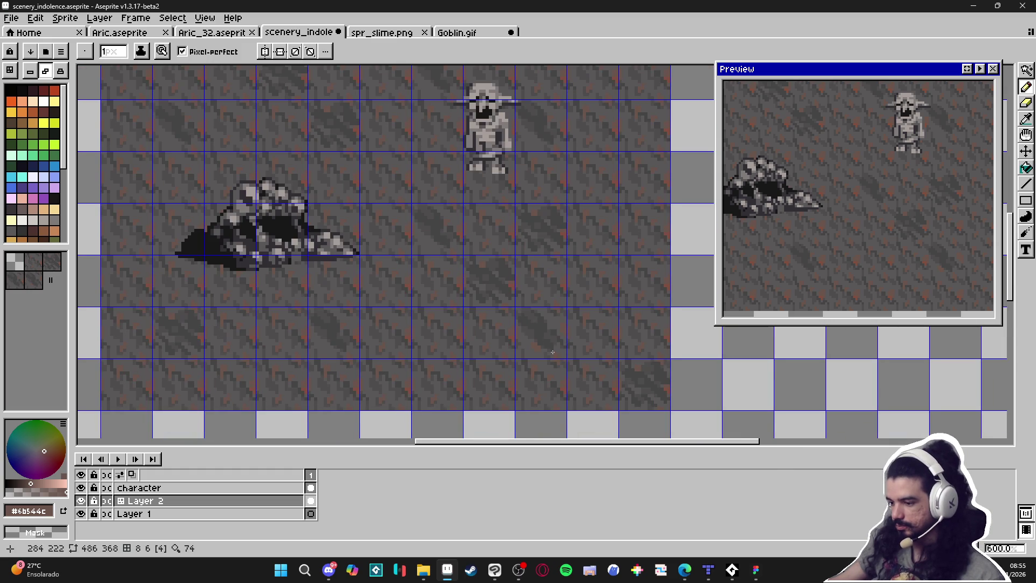
pyautogui.scroll(4, 556, 355)
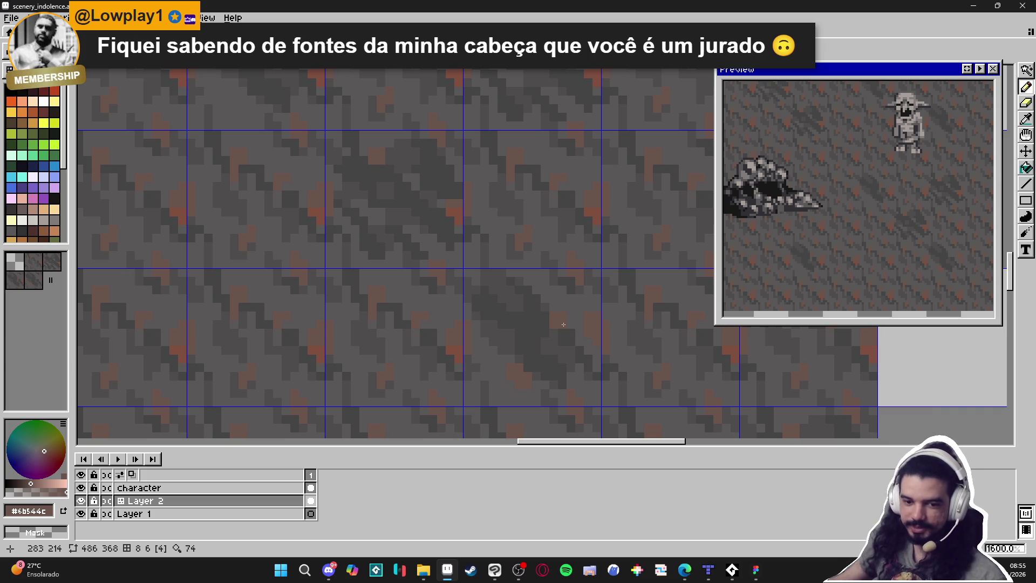
pyautogui.click(567, 323)
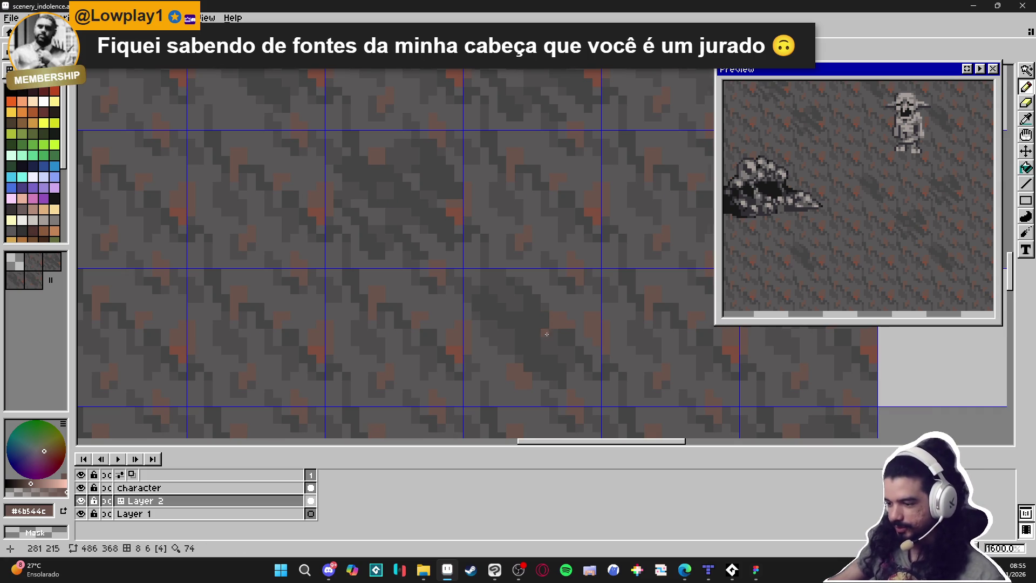
pyautogui.scroll(-1, 547, 331)
pyautogui.scroll(2, 527, 350)
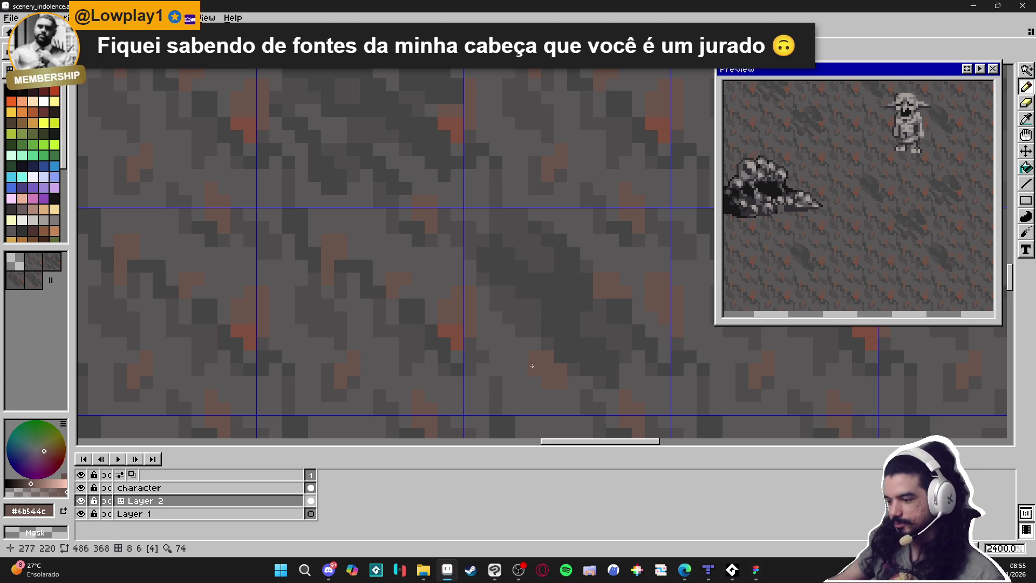
pyautogui.scroll(-2, 529, 366)
pyautogui.scroll(1, 549, 330)
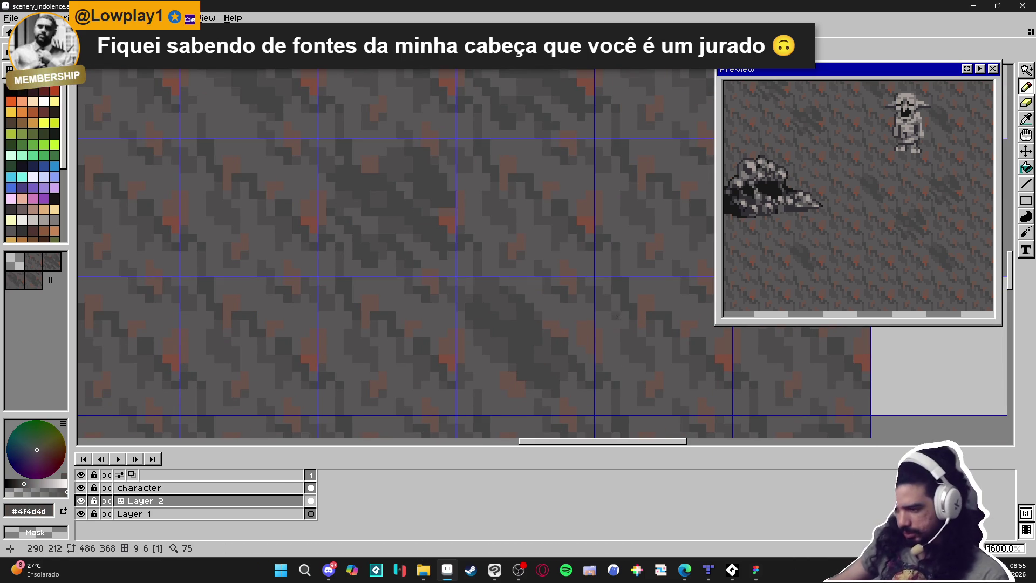
pyautogui.scroll(1, 533, 338)
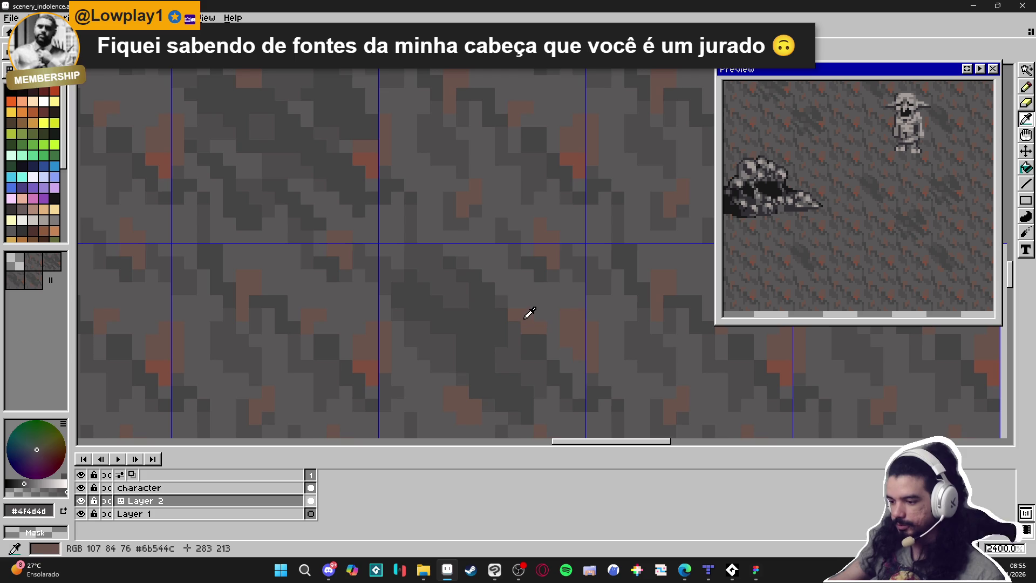
pyautogui.scroll(-3, 515, 300)
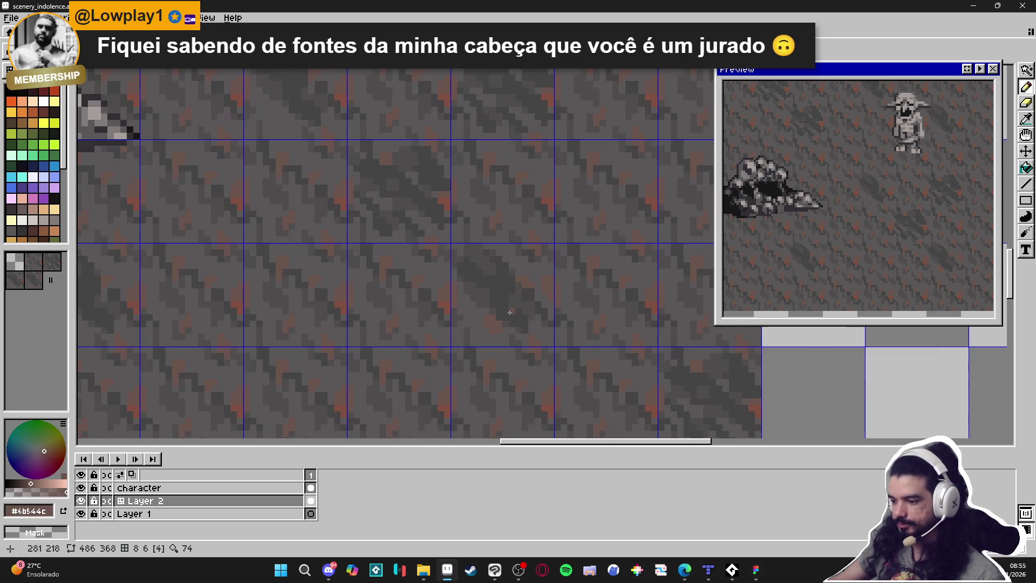
pyautogui.scroll(2, 484, 312)
pyautogui.scroll(-1, 522, 345)
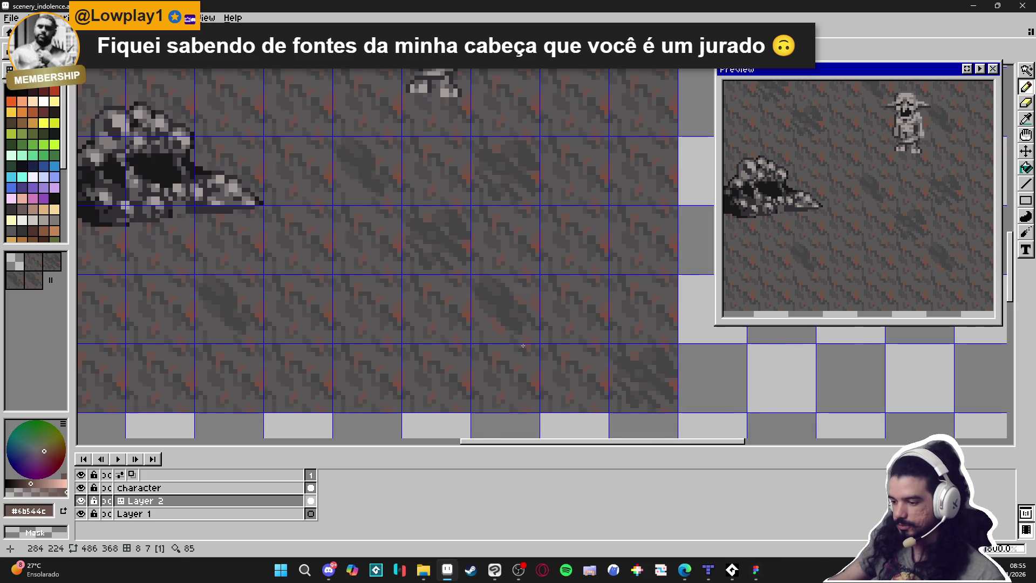
pyautogui.scroll(-1, 522, 346)
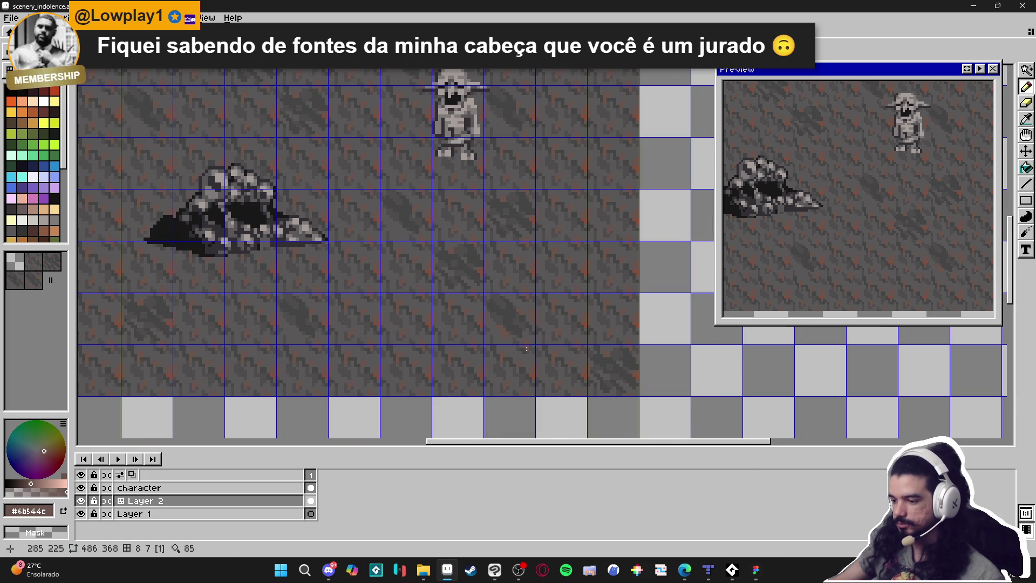
pyautogui.scroll(2, 510, 317)
# Sample #454444, #4f4d4d, then reddish #80503f, and paint a reddish pixel into the stone
pyautogui.keyDown('alt'); pyautogui.click(490, 318); pyautogui.keyUp('alt')
pyautogui.scroll(-1, 482, 317)
pyautogui.scroll(1, 502, 312)
pyautogui.keyDown('alt'); pyautogui.click(505, 310); pyautogui.keyUp('alt')
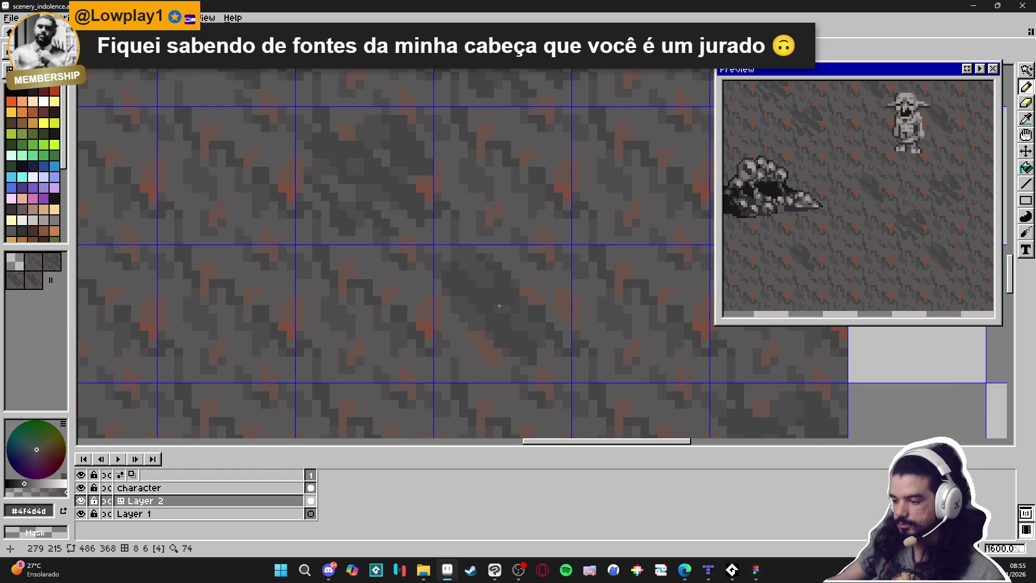
pyautogui.scroll(-1, 519, 343)
pyautogui.scroll(1, 536, 357)
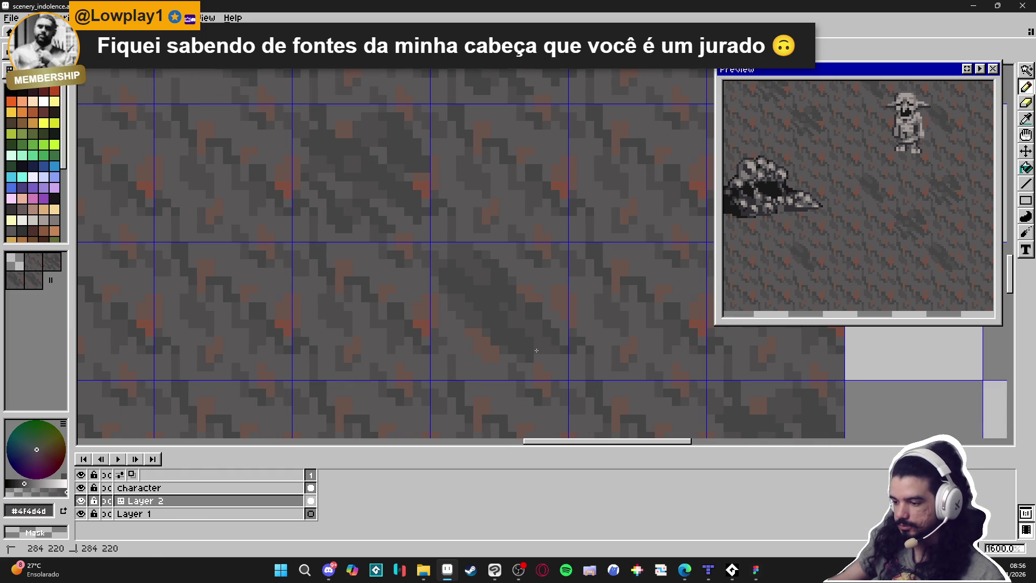
pyautogui.scroll(-2, 540, 372)
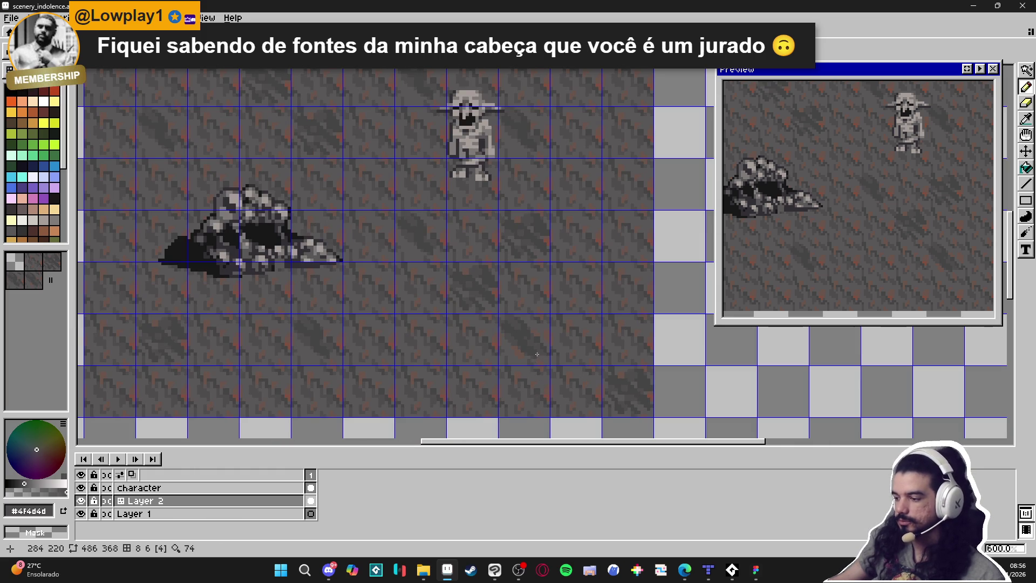
pyautogui.scroll(3, 534, 355)
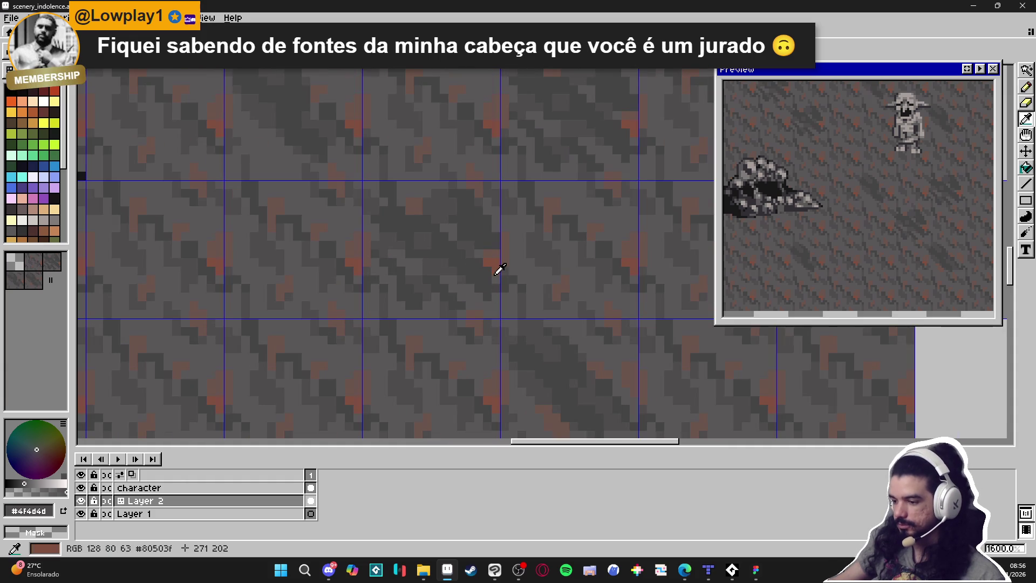
pyautogui.keyDown('alt'); pyautogui.click(505, 346); pyautogui.keyUp('alt')
pyautogui.scroll(-1, 505, 346)
pyautogui.scroll(1, 504, 347)
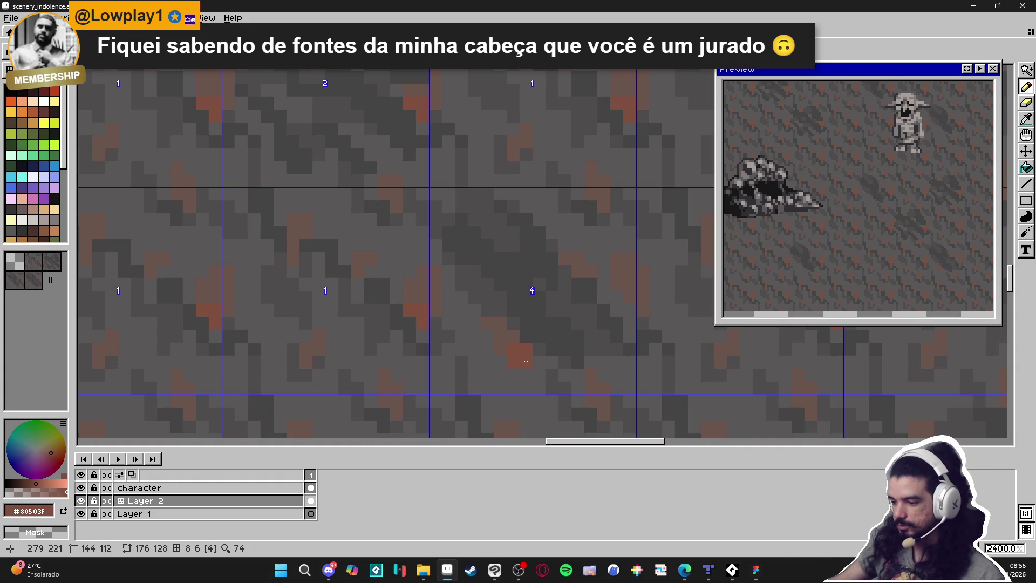
pyautogui.click(583, 280)
# Pan the tile and right-click to sample the mid grey #595757 from the stone
pyautogui.scroll(-2, 583, 280)
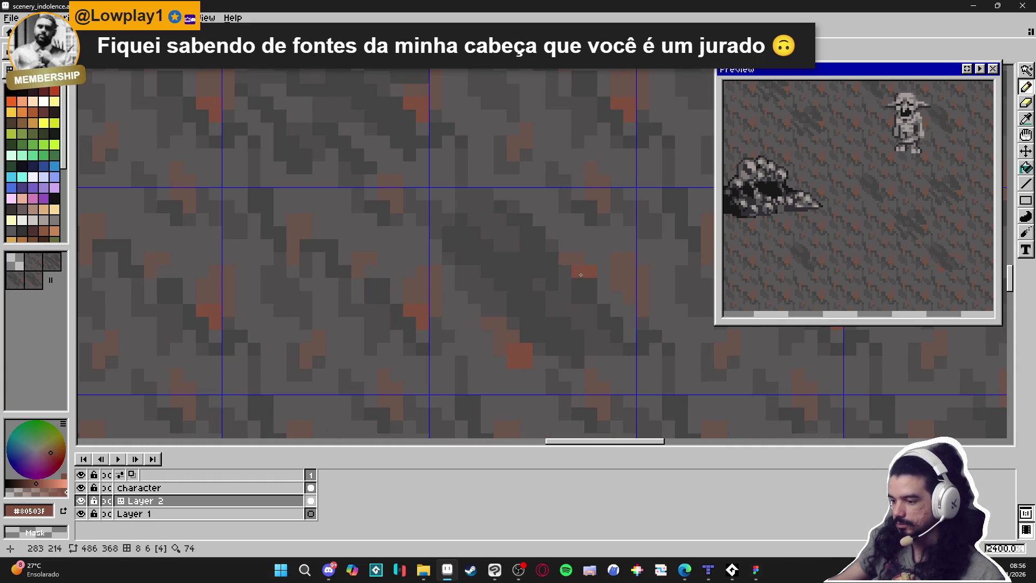
pyautogui.moveTo(582, 329); pyautogui.dragTo(560, 330)
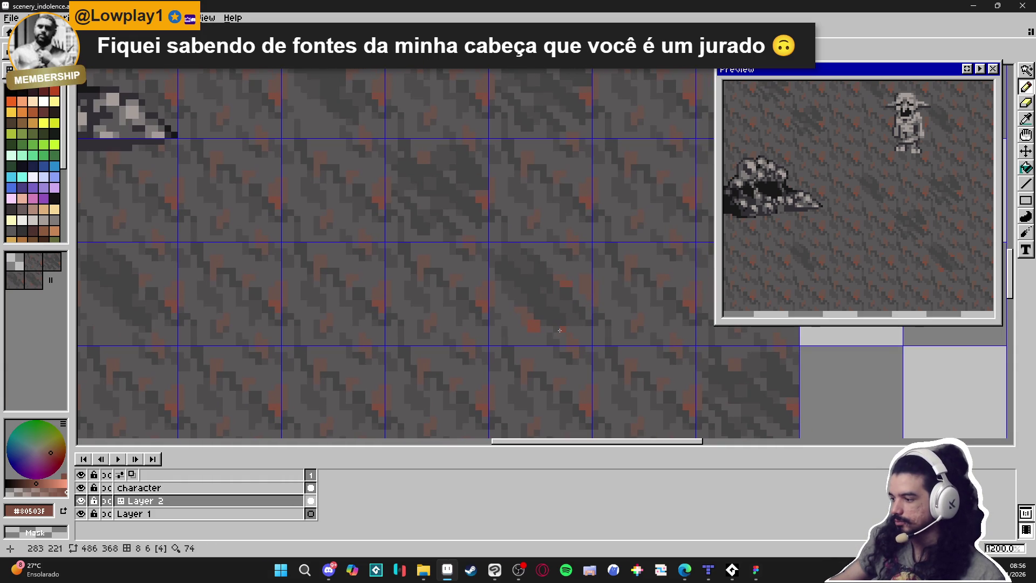
pyautogui.scroll(1, 547, 288)
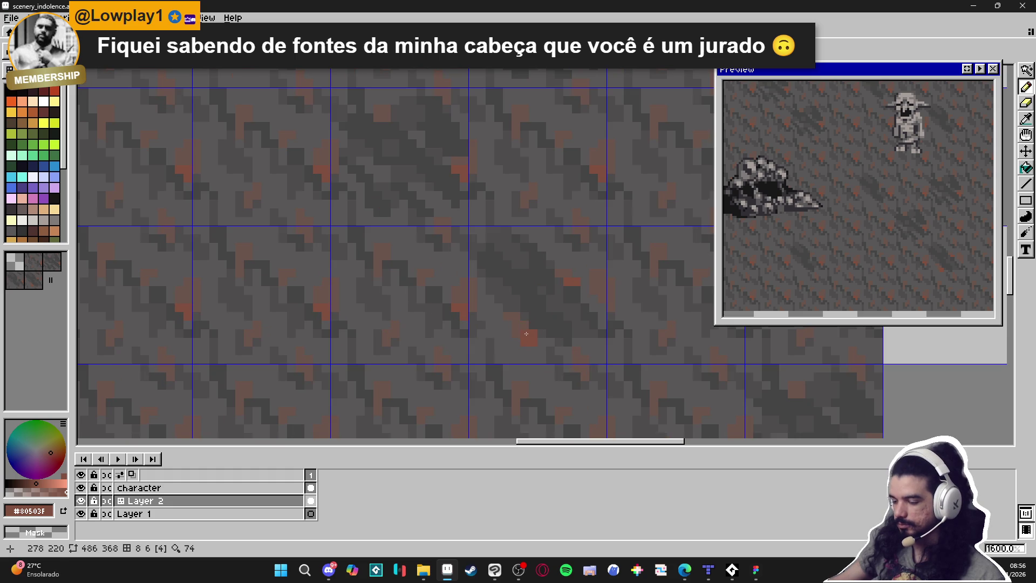
pyautogui.rightClick(504, 329)
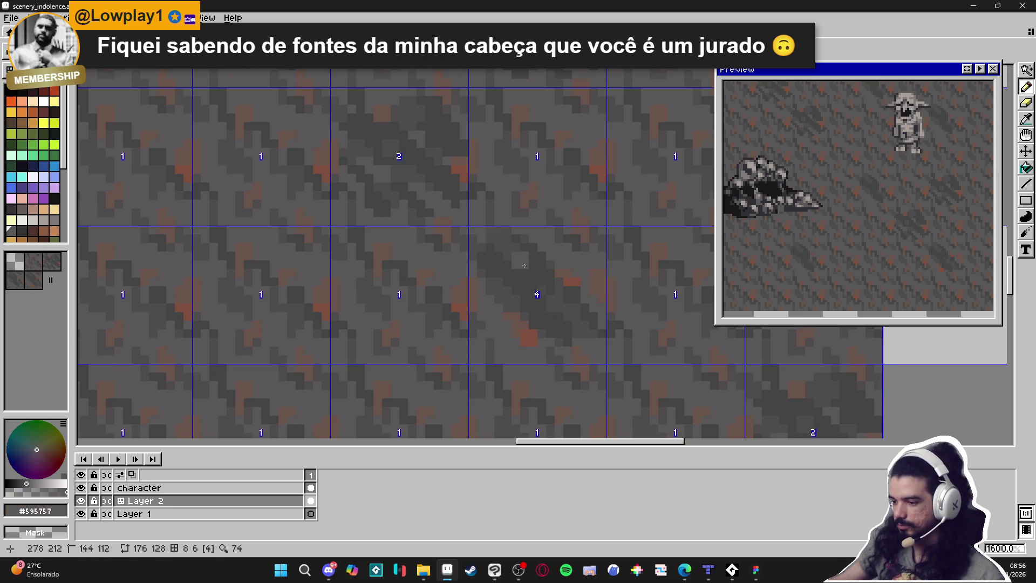
pyautogui.scroll(-3, 513, 281)
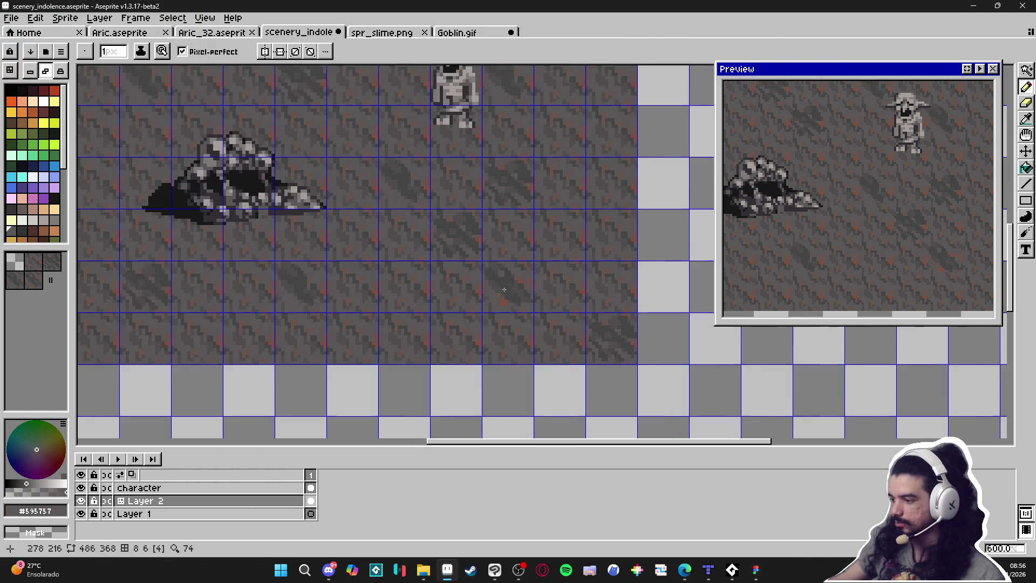
# Sample #4f4d4d, #595757 and #4f4d4d from the stone, then the darkest streak grey #454444
pyautogui.scroll(-1, 521, 318)
pyautogui.scroll(-1, 521, 317)
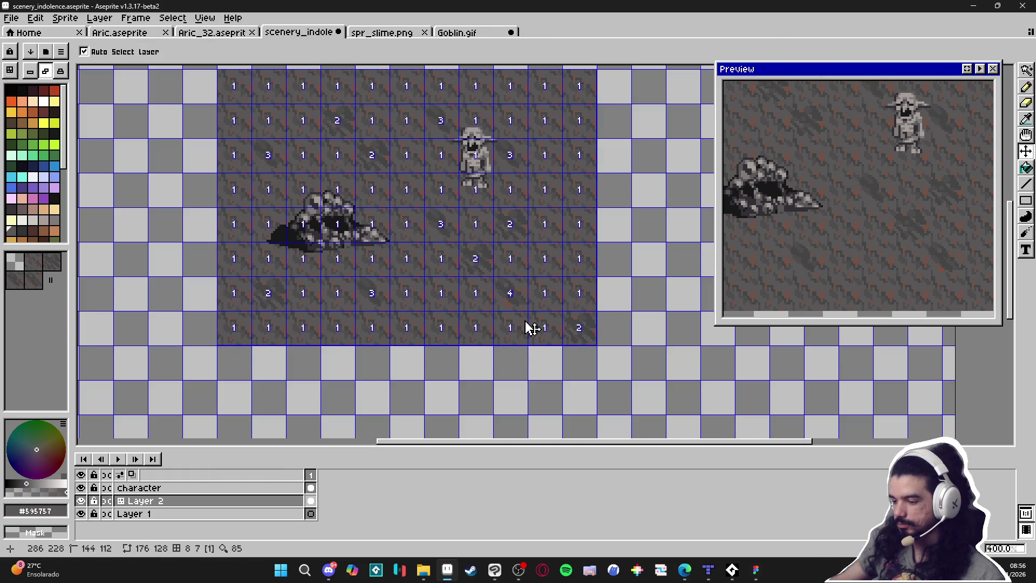
pyautogui.scroll(1, 519, 314)
pyautogui.scroll(2, 519, 314)
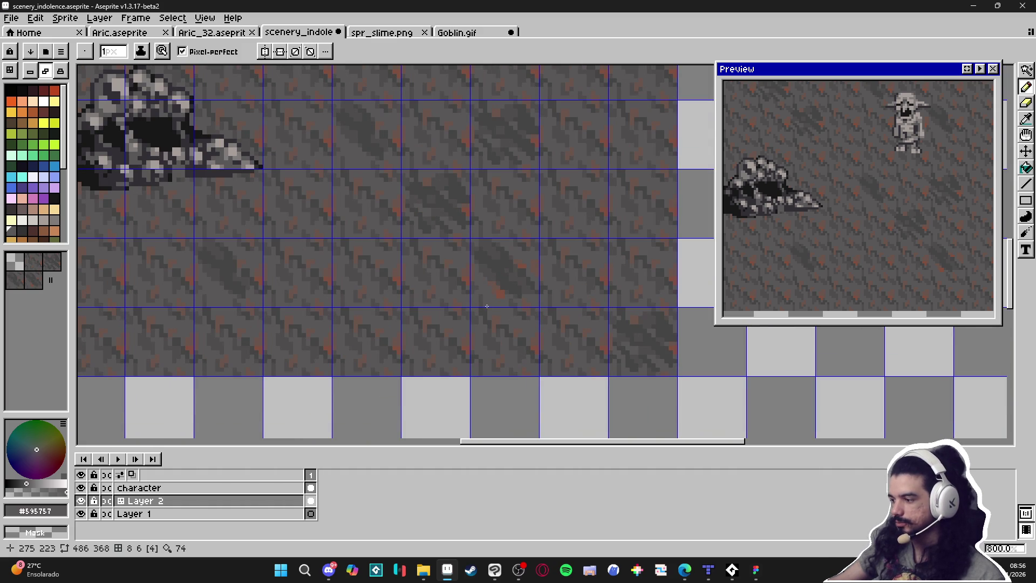
pyautogui.scroll(-3, 487, 305)
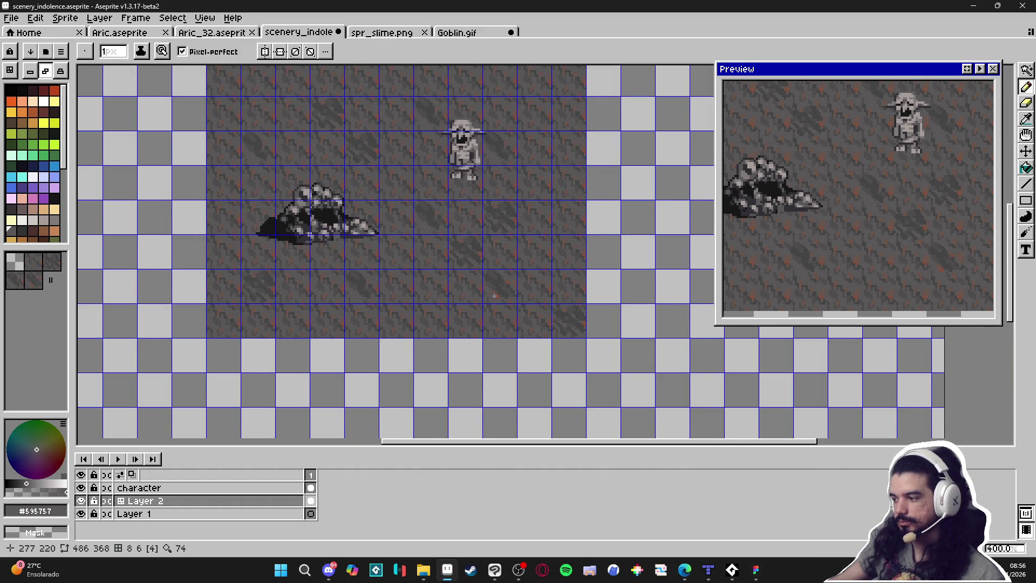
pyautogui.scroll(6, 497, 272)
pyautogui.keyDown('alt'); pyautogui.click(483, 292); pyautogui.keyUp('alt')
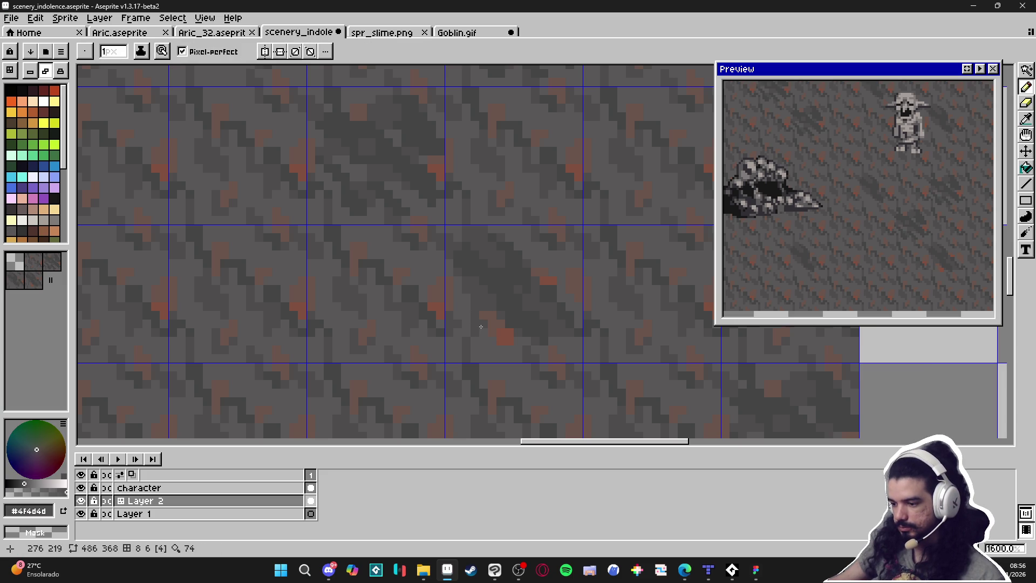
pyautogui.keyDown('alt'); pyautogui.click(507, 279); pyautogui.keyUp('alt')
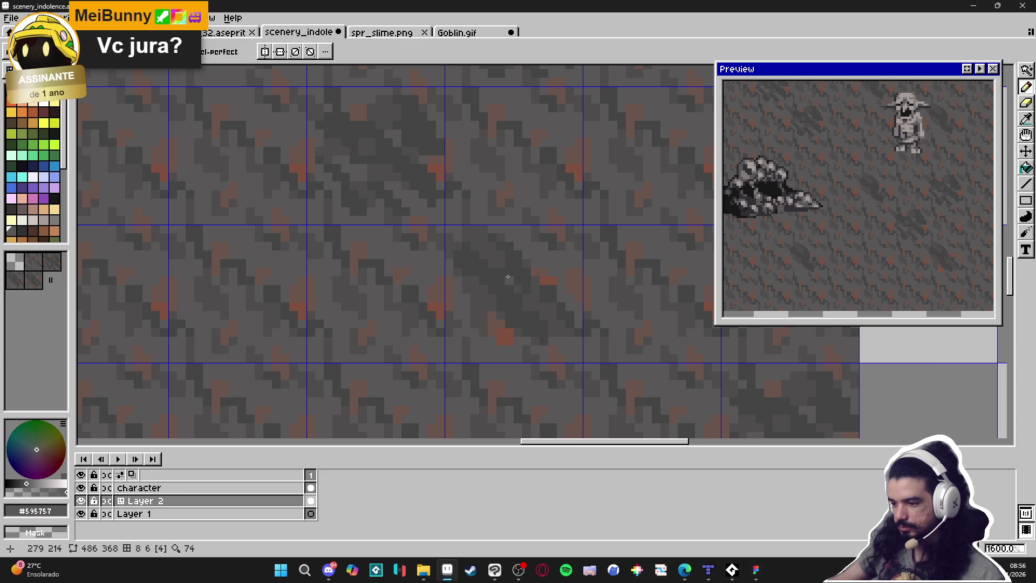
pyautogui.keyDown('alt'); pyautogui.click(529, 263); pyautogui.keyUp('alt')
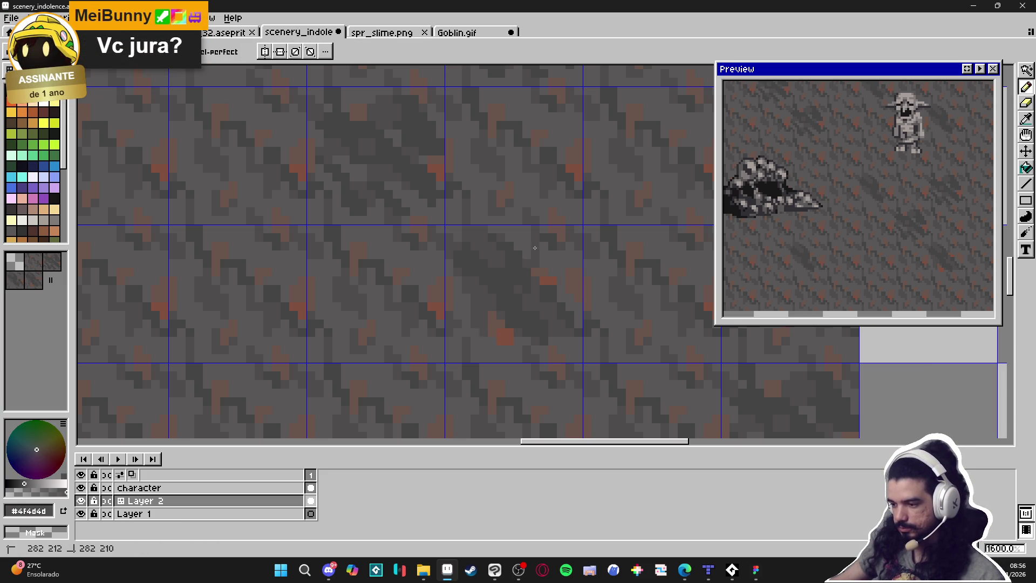
pyautogui.scroll(1, 536, 265)
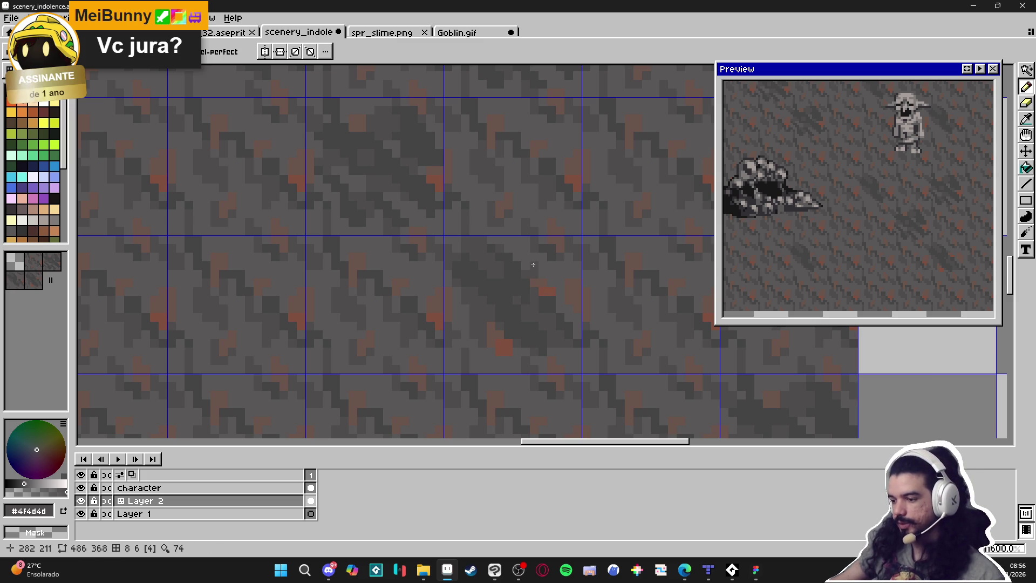
pyautogui.scroll(1, 535, 282)
pyautogui.keyDown('alt'); pyautogui.click(537, 292); pyautogui.keyUp('alt')
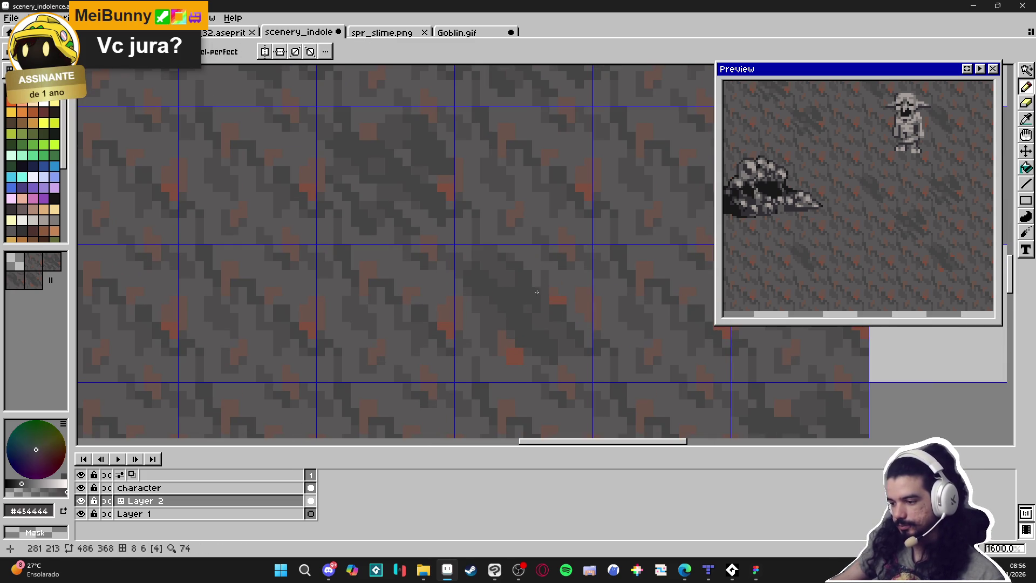
# Alt-pick #595757 and #4f4d4d from the tile, ending on the dark streak grey #454444
pyautogui.press('alt')
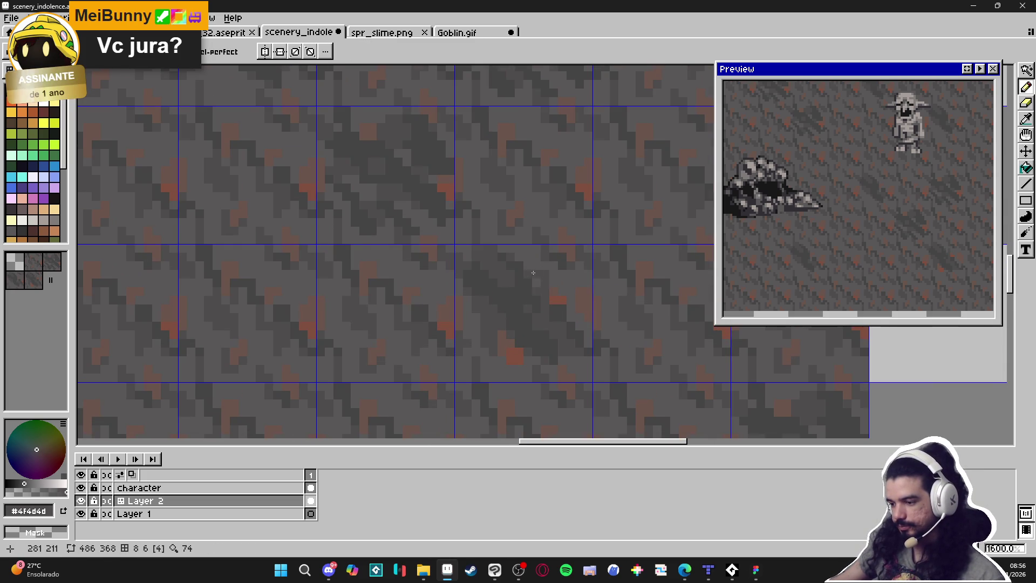
pyautogui.scroll(-2, 535, 292)
pyautogui.scroll(2, 558, 295)
pyautogui.scroll(1, 558, 294)
pyautogui.keyDown('alt'); pyautogui.click(545, 265); pyautogui.keyUp('alt')
pyautogui.keyDown('alt'); pyautogui.click(540, 296); pyautogui.keyUp('alt')
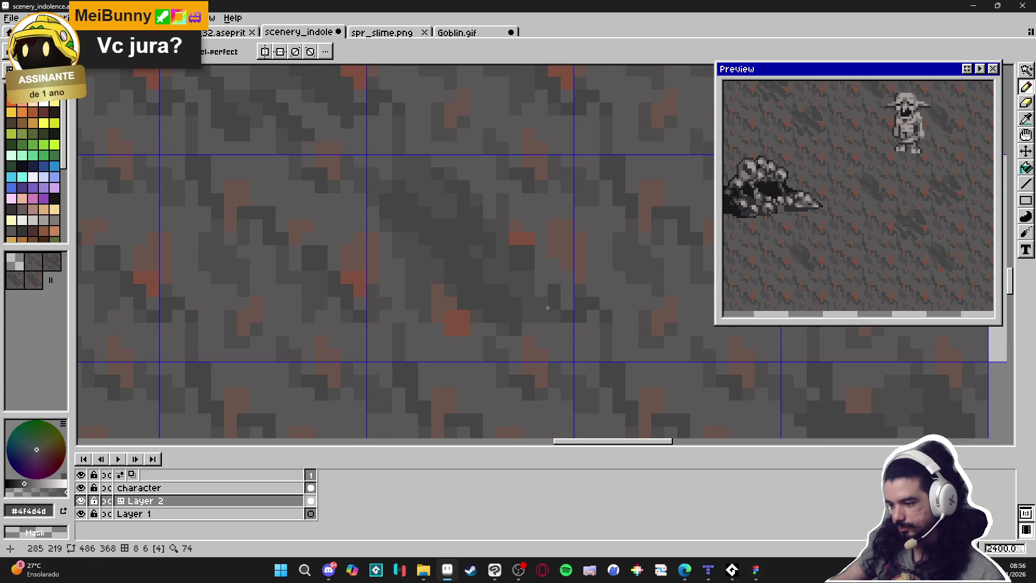
pyautogui.scroll(-3, 567, 304)
pyautogui.scroll(3, 567, 304)
pyautogui.keyDown('alt'); pyautogui.click(566, 295); pyautogui.keyUp('alt')
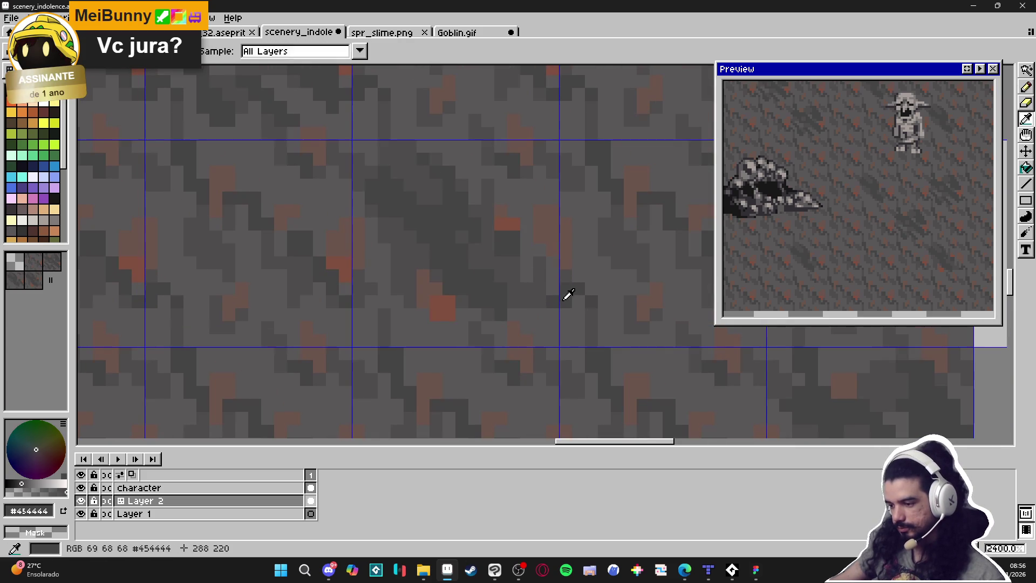
pyautogui.scroll(-4, 550, 308)
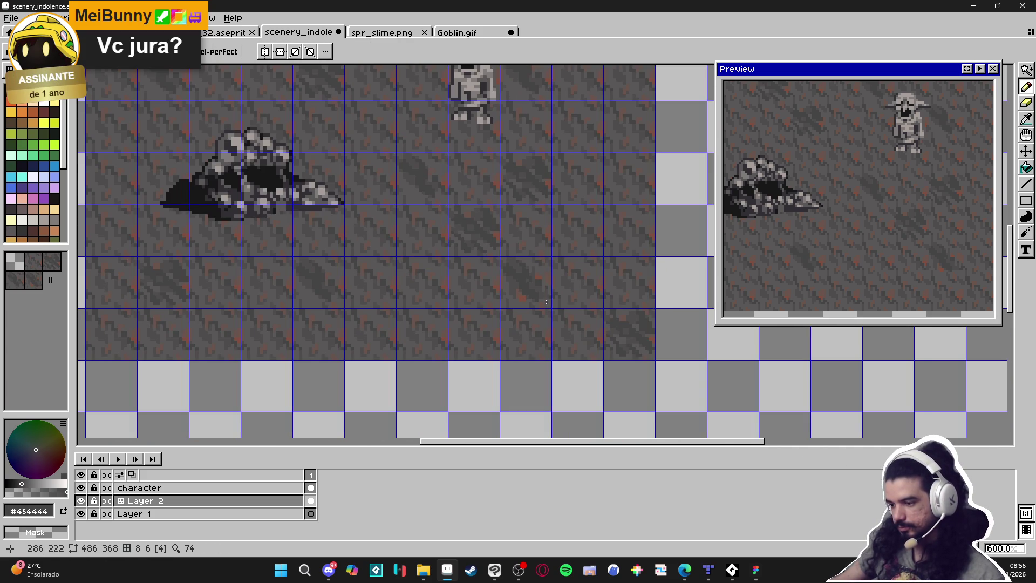
# Sample the greys #595757, #4f4d4d and #454444 from the stone floor, then save
pyautogui.scroll(3, 546, 302)
pyautogui.scroll(1, 520, 206)
pyautogui.keyDown('alt'); pyautogui.click(490, 238); pyautogui.keyUp('alt')
pyautogui.scroll(-1, 497, 251)
pyautogui.scroll(-3, 497, 251)
pyautogui.scroll(5, 496, 253)
pyautogui.keyDown('alt'); pyautogui.click(497, 256); pyautogui.keyUp('alt')
pyautogui.scroll(-4, 508, 314)
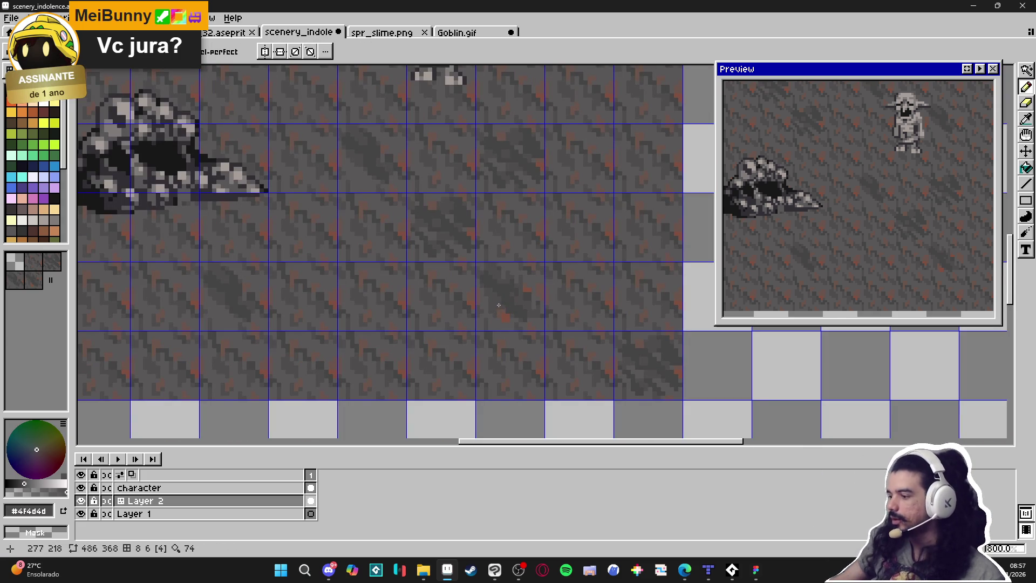
pyautogui.scroll(4, 492, 306)
pyautogui.keyDown('alt'); pyautogui.click(538, 208); pyautogui.keyUp('alt')
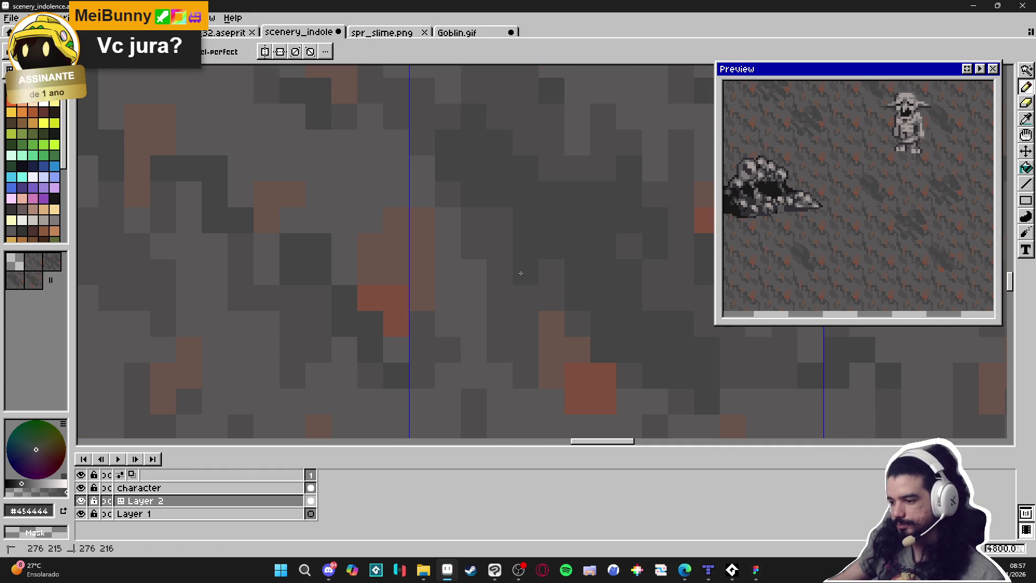
pyautogui.scroll(-3, 536, 325)
pyautogui.scroll(-4, 535, 325)
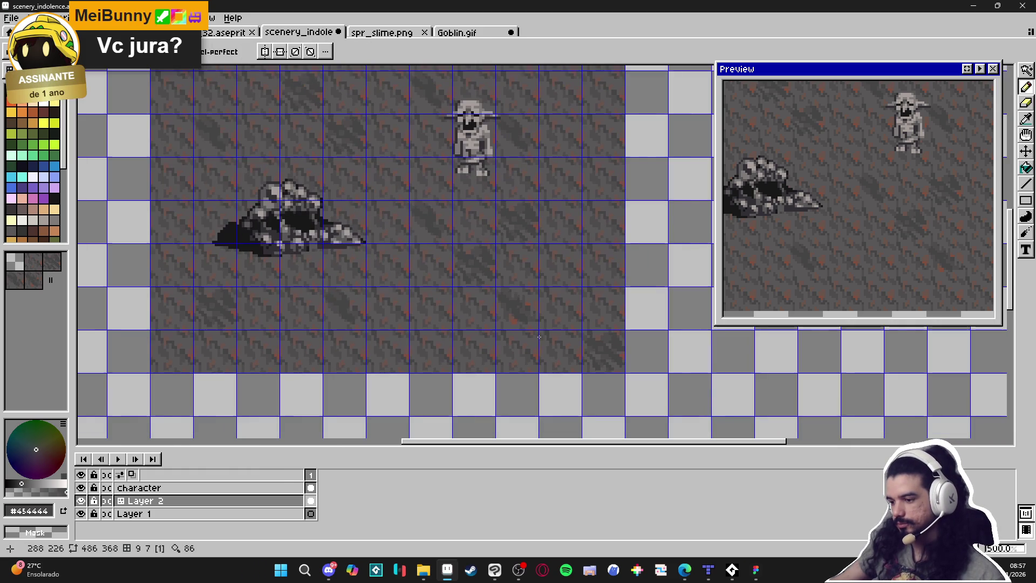
pyautogui.hotkey('ctrl', 's')
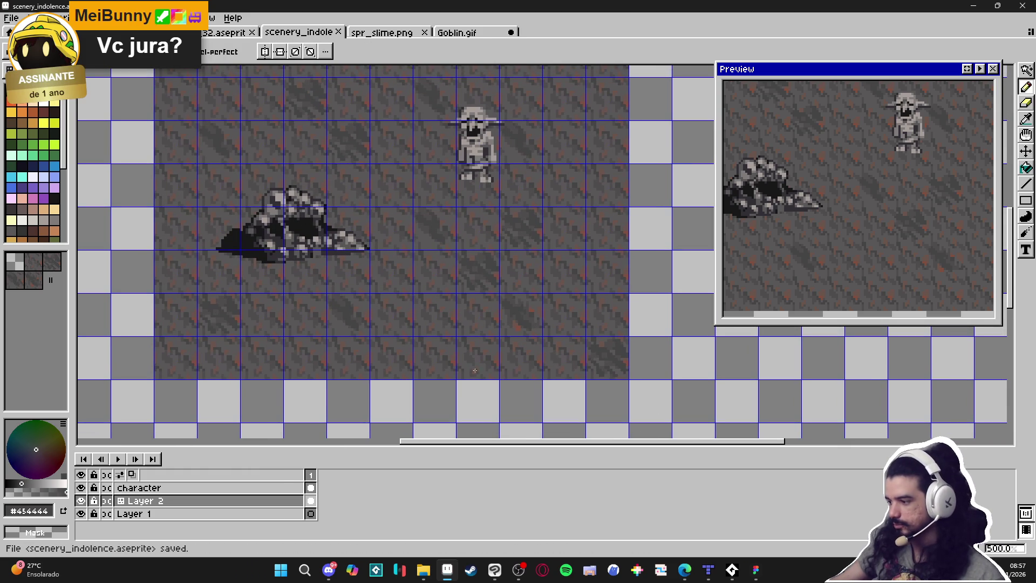
# Pick a different tile from the tileset and stamp it onto the stone ground
pyautogui.scroll(-1, 416, 362)
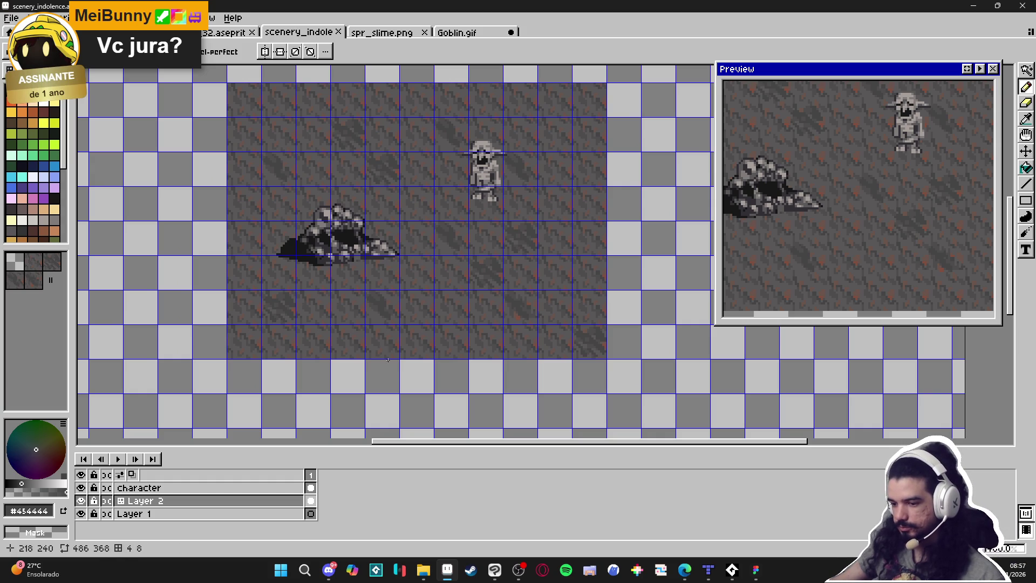
pyautogui.click(52, 262)
pyautogui.keyDown('alt'); pyautogui.click(386, 307); pyautogui.keyUp('alt')
pyautogui.click(380, 307)
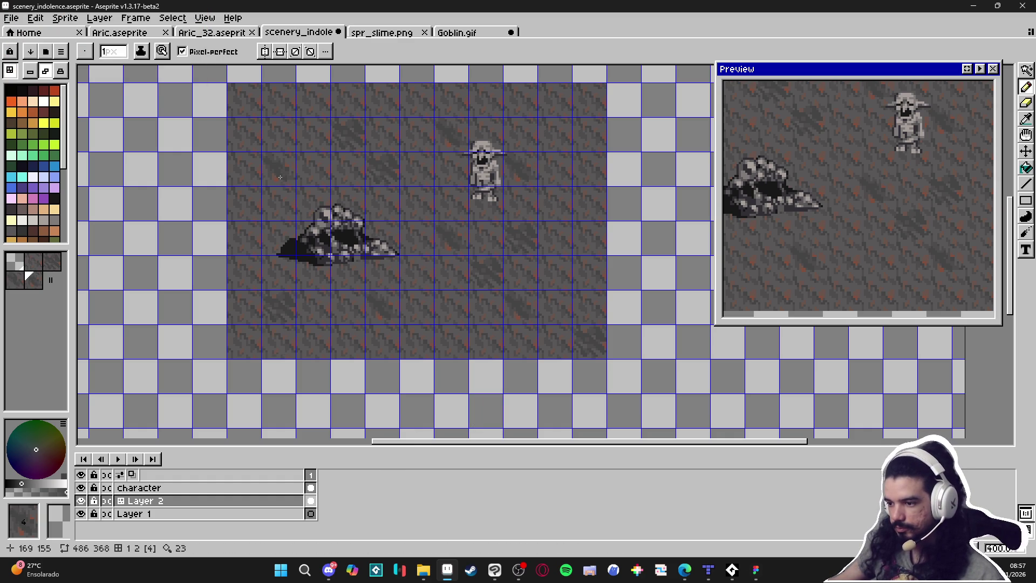
# Turn tile mode off and save scenery_indolence.aseprite
pyautogui.press('Tab')
pyautogui.press('ctrl')
pyautogui.hotkey('ctrl', 's')
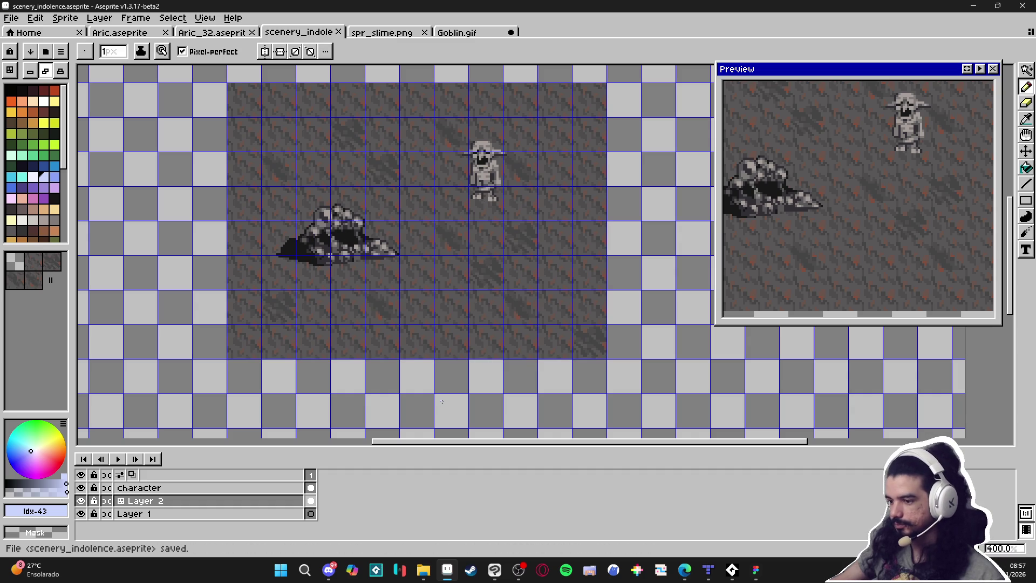
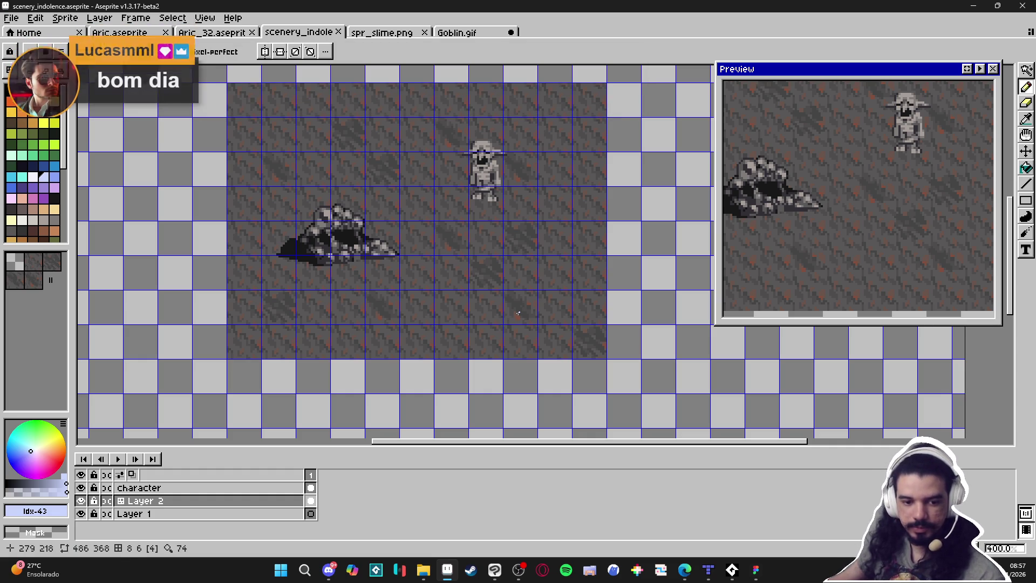
# Return to pixel drawing with the Pencil, turn tile editing back on, and reframe the view near the goblin
pyautogui.scroll(2, 486, 335)
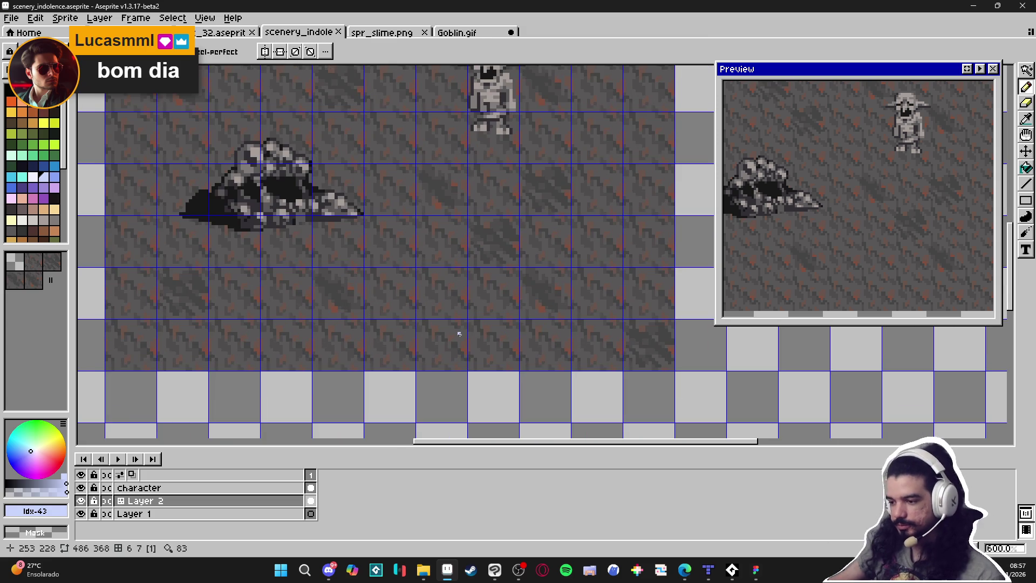
pyautogui.press('Tab')
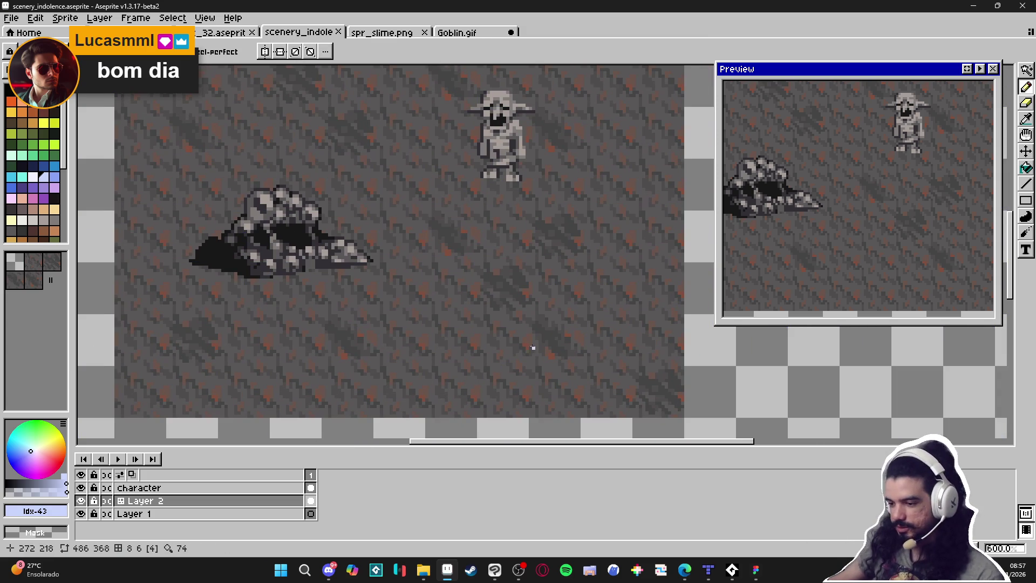
pyautogui.press('v')
pyautogui.press('Tab')
pyautogui.press('Tab')
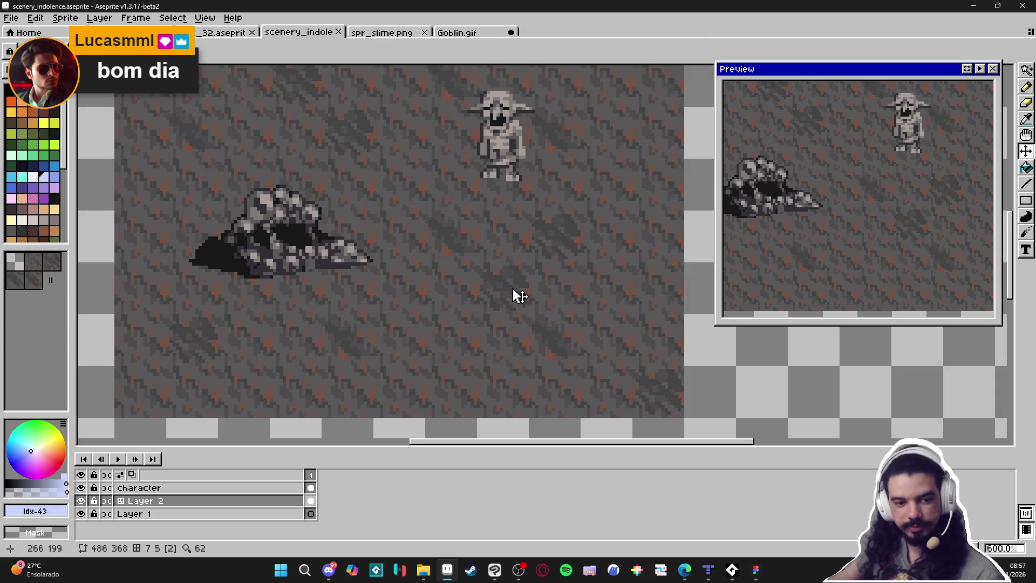
pyautogui.press('b')
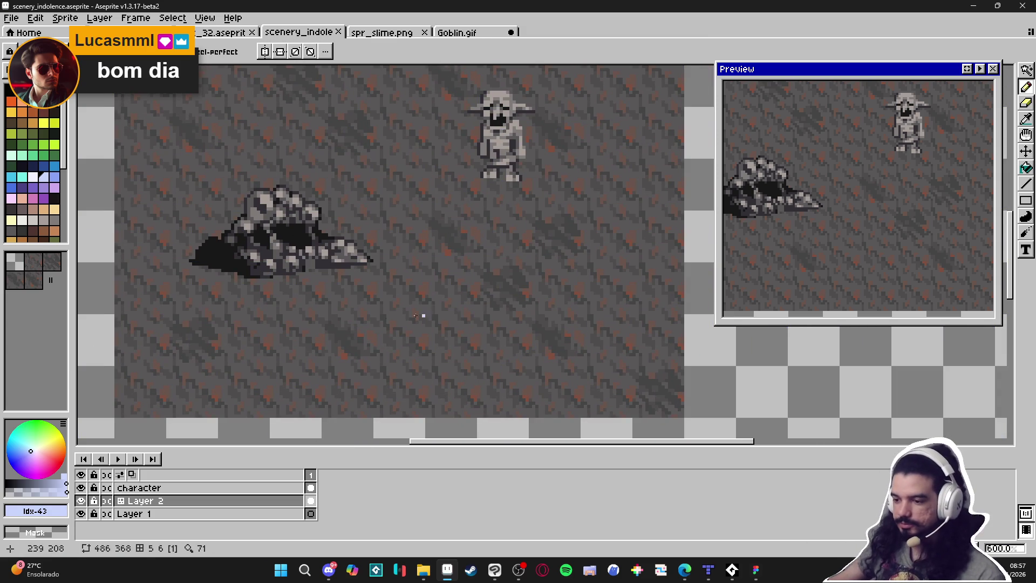
pyautogui.scroll(3, 340, 337)
pyautogui.press('Tab')
pyautogui.scroll(-3, 342, 334)
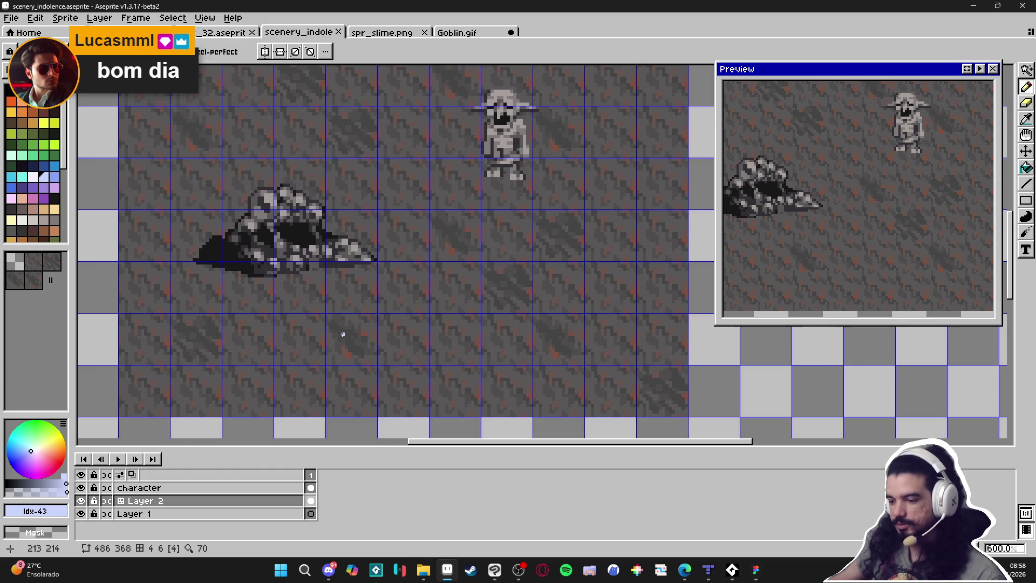
pyautogui.moveTo(365, 345); pyautogui.dragTo(375, 342)
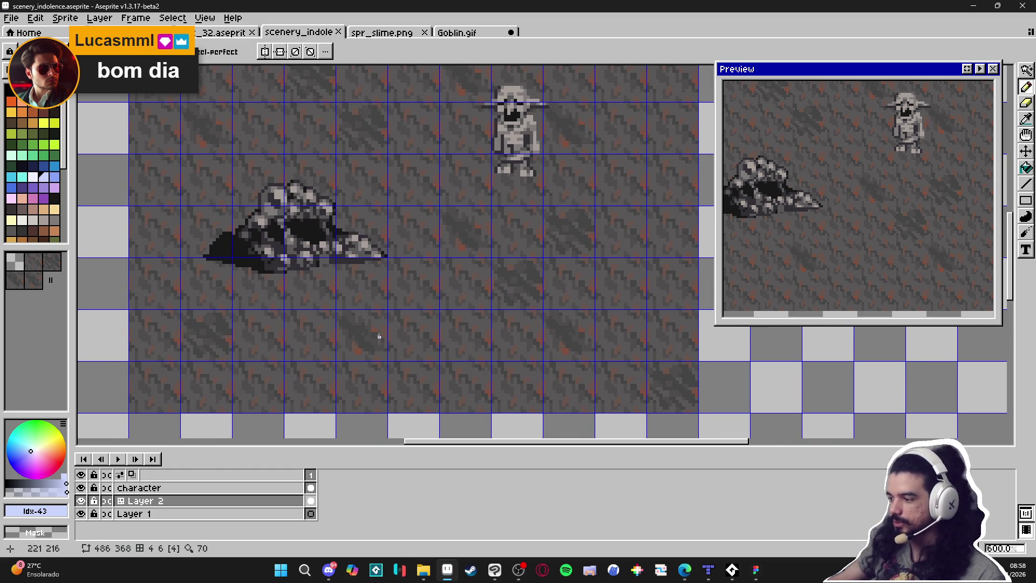
pyautogui.scroll(-1, 379, 333)
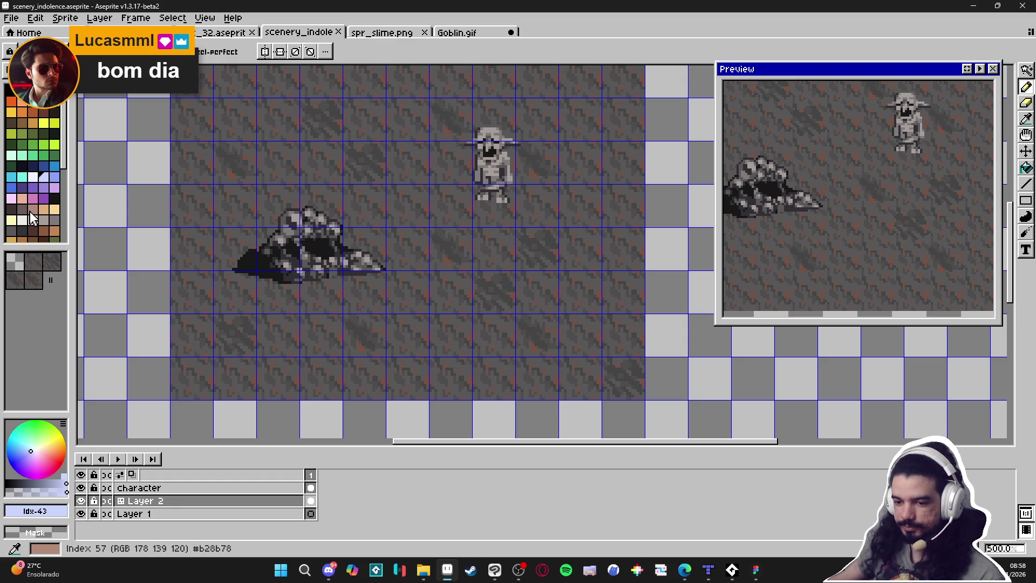
pyautogui.scroll(4, 373, 337)
# Sample the dark grey #4f4d4d from the ground and zoom in near the goblin's feet
pyautogui.press('i')
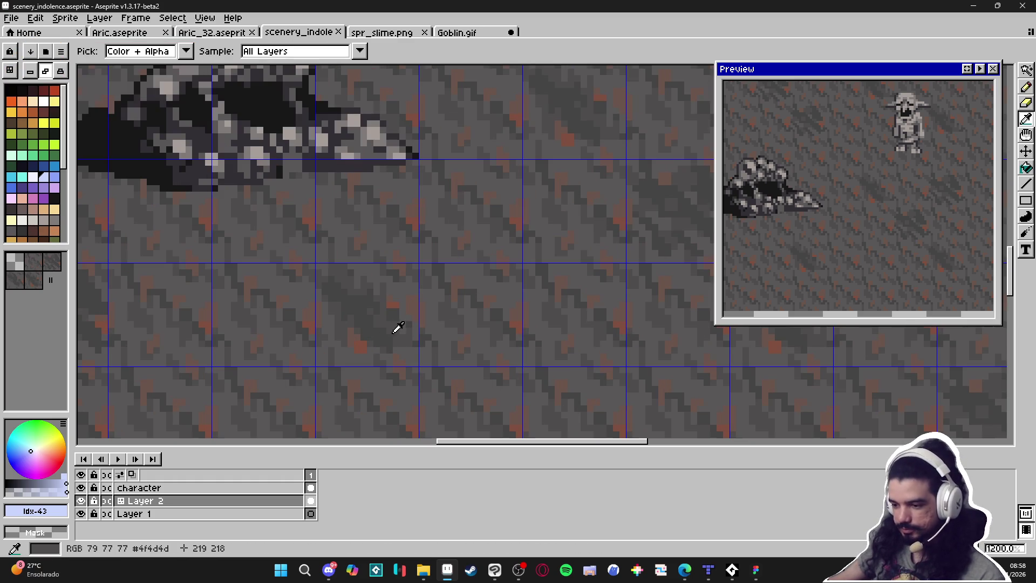
pyautogui.click(397, 327)
pyautogui.scroll(-4, 378, 330)
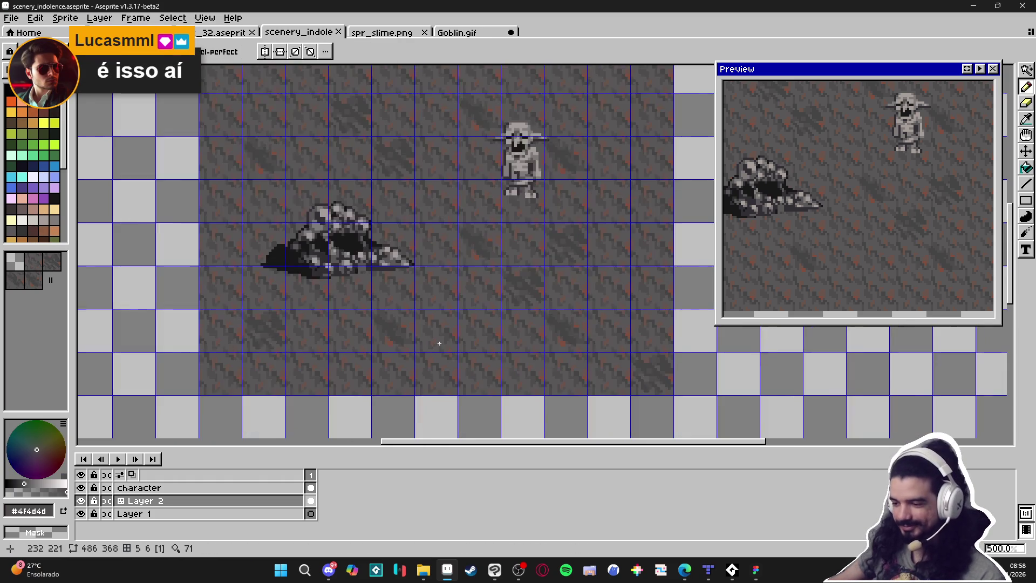
pyautogui.scroll(2, 439, 264)
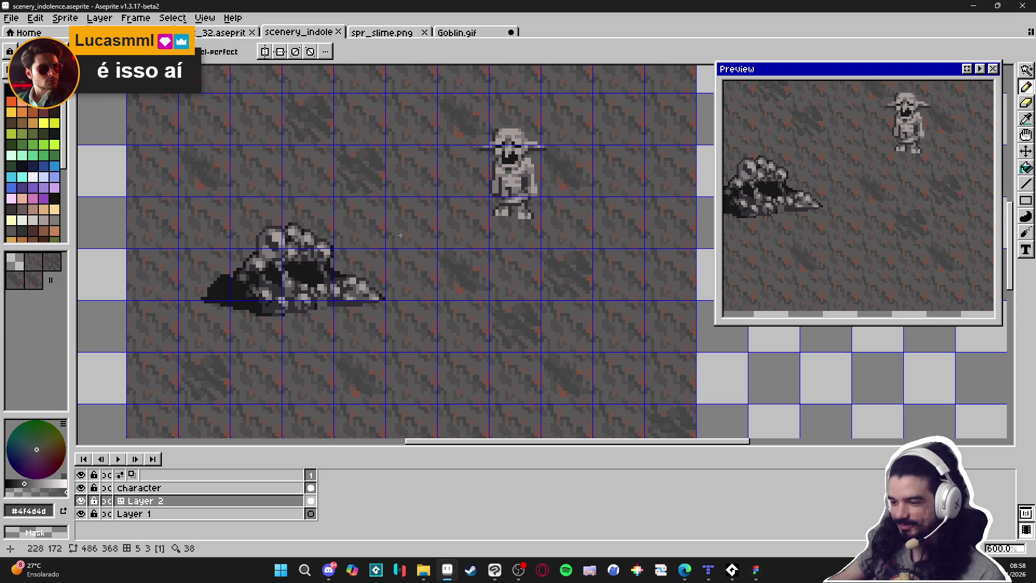
pyautogui.scroll(2, 411, 290)
pyautogui.scroll(-4, 406, 270)
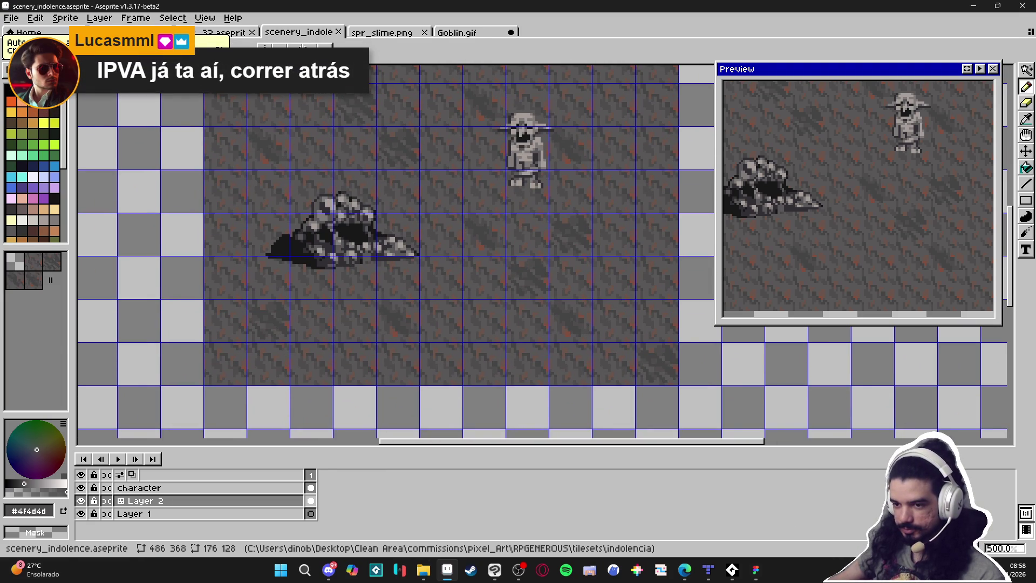
pyautogui.scroll(2, 517, 265)
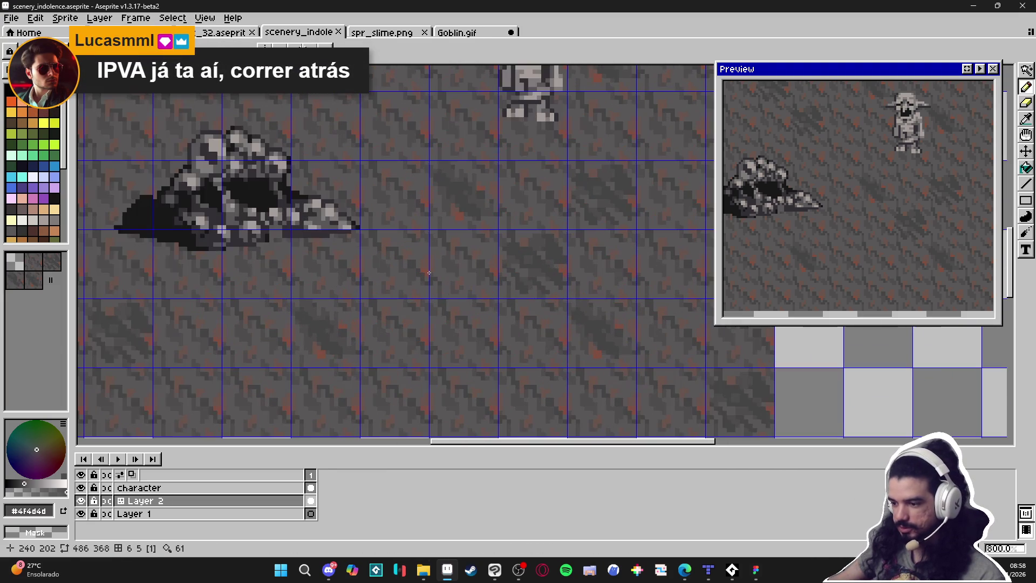
pyautogui.scroll(-2, 430, 272)
pyautogui.scroll(-1, 430, 272)
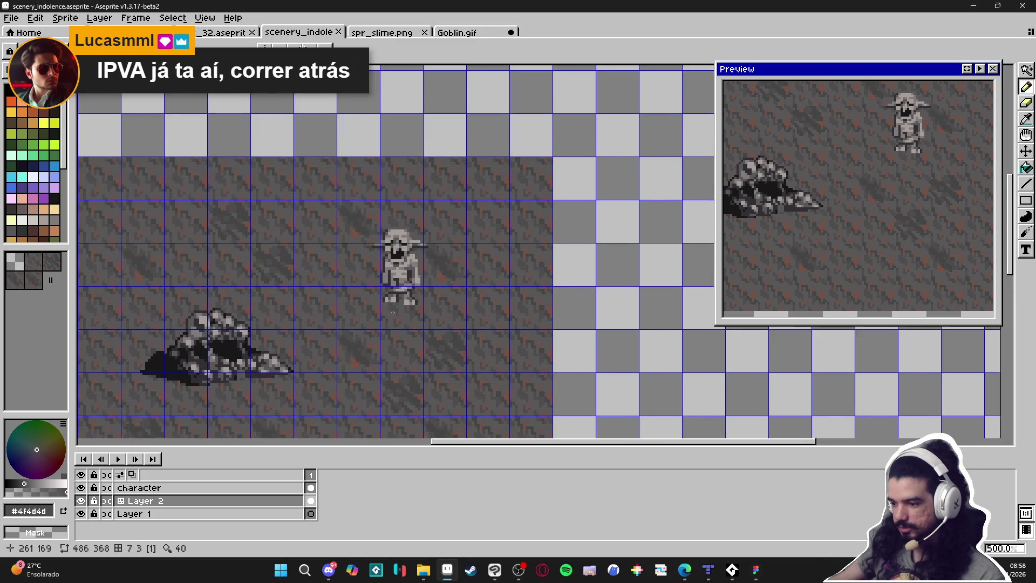
pyautogui.scroll(5, 432, 283)
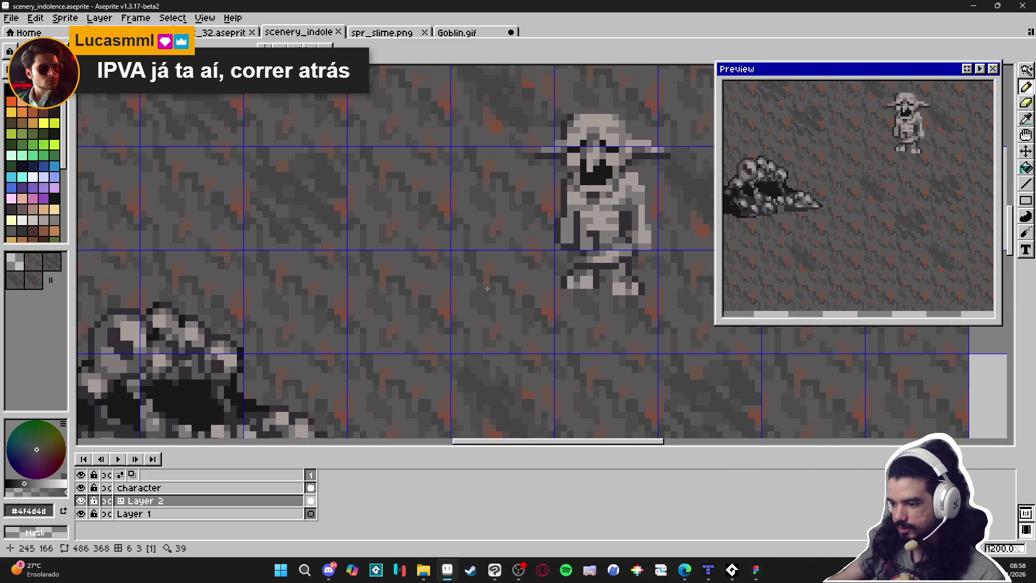
pyautogui.scroll(1, 418, 296)
# Paint #4f4d4d strokes into the ground just left of the goblin's feet
pyautogui.click(404, 304)
pyautogui.moveTo(403, 272); pyautogui.dragTo(458, 266)
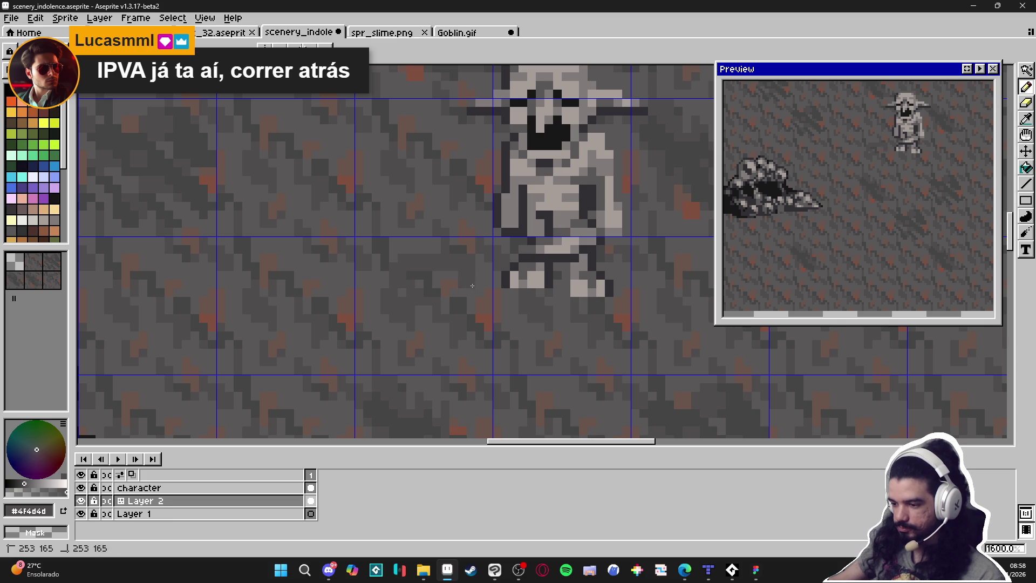
pyautogui.moveTo(476, 346)
pyautogui.mouseDown()
pyautogui.moveTo(464, 360)
pyautogui.moveTo(395, 361)
pyautogui.moveTo(398, 329)
pyautogui.moveTo(415, 329)
pyautogui.moveTo(438, 294)
pyautogui.moveTo(426, 287)
pyautogui.mouseUp()
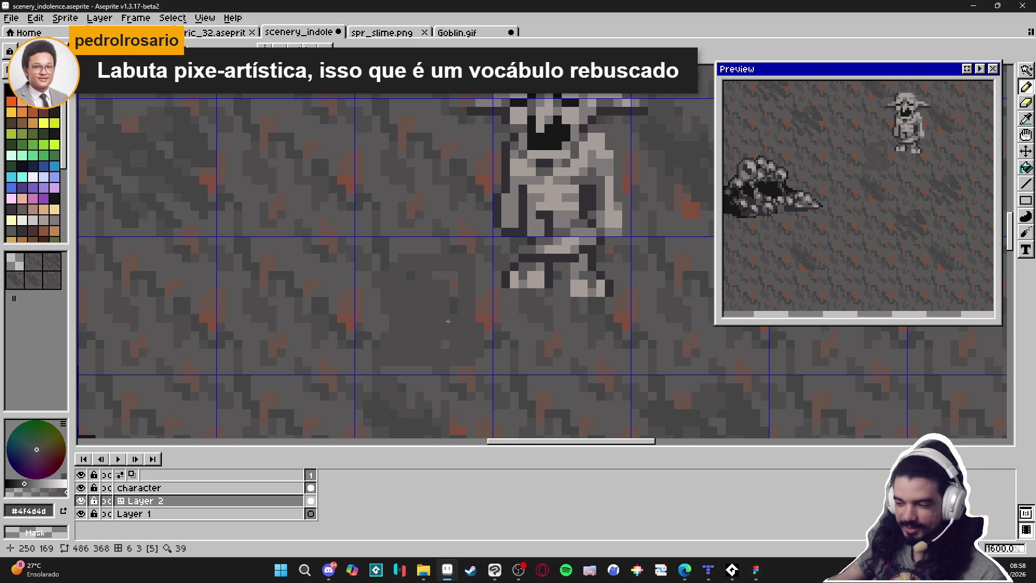
pyautogui.moveTo(441, 276); pyautogui.dragTo(455, 289)
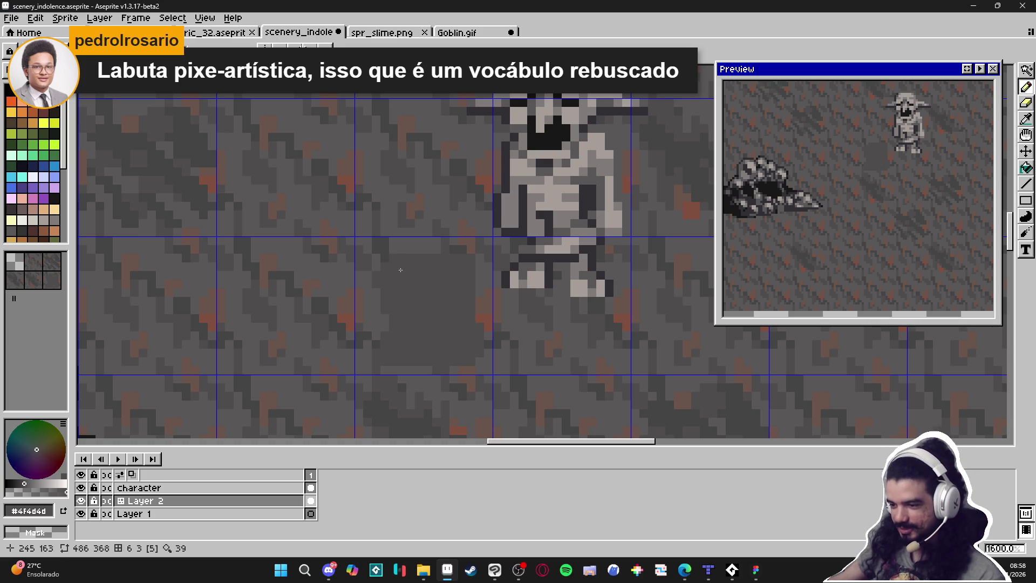
# Resample the lighter grey #595757 from the ground and paint it into the patch to blend
pyautogui.keyDown('alt'); pyautogui.click(375, 343); pyautogui.keyUp('alt')
pyautogui.keyDown('alt'); pyautogui.click(374, 335); pyautogui.keyUp('alt')
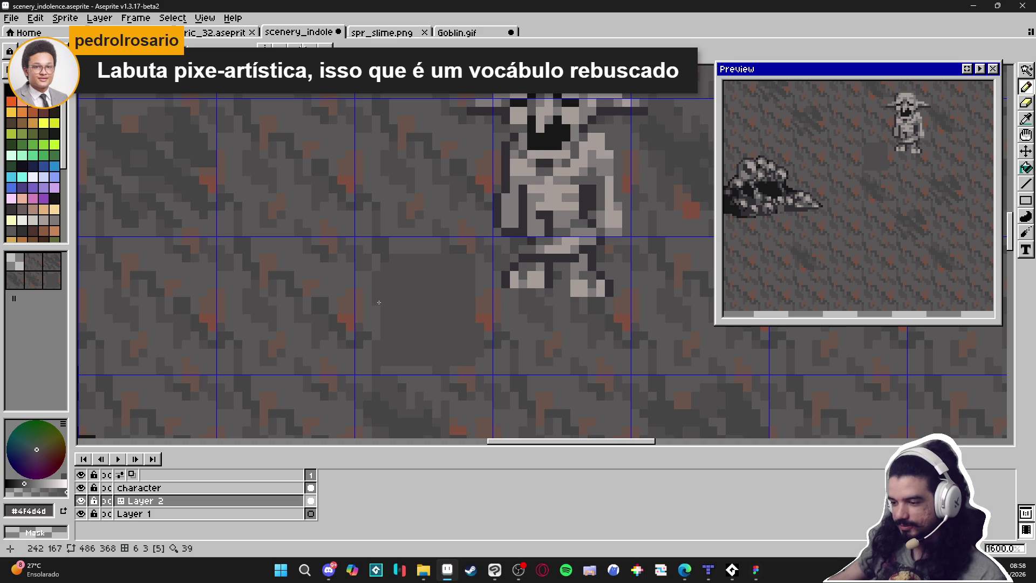
pyautogui.press('alt')
pyautogui.keyDown('alt'); pyautogui.click(487, 360); pyautogui.keyUp('alt')
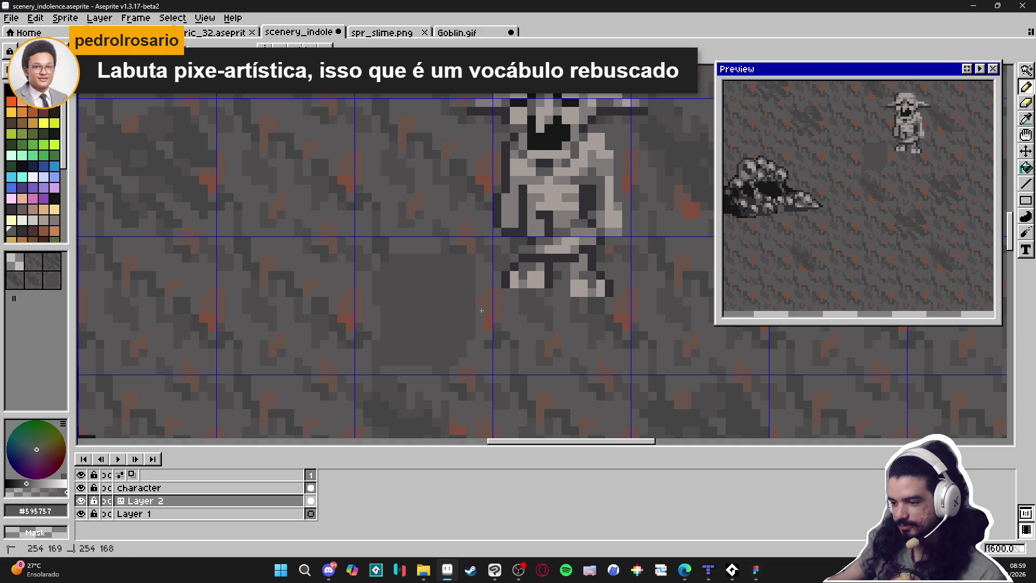
pyautogui.moveTo(468, 261); pyautogui.dragTo(462, 278)
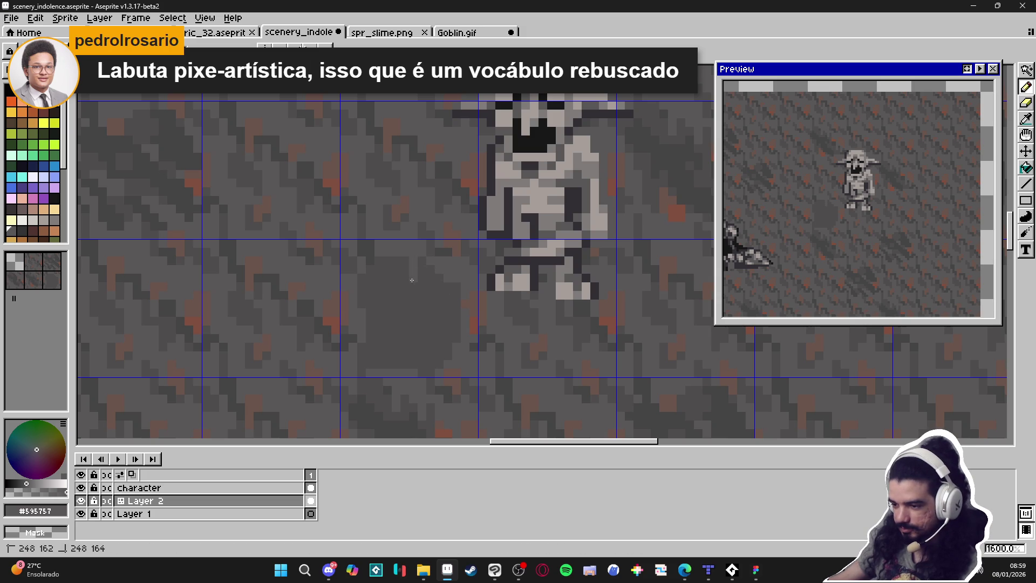
# Sample the darker grey #454444 and paint pixels of it into the patch
pyautogui.scroll(-4, 426, 302)
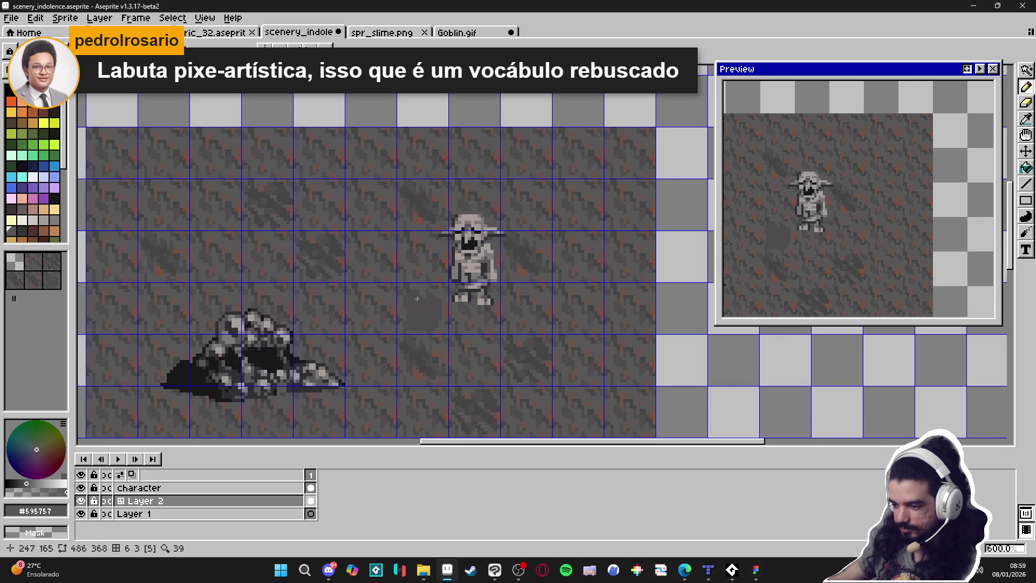
pyautogui.scroll(6, 423, 302)
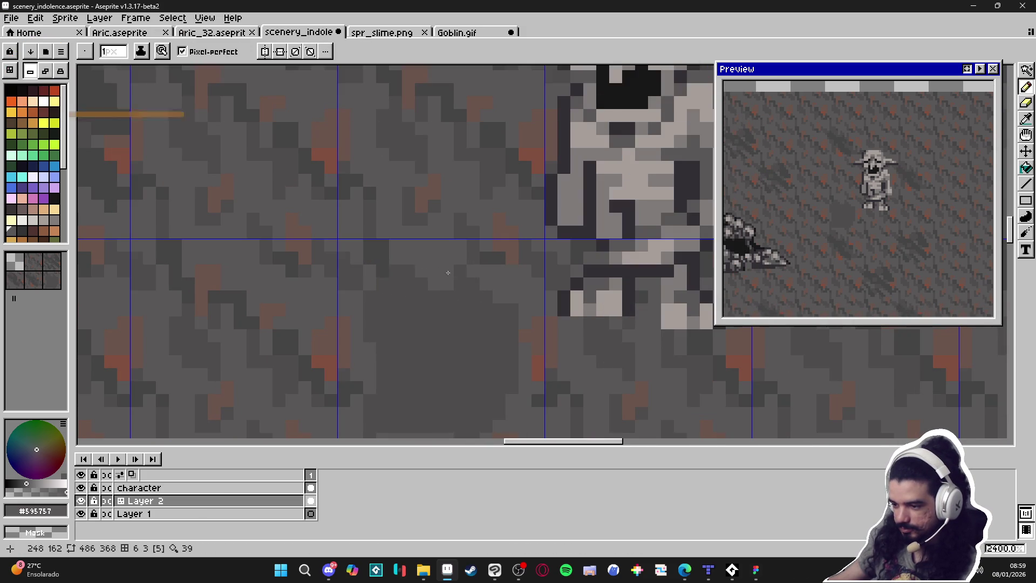
pyautogui.scroll(-3, 448, 303)
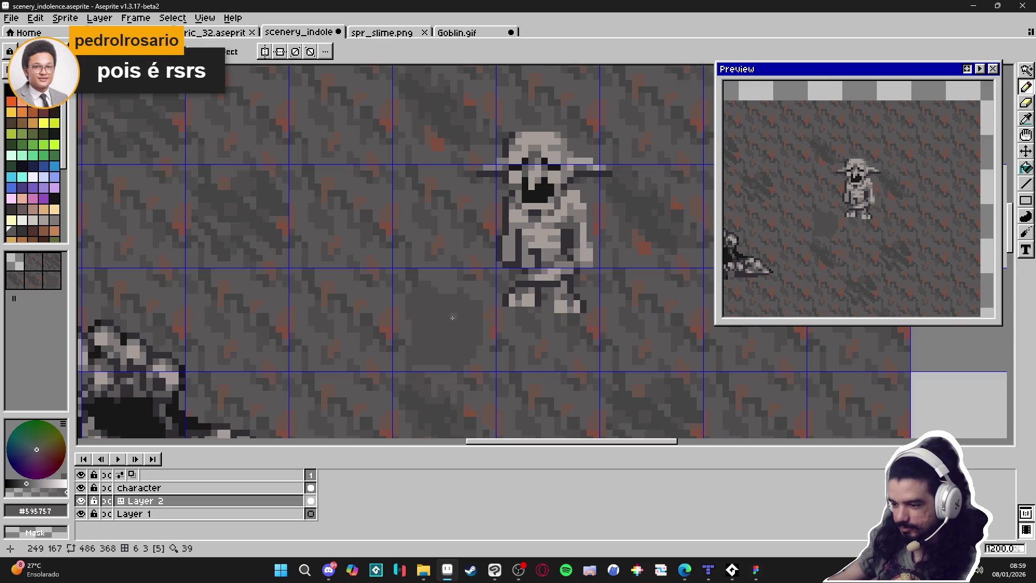
pyautogui.scroll(3, 453, 318)
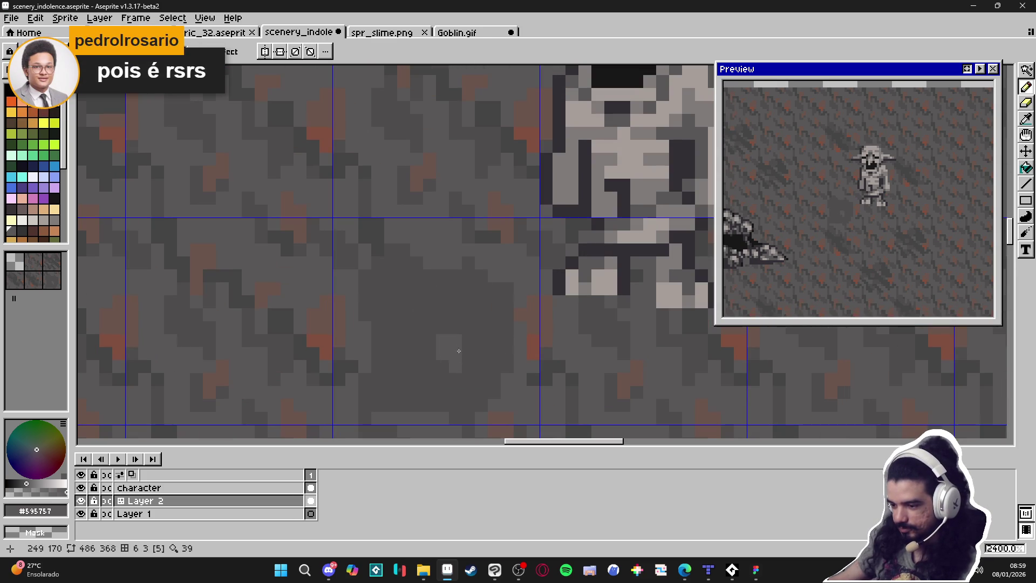
pyautogui.click(499, 339)
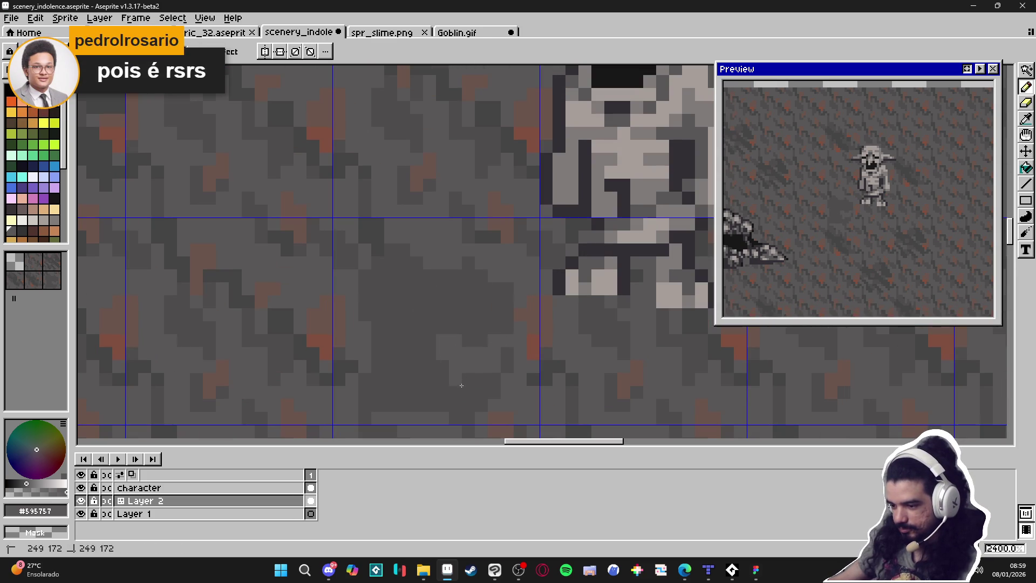
pyautogui.scroll(-6, 421, 361)
pyautogui.scroll(3, 464, 359)
pyautogui.scroll(-3, 471, 361)
pyautogui.scroll(3, 471, 361)
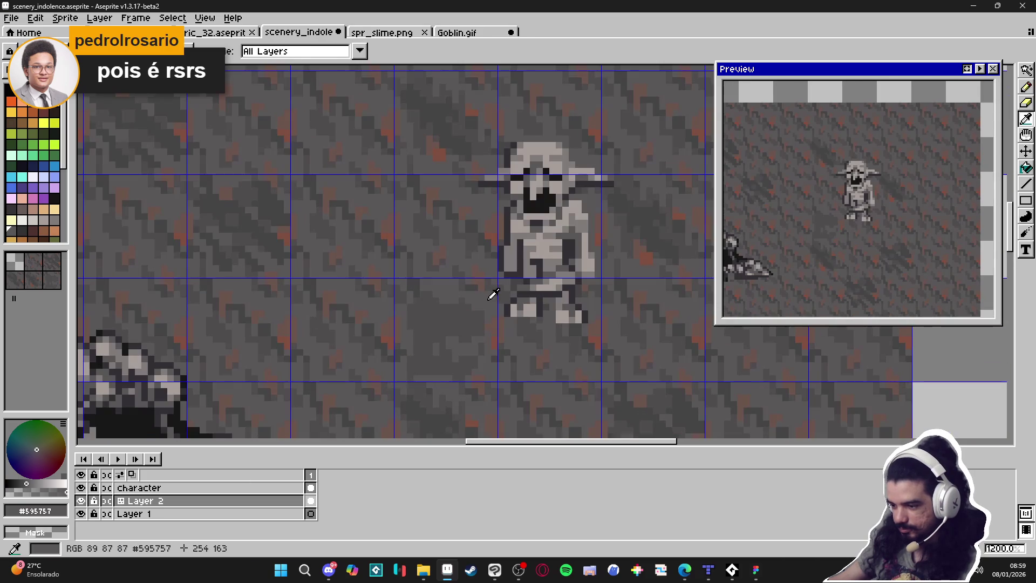
pyautogui.scroll(-3, 482, 313)
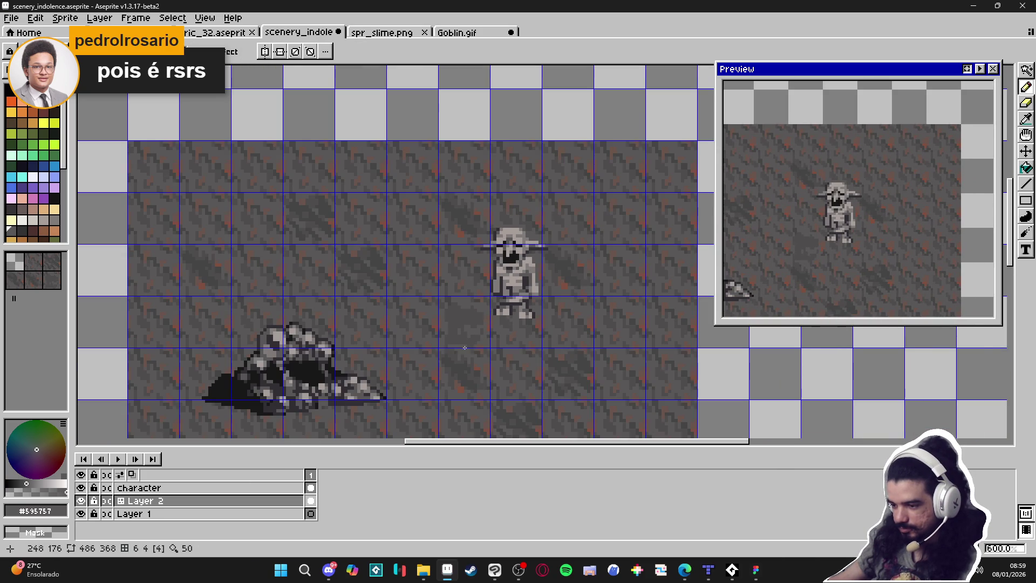
pyautogui.scroll(4, 453, 337)
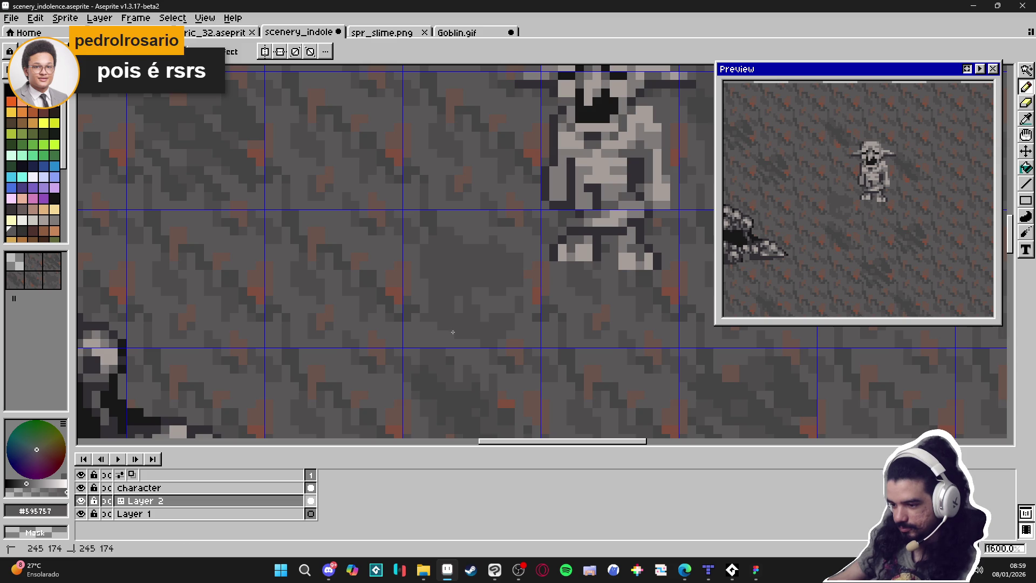
pyautogui.scroll(-4, 476, 333)
pyautogui.scroll(3, 493, 307)
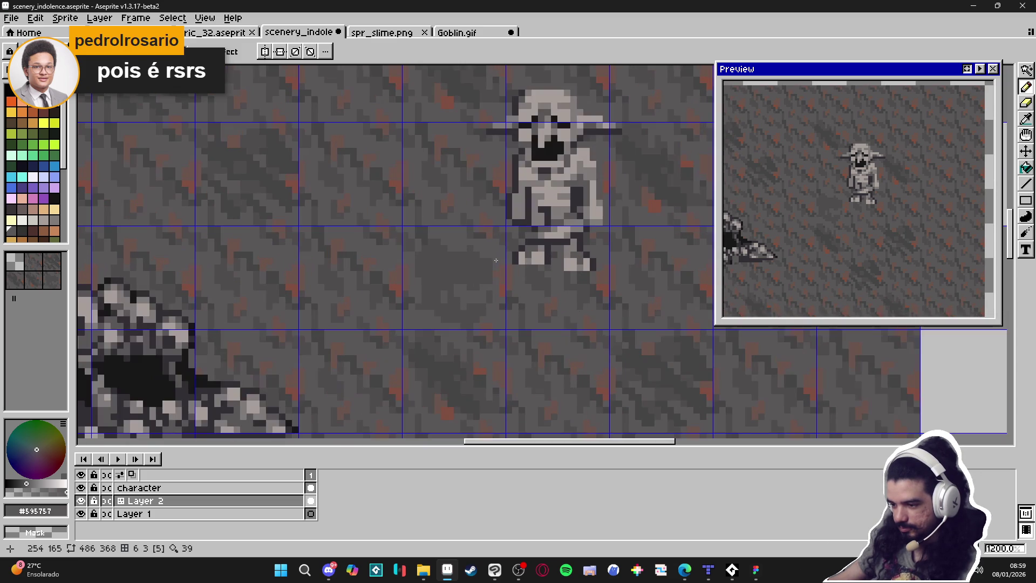
pyautogui.scroll(1, 492, 260)
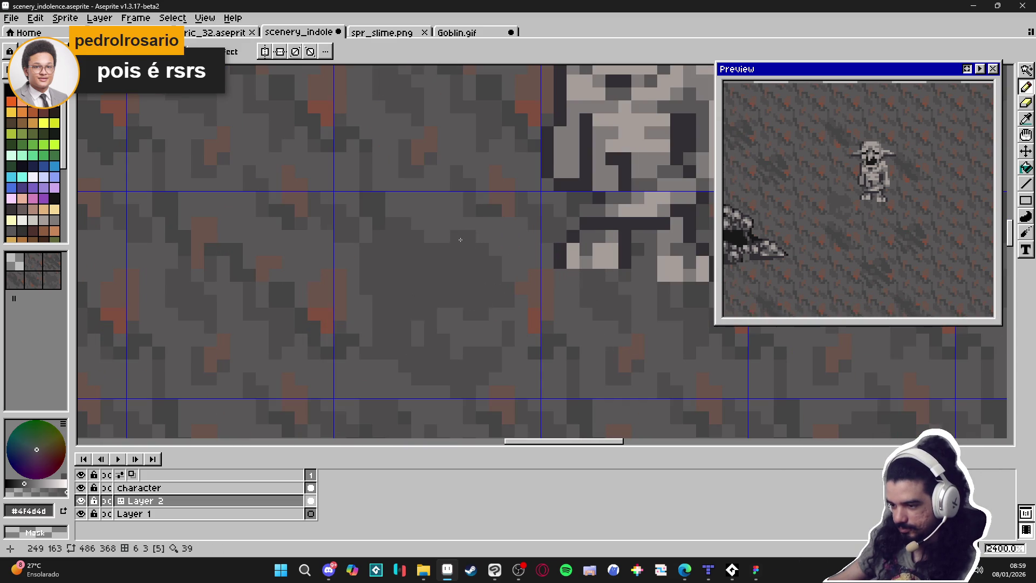
pyautogui.scroll(-4, 461, 273)
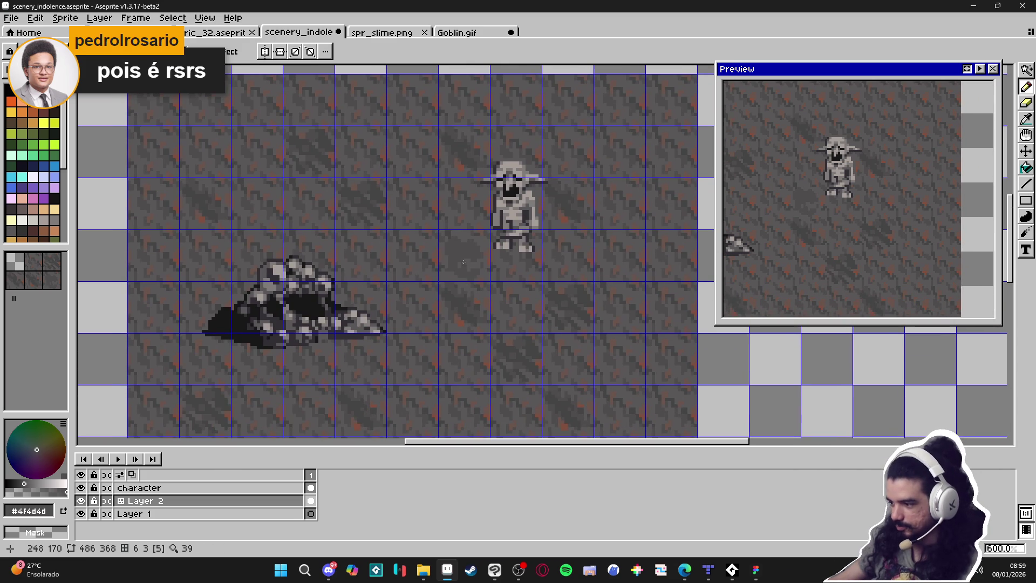
pyautogui.scroll(1, 467, 272)
pyautogui.scroll(4, 467, 264)
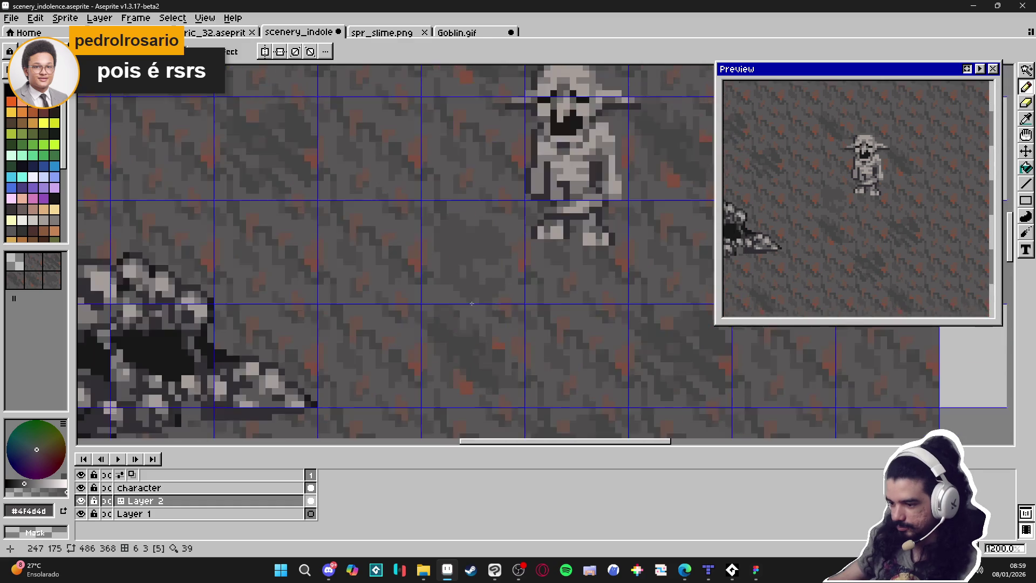
pyautogui.click(457, 356)
pyautogui.press('m')
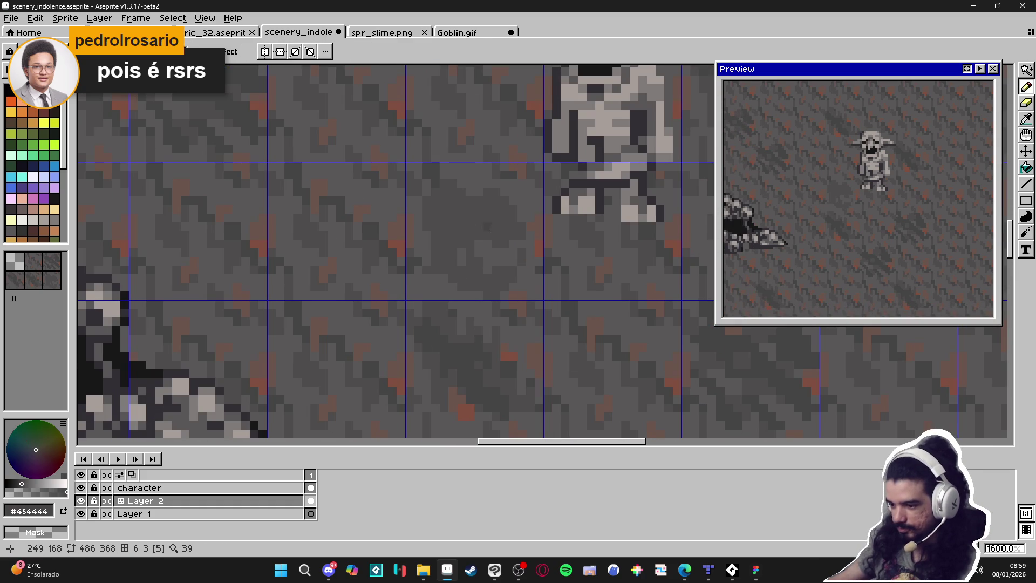
pyautogui.scroll(1, 471, 223)
pyautogui.scroll(-5, 463, 220)
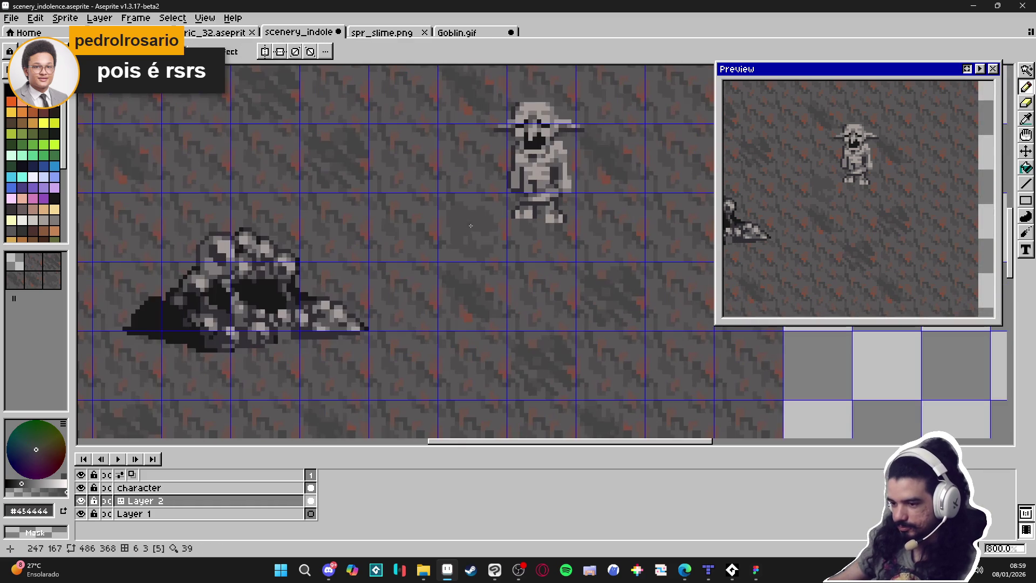
pyautogui.scroll(6, 463, 216)
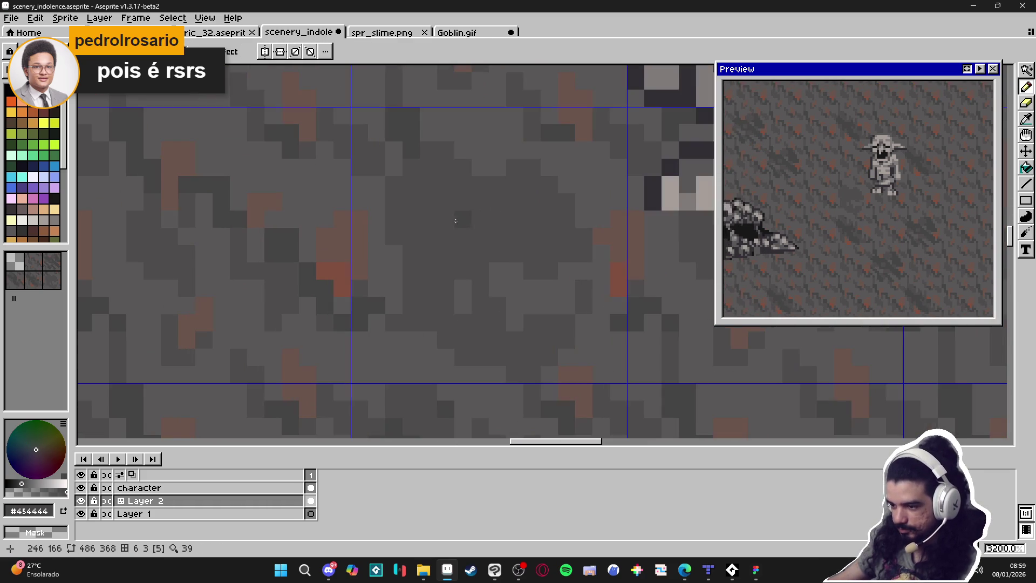
pyautogui.click(490, 234)
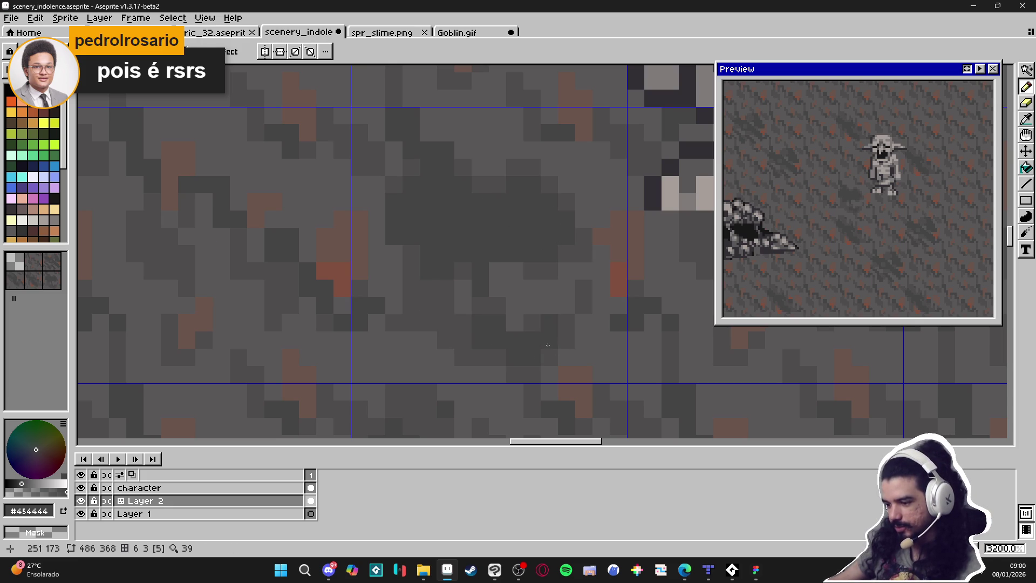
# Return to the Pencil with #4f4d4d resampled from the ground as the active colour
pyautogui.press('v')
pyautogui.press('b')
pyautogui.press('v')
pyautogui.press('b')
pyautogui.scroll(-3, 422, 296)
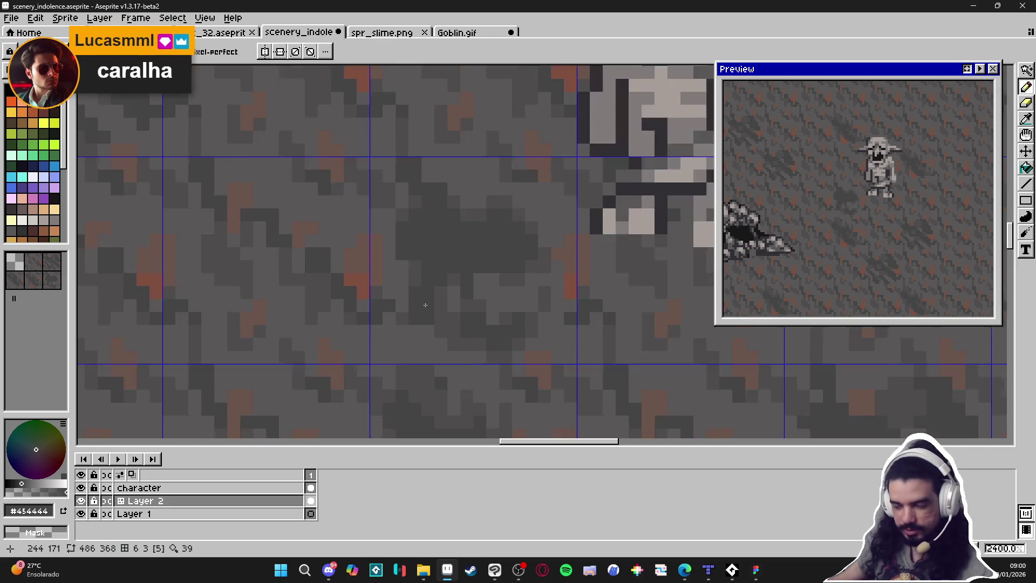
pyautogui.scroll(2, 422, 271)
pyautogui.scroll(-2, 474, 302)
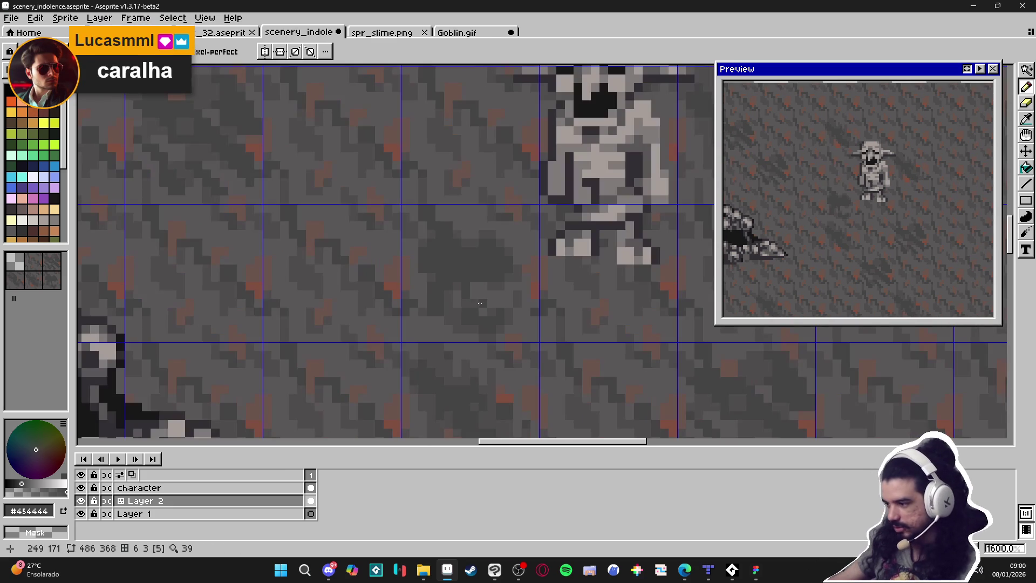
pyautogui.scroll(3, 458, 304)
pyautogui.press('i')
pyautogui.click(435, 271)
pyautogui.press('b')
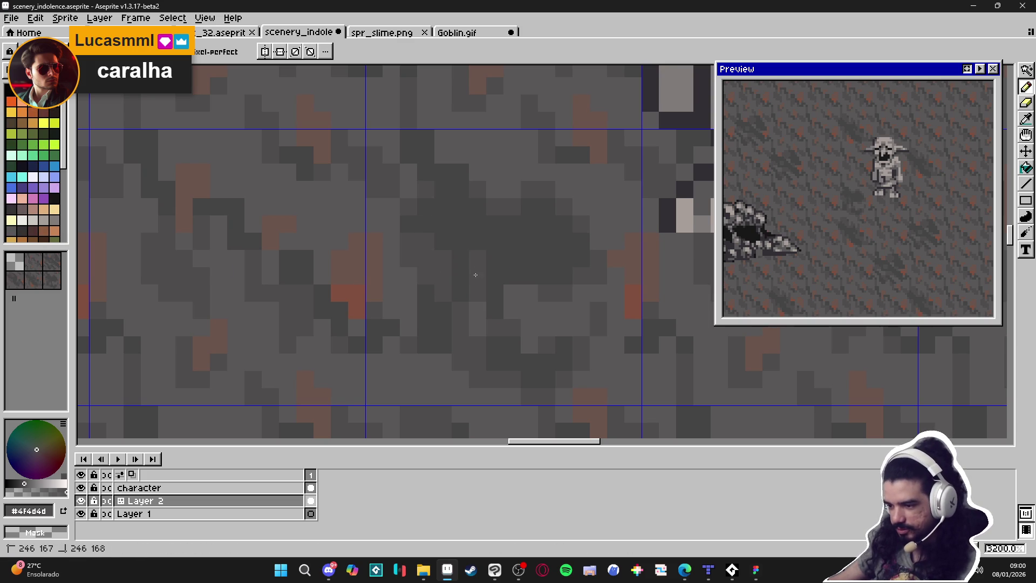
pyautogui.scroll(1, 532, 223)
pyautogui.scroll(-1, 531, 223)
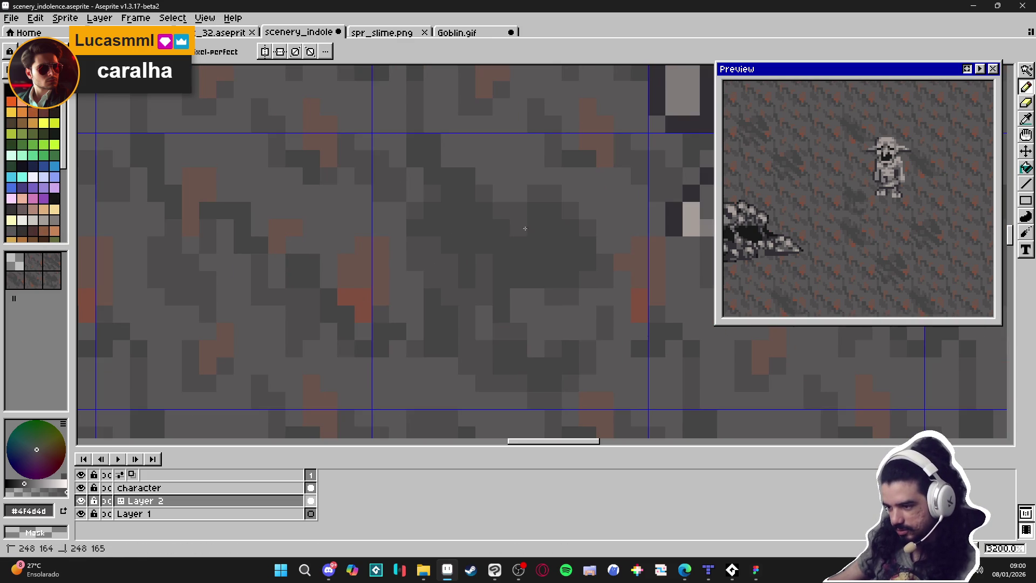
pyautogui.scroll(-1, 501, 247)
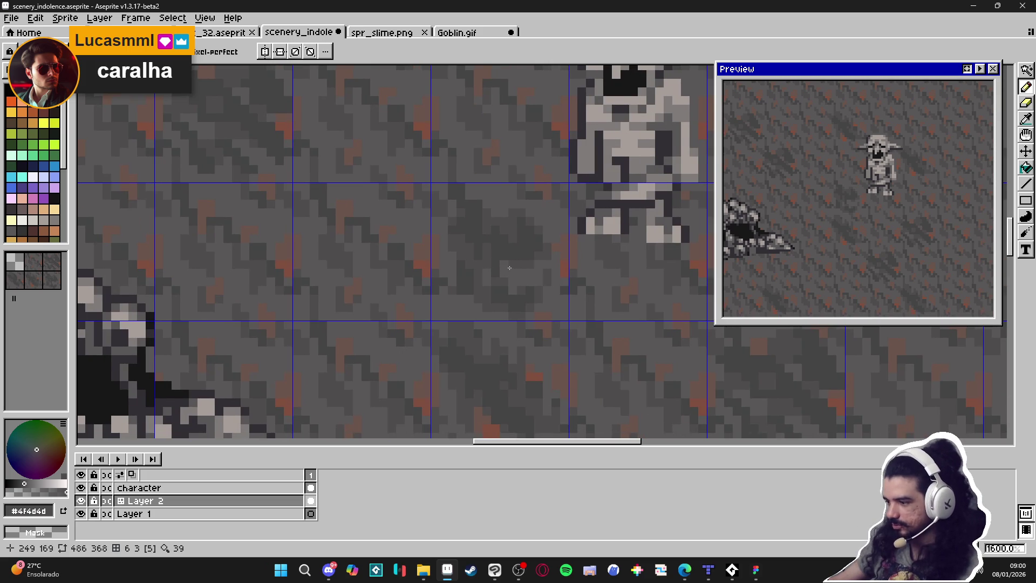
pyautogui.scroll(1, 510, 268)
pyautogui.scroll(-2, 481, 276)
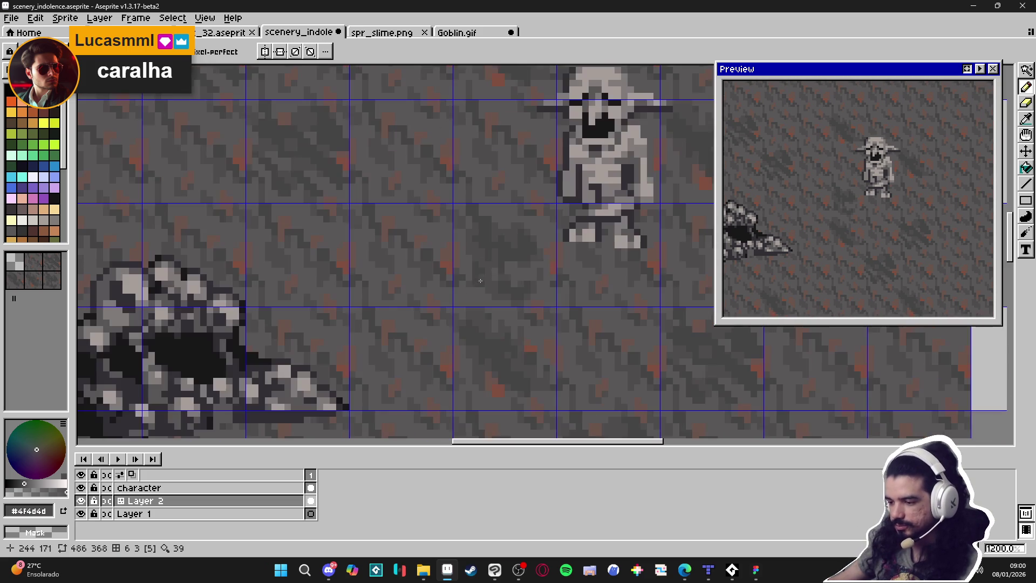
pyautogui.scroll(3, 469, 286)
pyautogui.scroll(-5, 481, 275)
pyautogui.scroll(1, 491, 267)
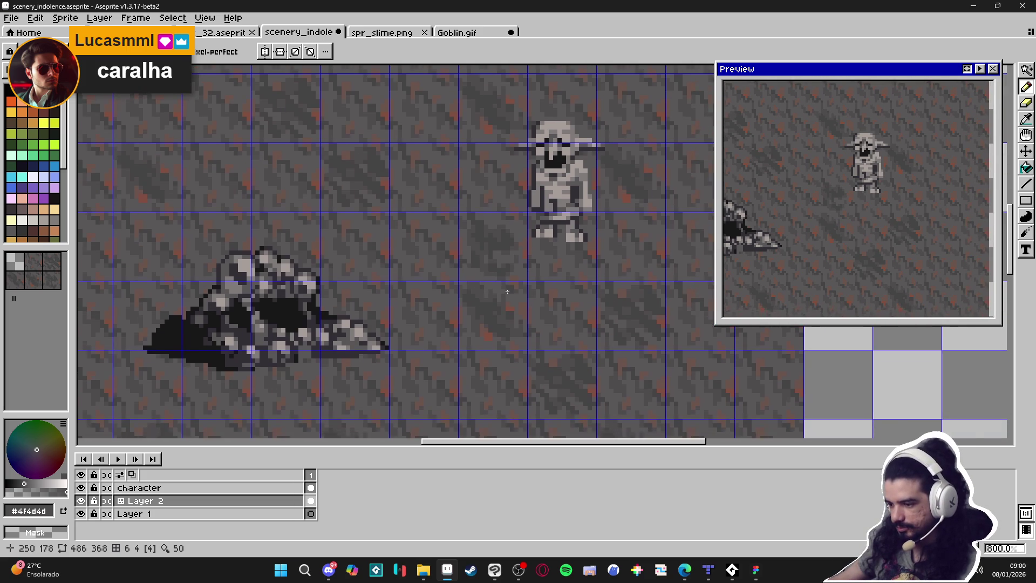
pyautogui.scroll(4, 508, 257)
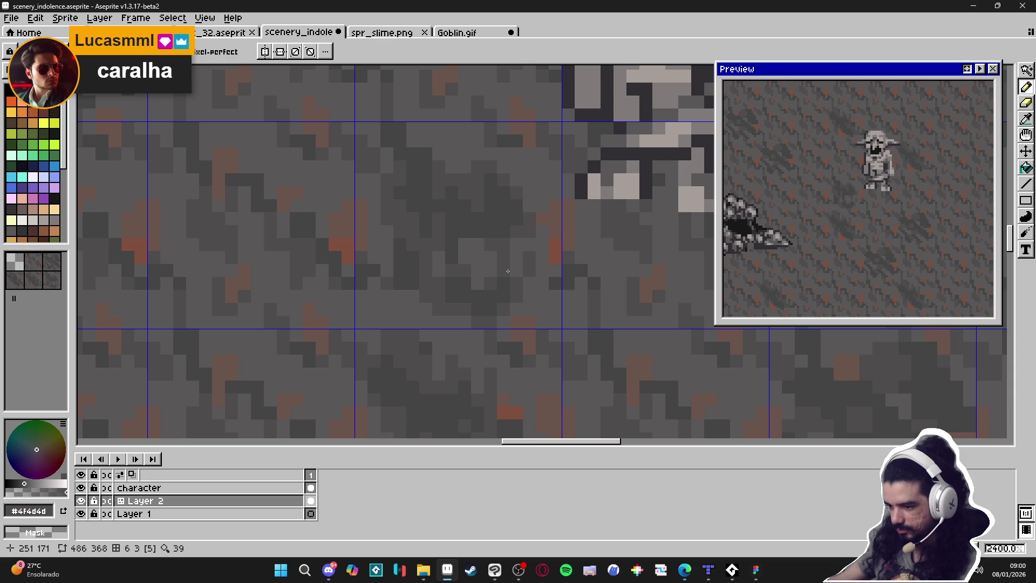
pyautogui.scroll(-5, 507, 270)
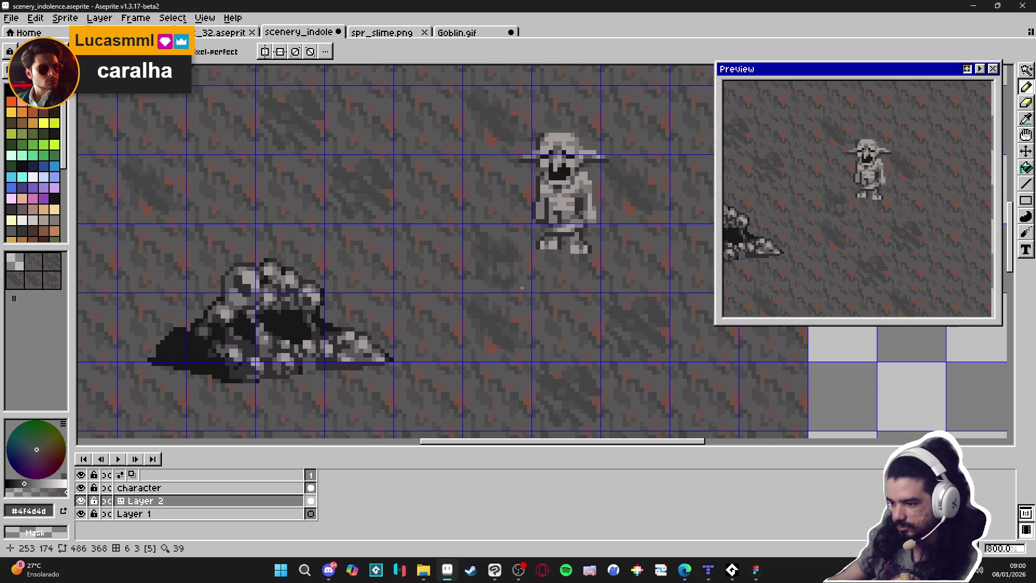
pyautogui.scroll(5, 506, 249)
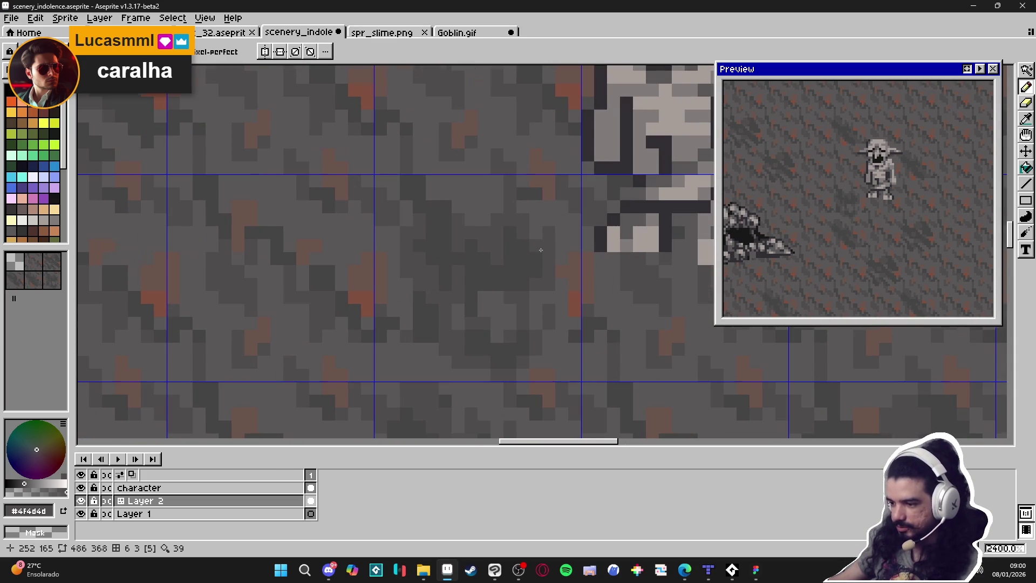
pyautogui.scroll(-6, 526, 278)
pyautogui.scroll(4, 535, 274)
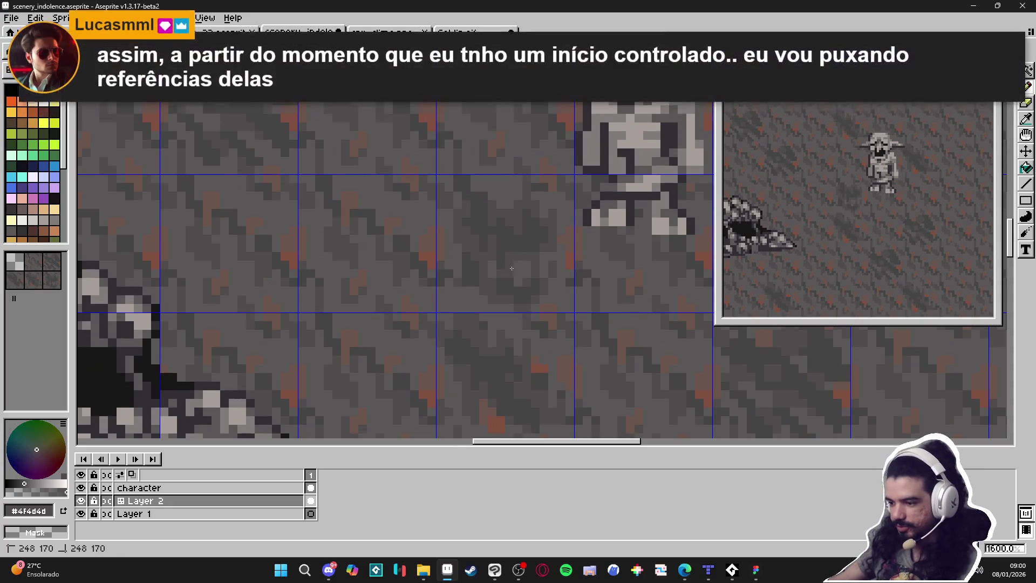
pyautogui.scroll(-5, 511, 268)
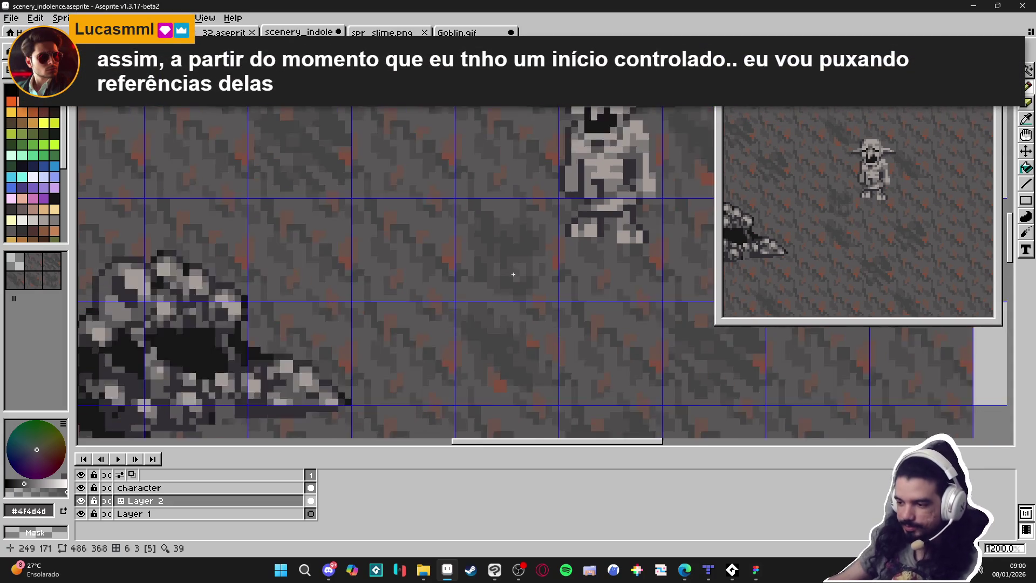
pyautogui.scroll(7, 562, 201)
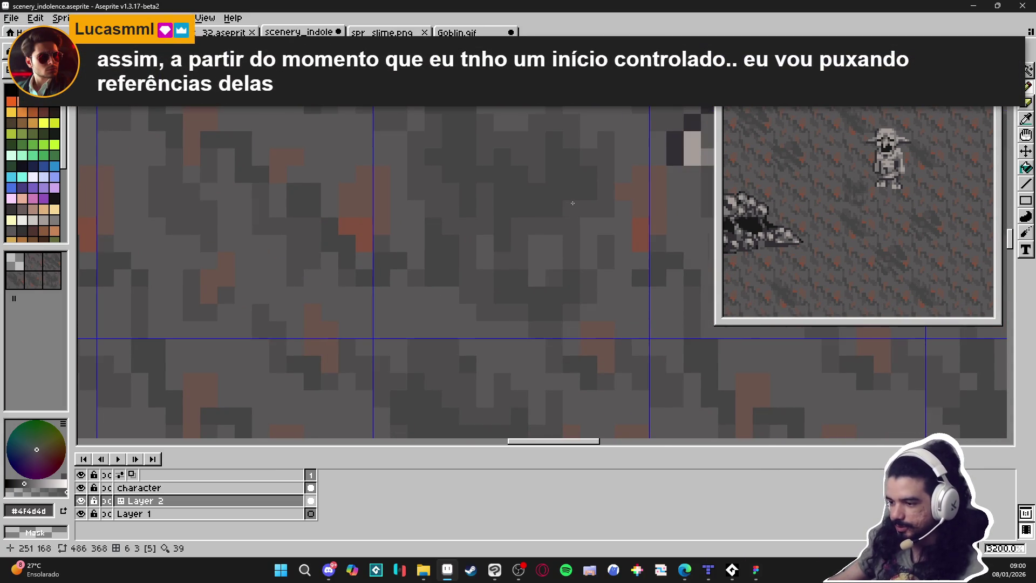
pyautogui.keyDown('alt'); pyautogui.click(570, 216); pyautogui.keyUp('alt')
pyautogui.scroll(-2, 570, 216)
pyautogui.scroll(-4, 572, 222)
pyautogui.scroll(6, 572, 224)
pyautogui.keyDown('alt'); pyautogui.click(573, 227); pyautogui.keyUp('alt')
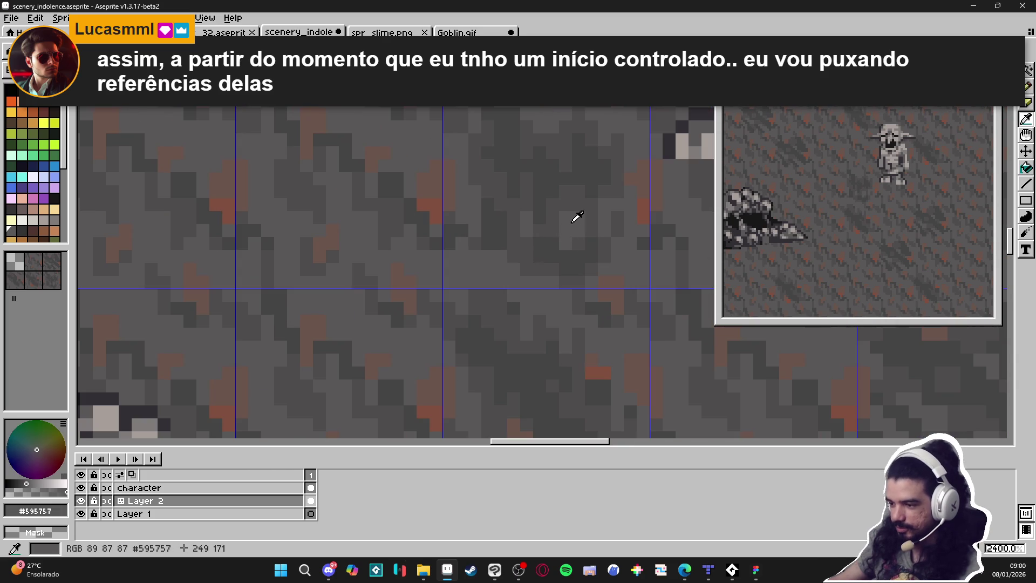
pyautogui.scroll(-4, 540, 251)
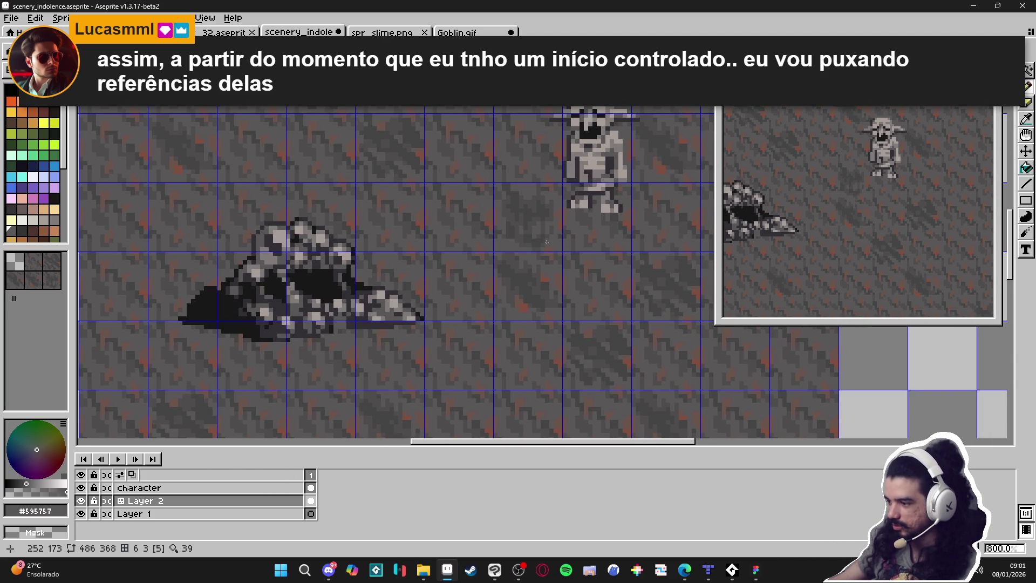
pyautogui.scroll(3, 515, 241)
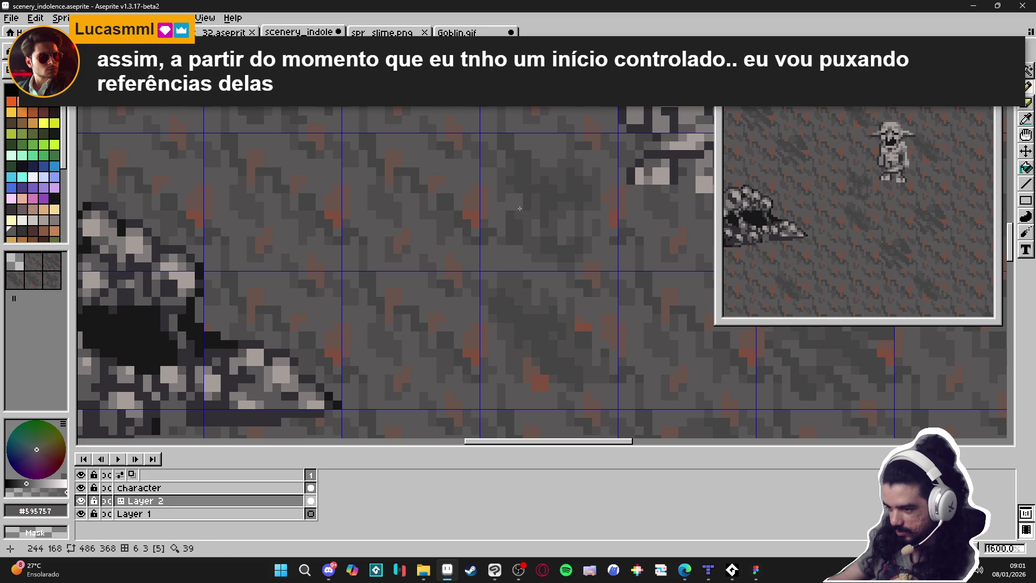
pyautogui.keyDown('alt'); pyautogui.click(518, 215); pyautogui.keyUp('alt')
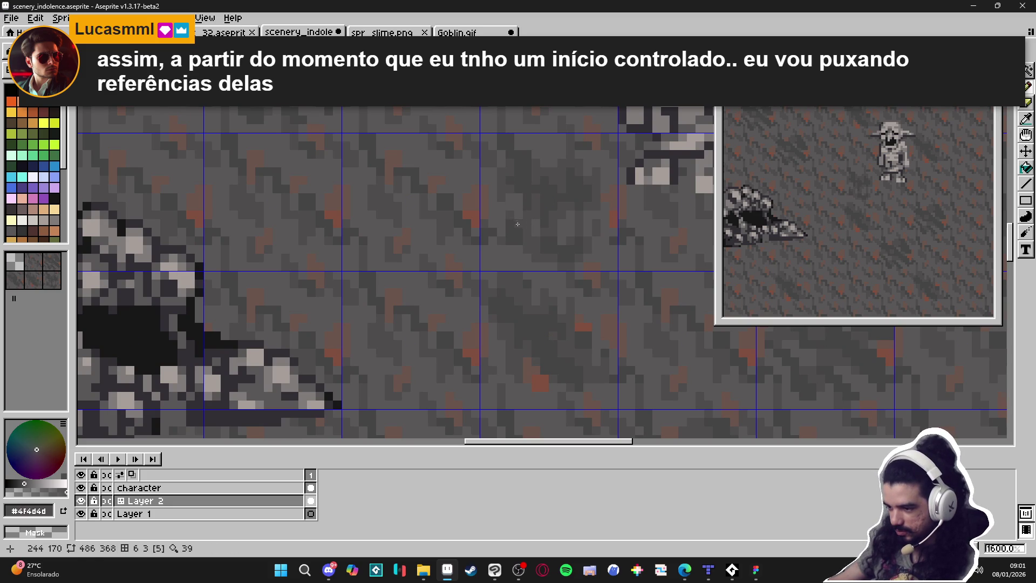
pyautogui.scroll(-4, 516, 224)
pyautogui.scroll(5, 544, 239)
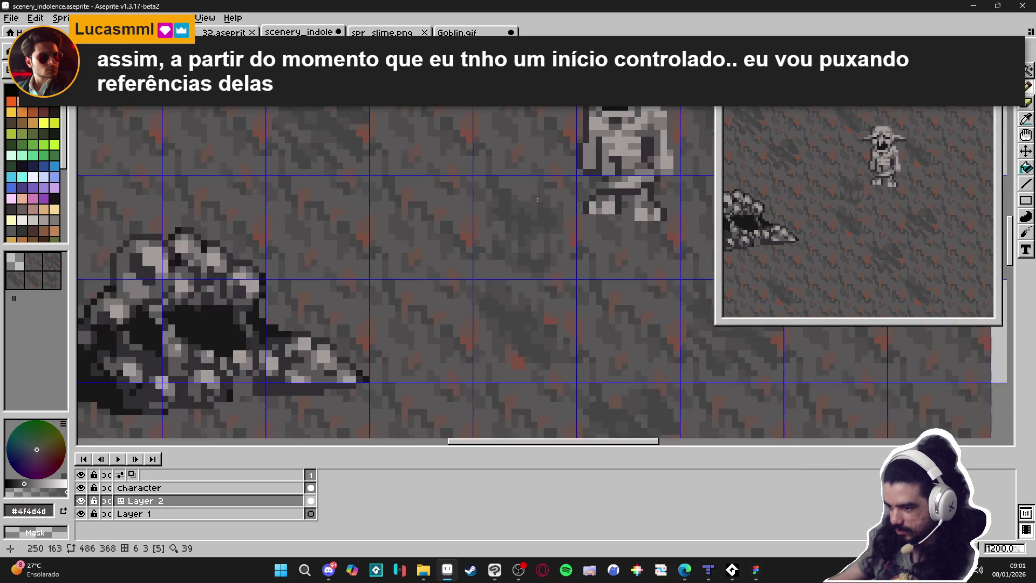
pyautogui.keyDown('alt'); pyautogui.click(520, 185); pyautogui.keyUp('alt')
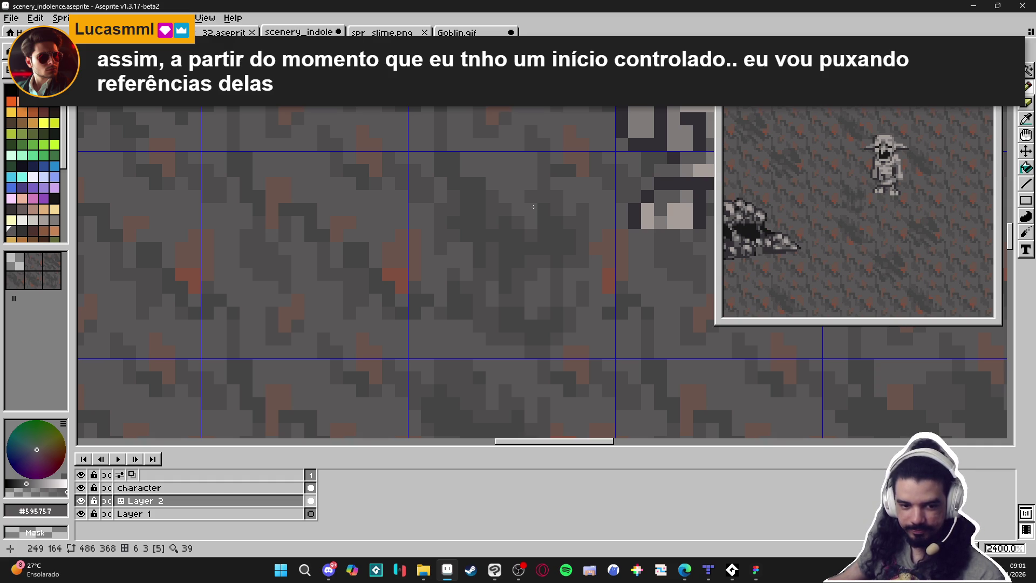
pyautogui.scroll(-4, 532, 208)
pyautogui.scroll(4, 507, 224)
pyautogui.keyDown('alt'); pyautogui.click(483, 235); pyautogui.keyUp('alt')
pyautogui.scroll(-5, 466, 255)
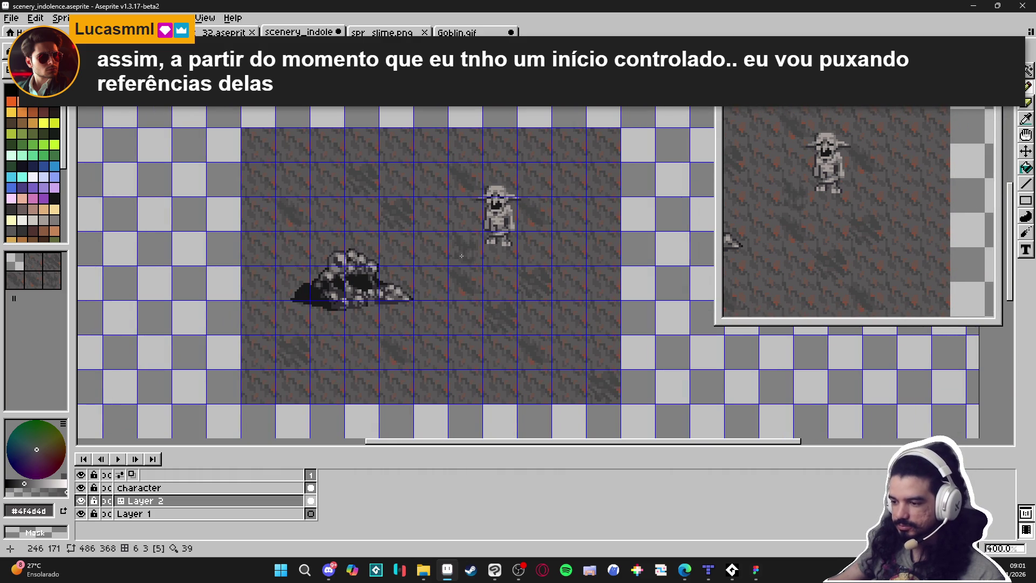
pyautogui.scroll(2, 461, 255)
pyautogui.scroll(-1, 502, 292)
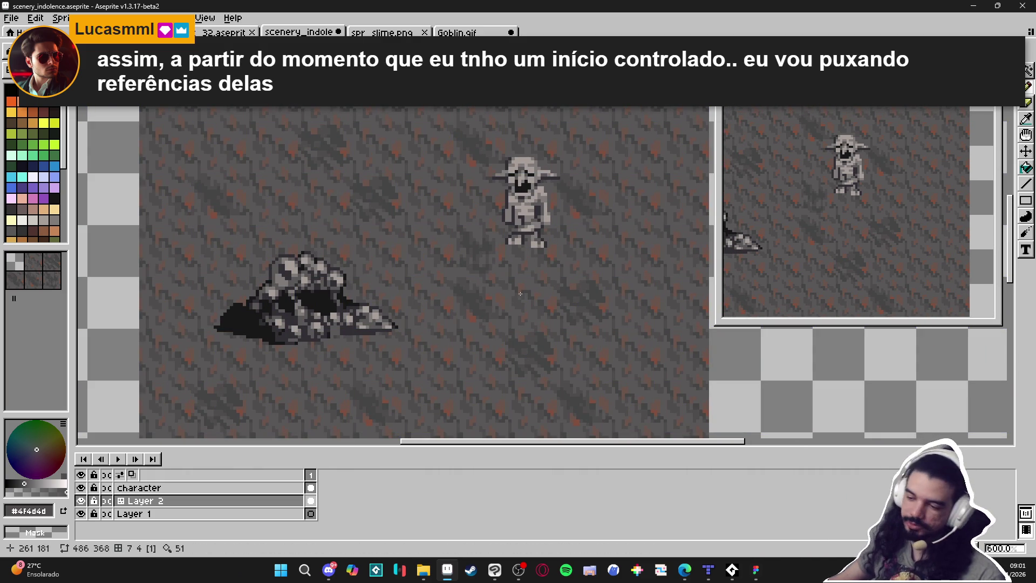
pyautogui.scroll(4, 457, 227)
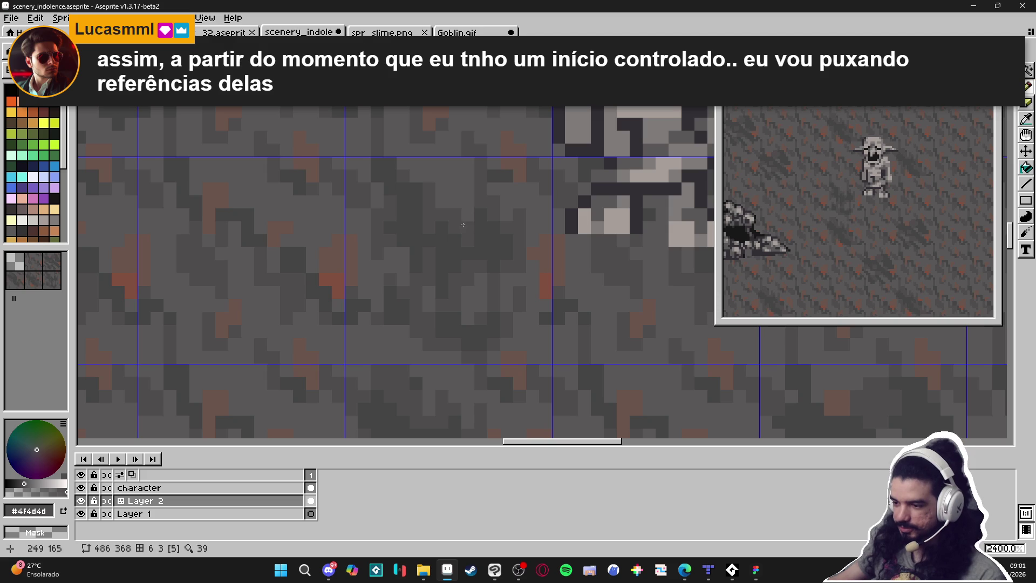
pyautogui.scroll(-3, 464, 232)
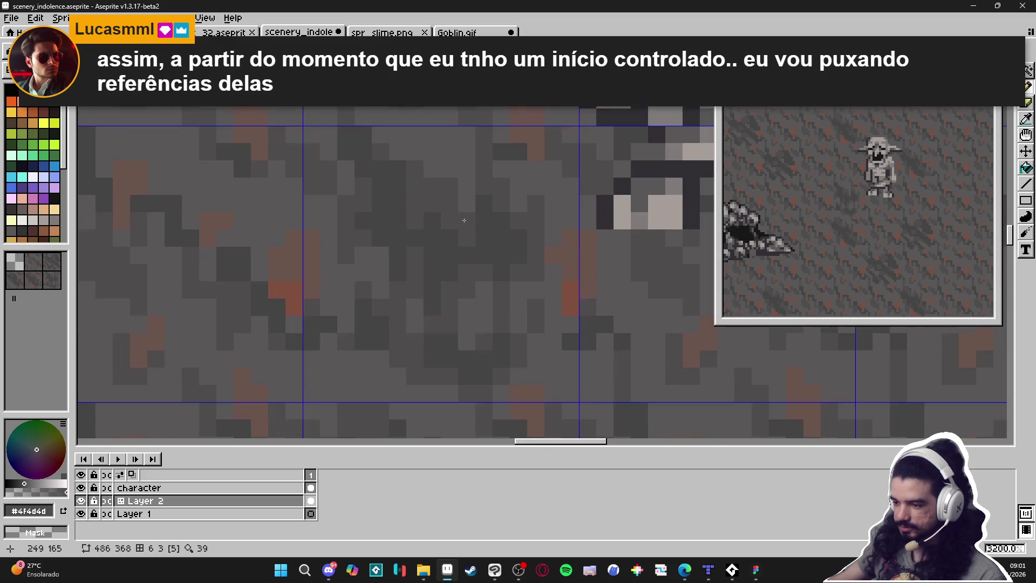
pyautogui.scroll(-1, 460, 252)
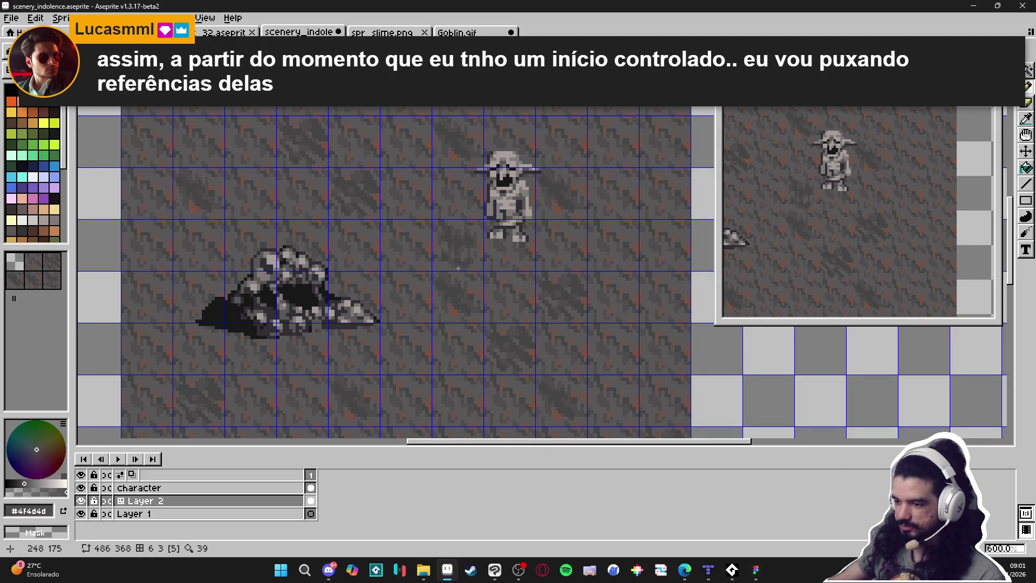
pyautogui.scroll(-2, 464, 275)
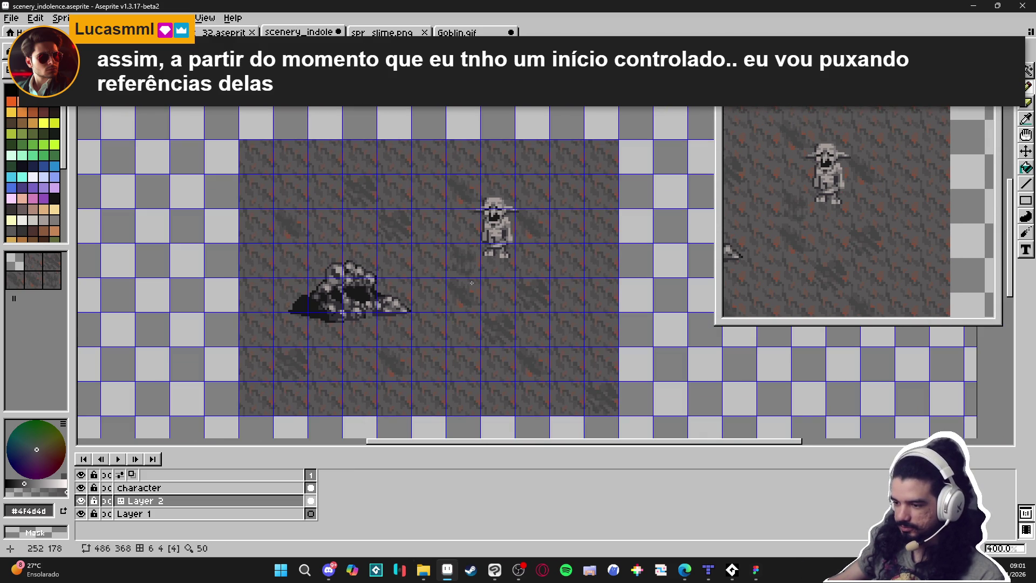
pyautogui.scroll(5, 455, 260)
pyautogui.scroll(1, 485, 271)
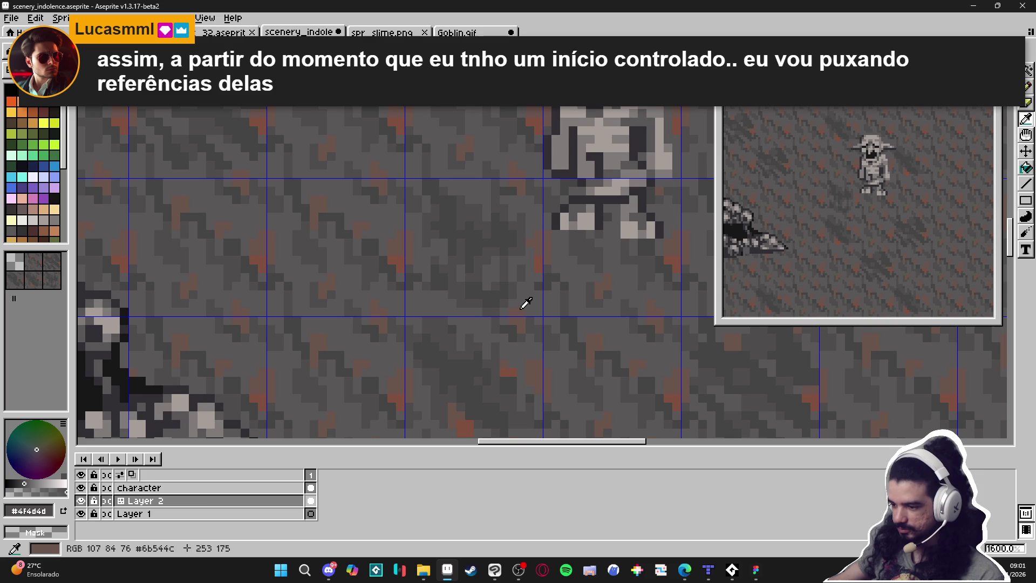
# Sample reddish-brown #6b544c, zoom out, hide the grid with Ctrl+', and choose a ground tile from the Tileset
pyautogui.keyDown('alt'); pyautogui.click(518, 301); pyautogui.keyUp('alt')
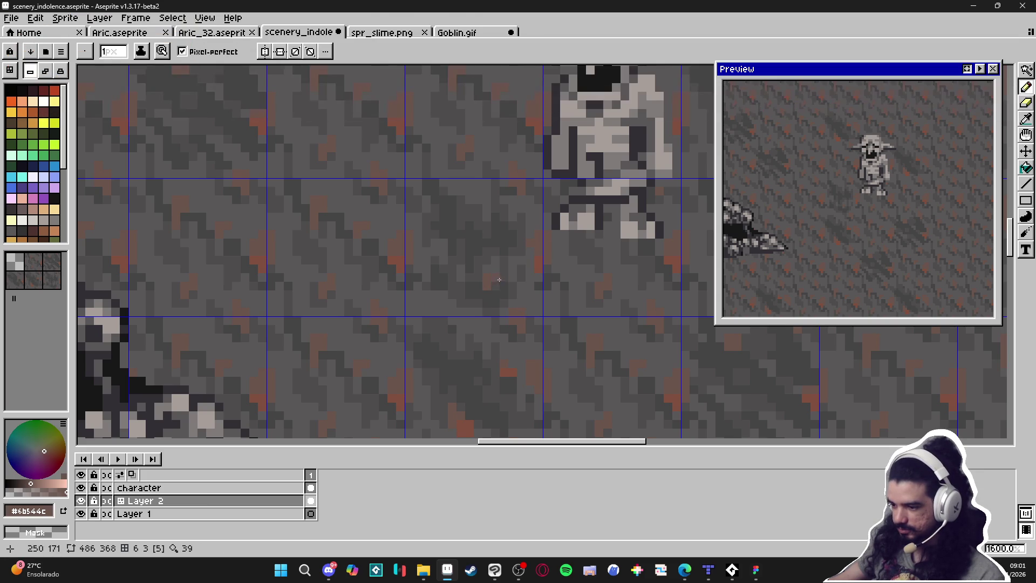
pyautogui.scroll(-4, 494, 278)
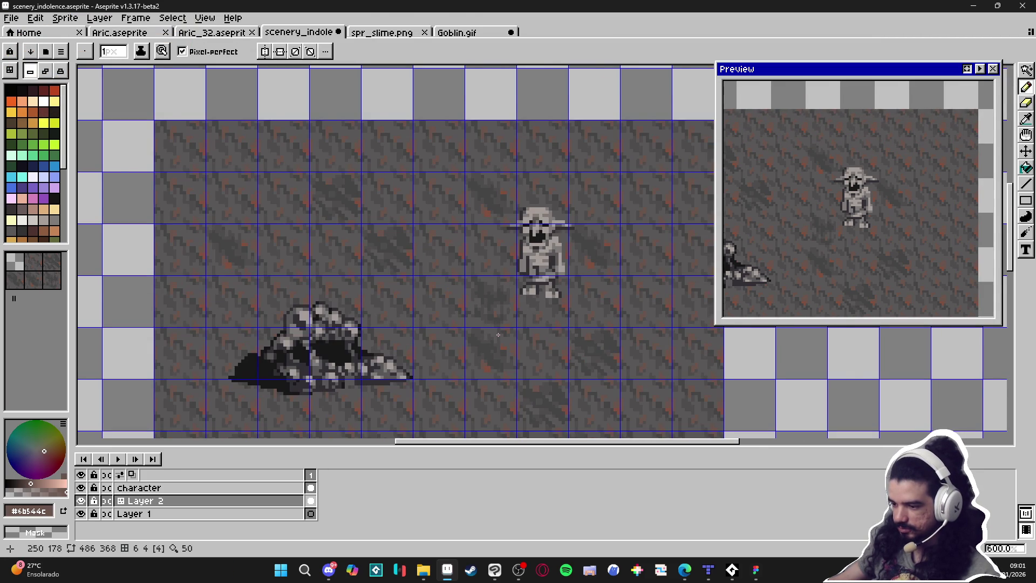
pyautogui.scroll(-1, 498, 335)
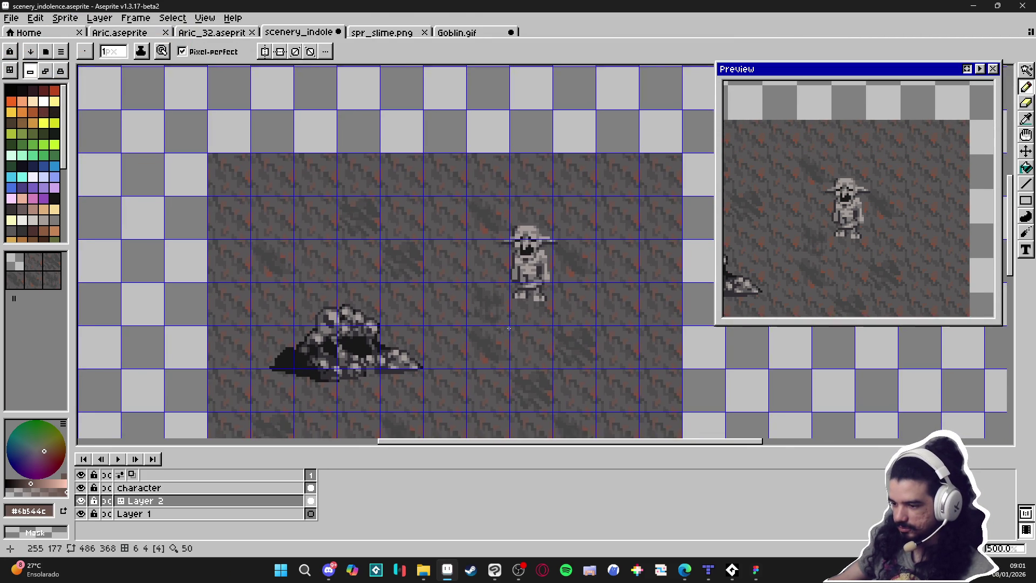
pyautogui.scroll(-1, 513, 324)
pyautogui.hotkey('ctrl', "'")
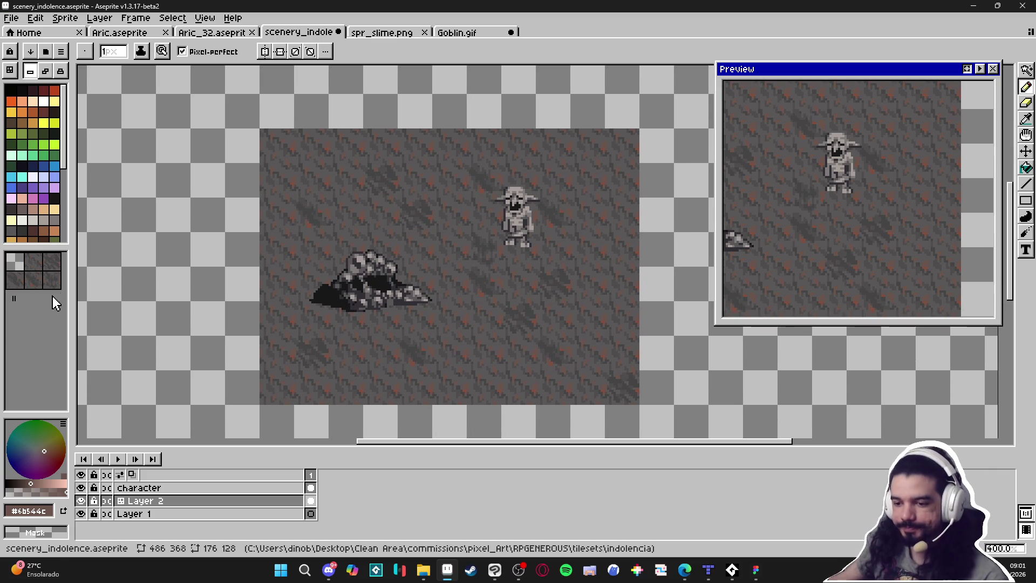
pyautogui.click(52, 280)
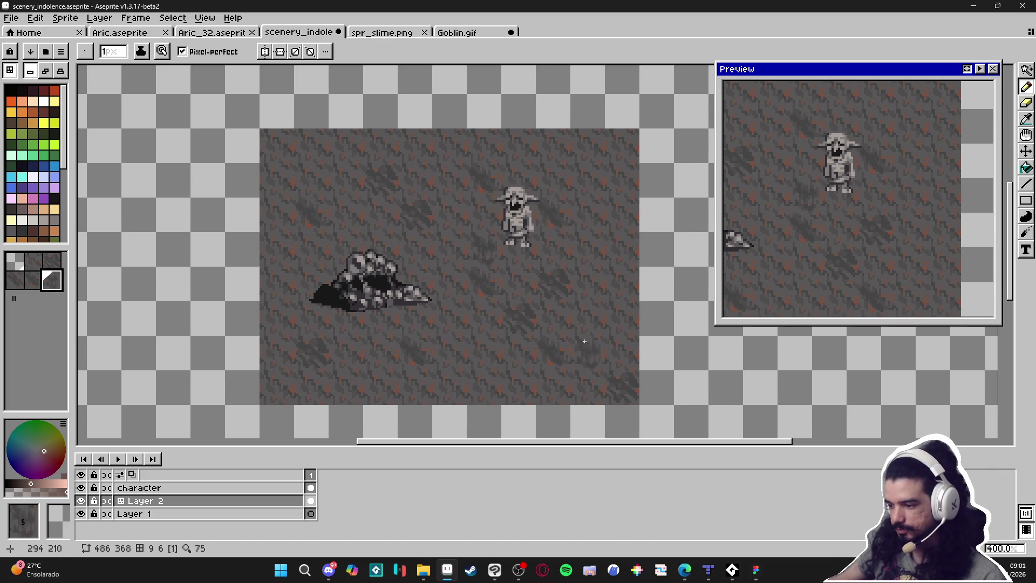